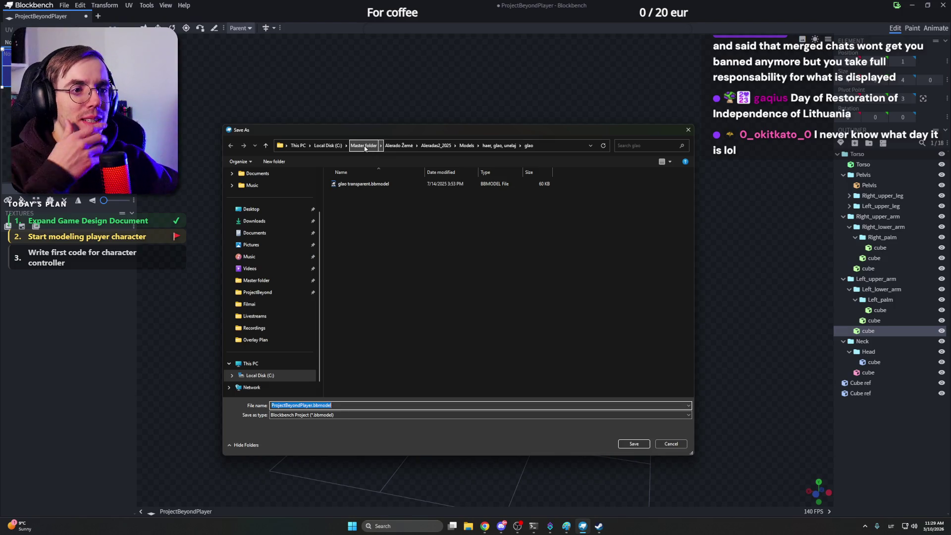
# Step: Create a new Project Beyond folder inside Master folder > Game Development
pyautogui.click(365, 147)
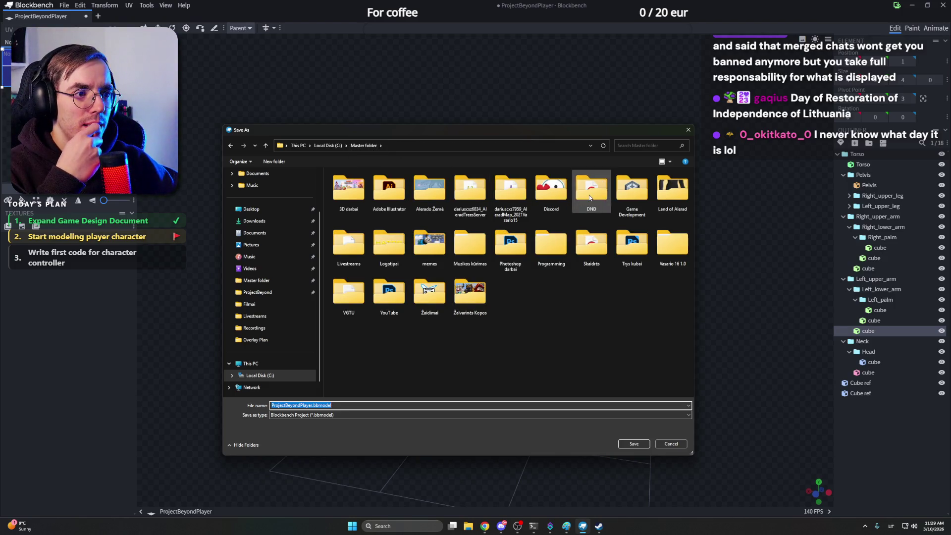
pyautogui.doubleClick(631, 191)
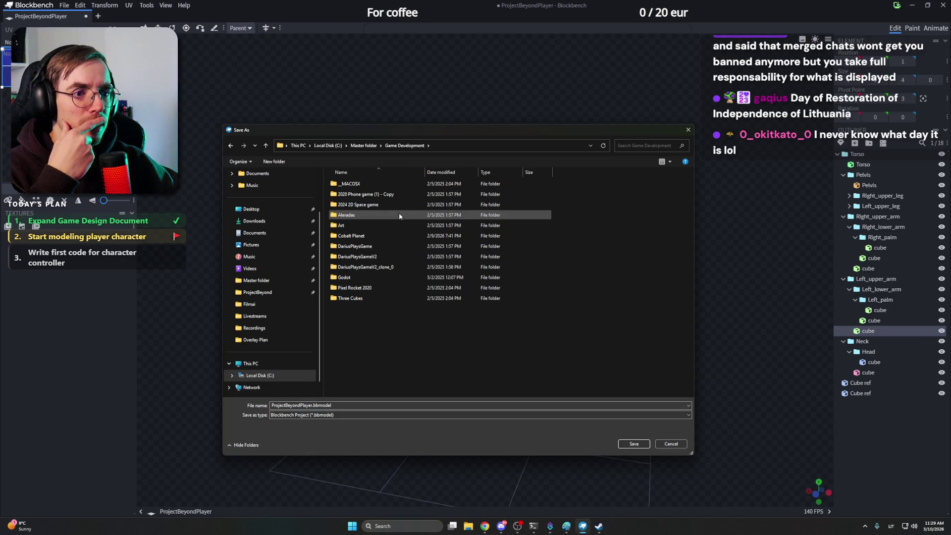
pyautogui.doubleClick(384, 239)
pyautogui.hotkey('alt', 'Left')
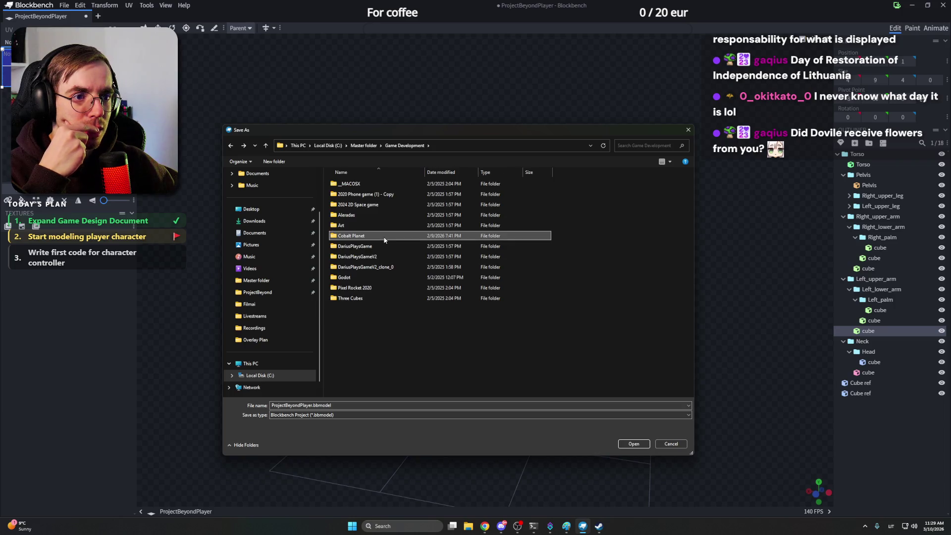
pyautogui.moveTo(351, 235)
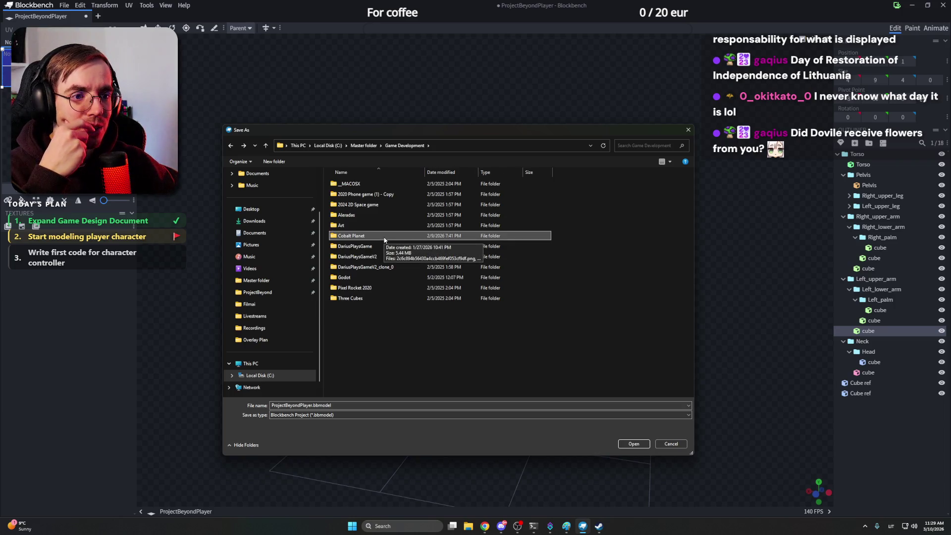
pyautogui.click(287, 166)
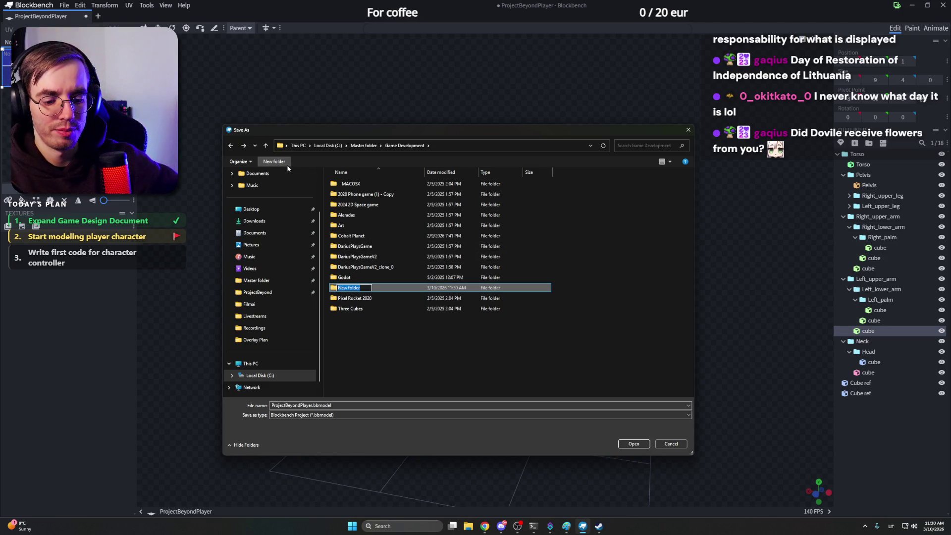
pyautogui.write('Project Be')
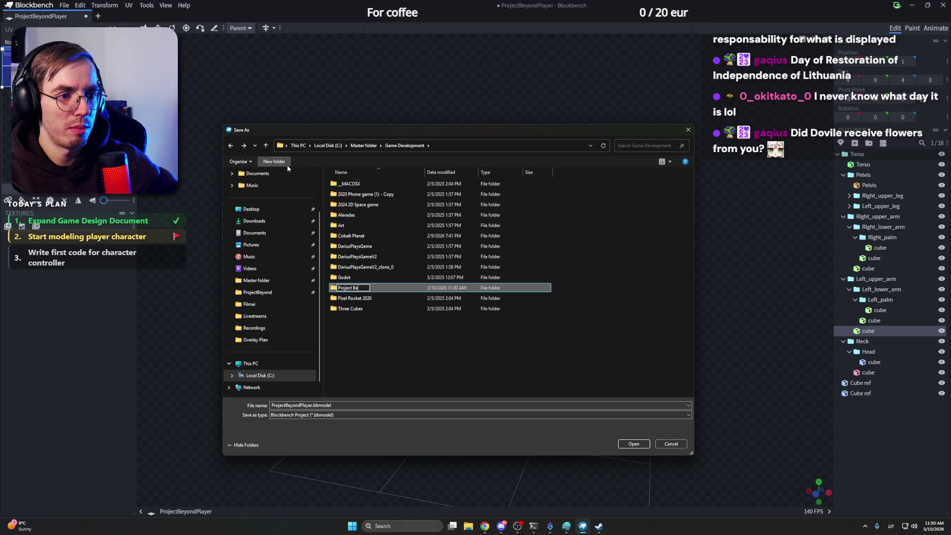
pyautogui.write('yond')
pyautogui.press('Return')
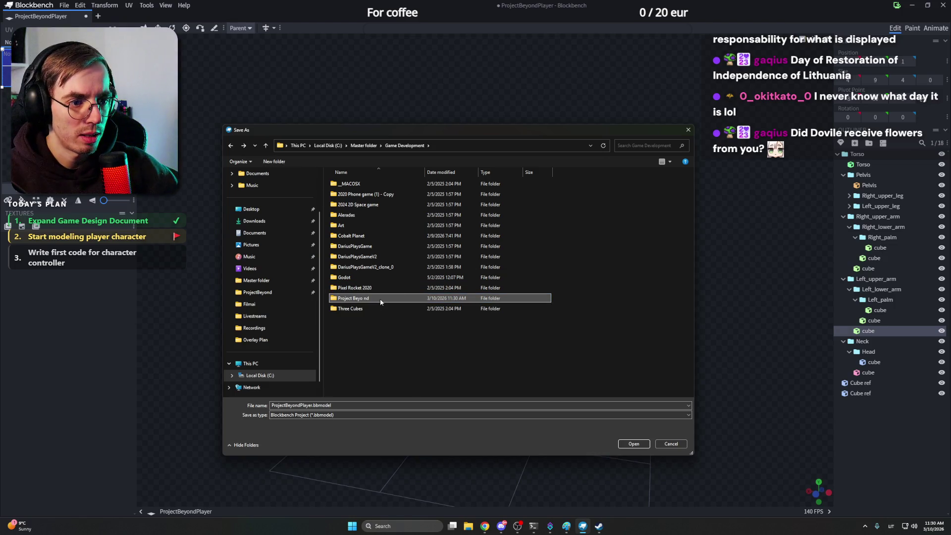
# Step: Create a Models folder inside Project Beyond and save the player model there
pyautogui.rightClick(382, 297)
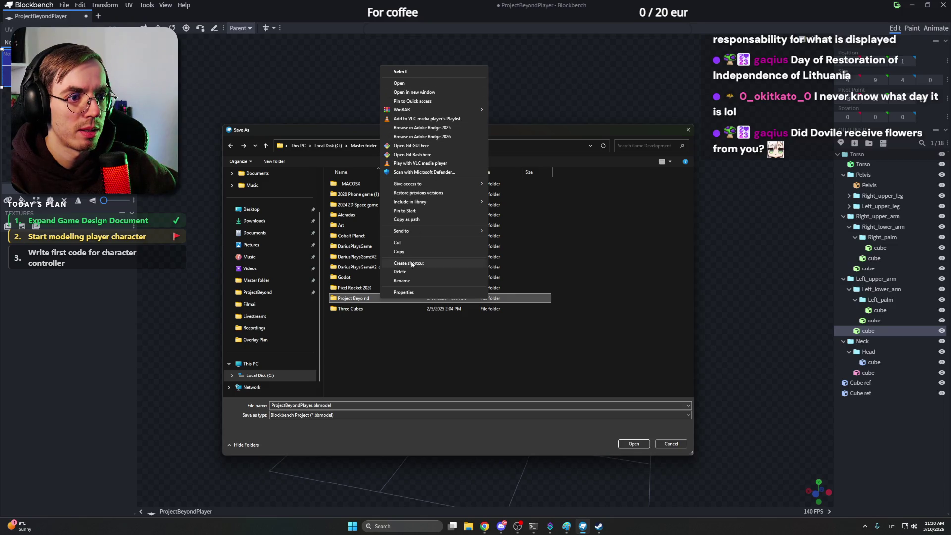
pyautogui.click(411, 282)
pyautogui.press('Escape')
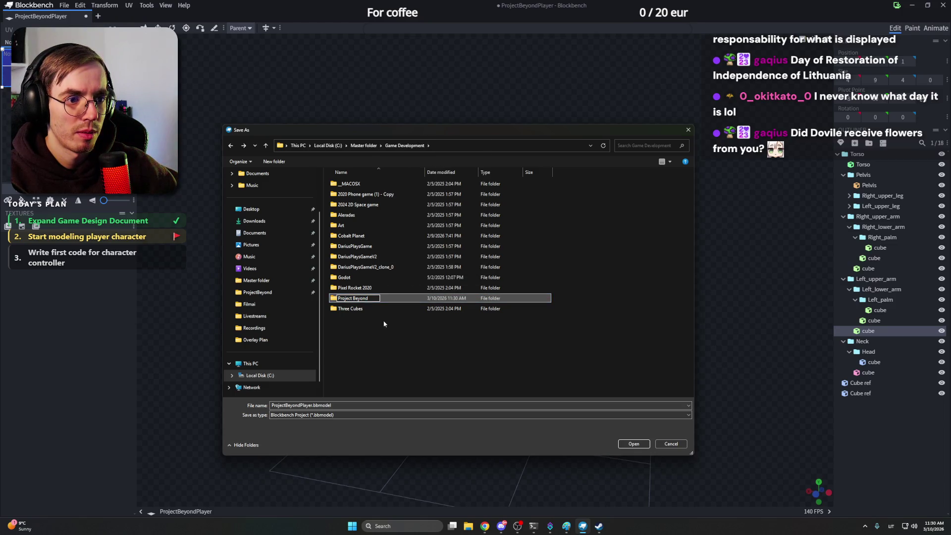
pyautogui.doubleClick(386, 298)
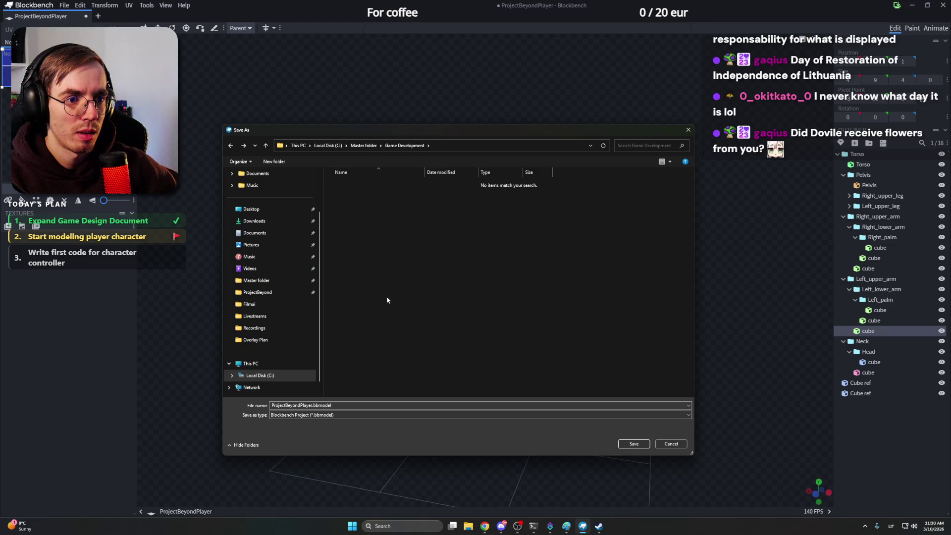
pyautogui.click(274, 161)
pyautogui.write('Models')
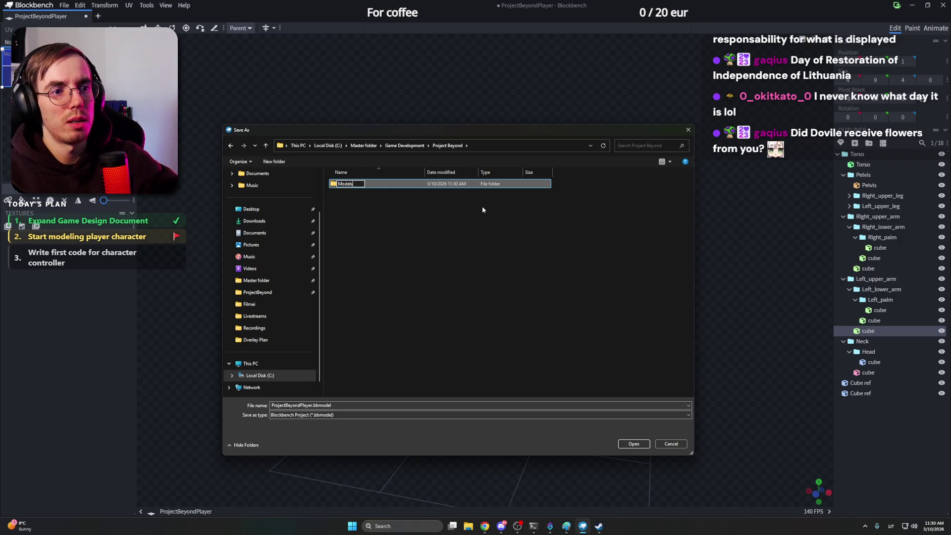
pyautogui.press('Return')
pyautogui.doubleClick(395, 187)
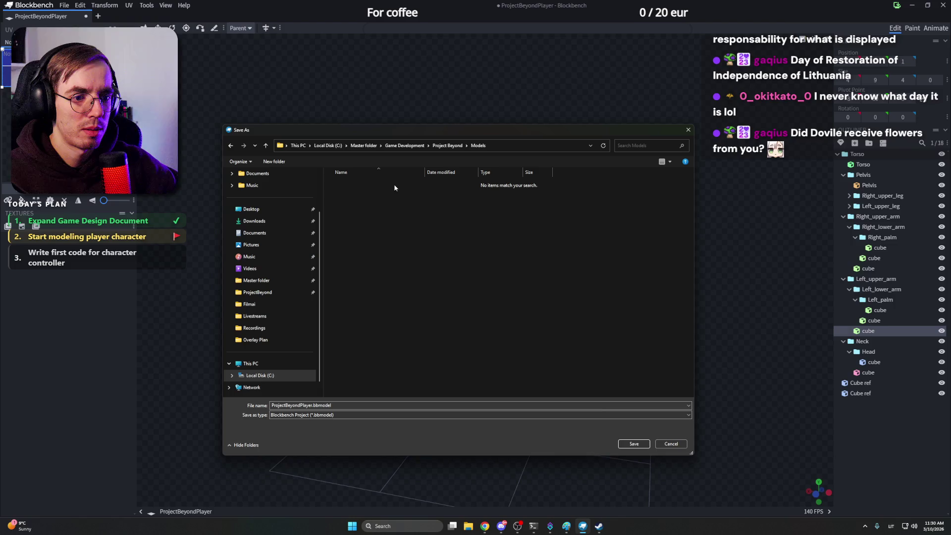
pyautogui.click(633, 444)
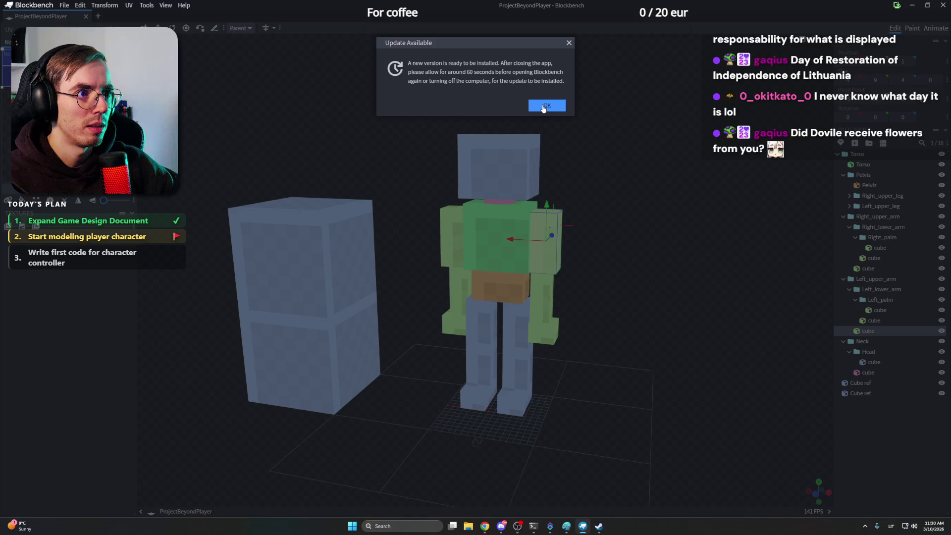
# Step: Dismiss the update notice and close the Paint sketch without saving
pyautogui.click(544, 107)
pyautogui.hotkey('alt', 'F4')
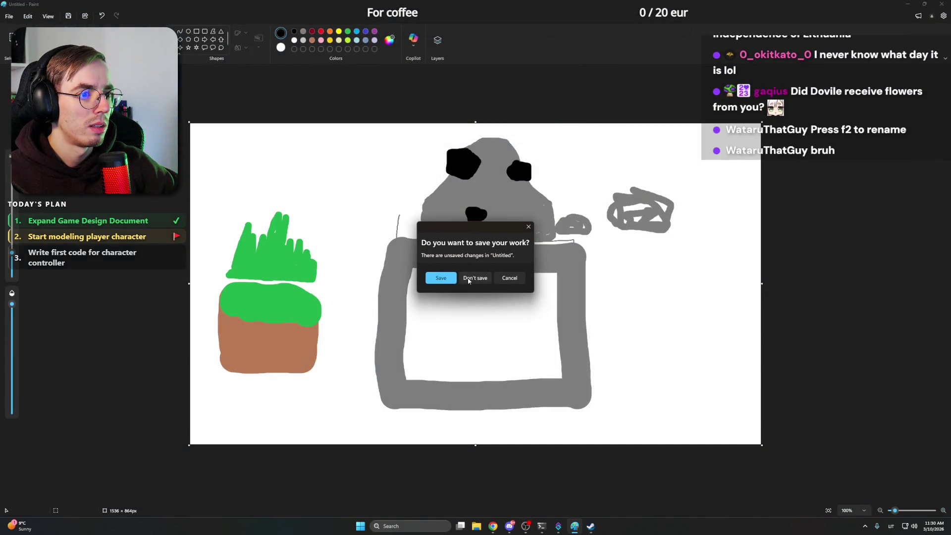
pyautogui.click(467, 280)
# Step: Launch Blockbench from Windows search, briefly showing and hiding Discord in between
pyautogui.click(394, 525)
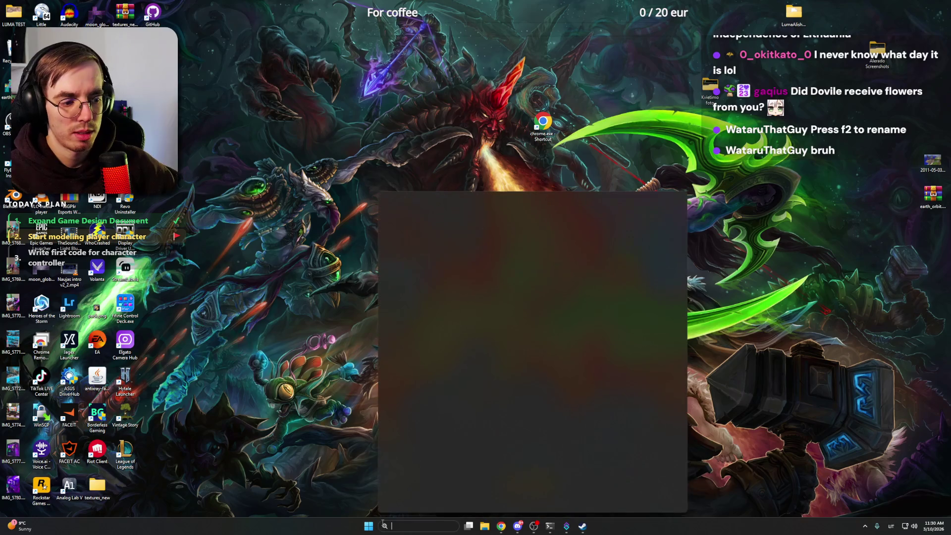
pyautogui.write('block')
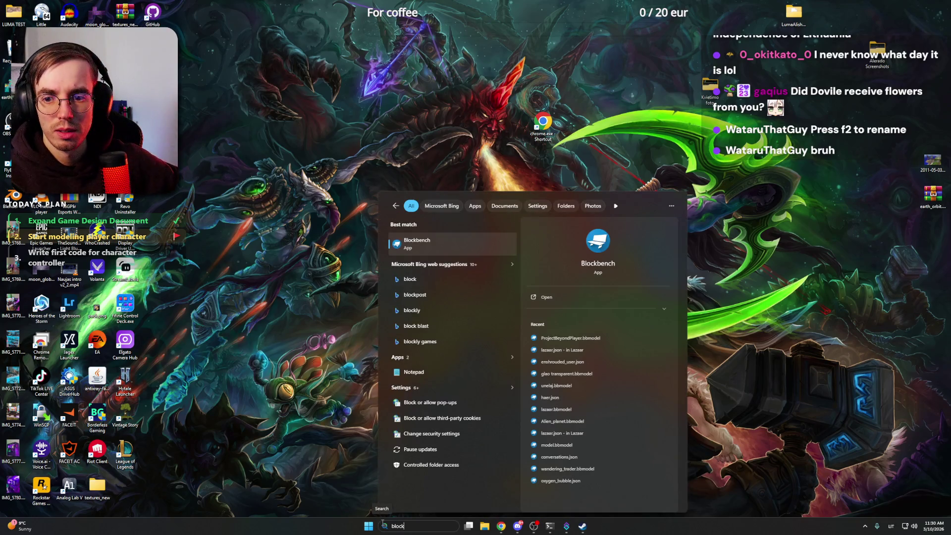
pyautogui.press('Return')
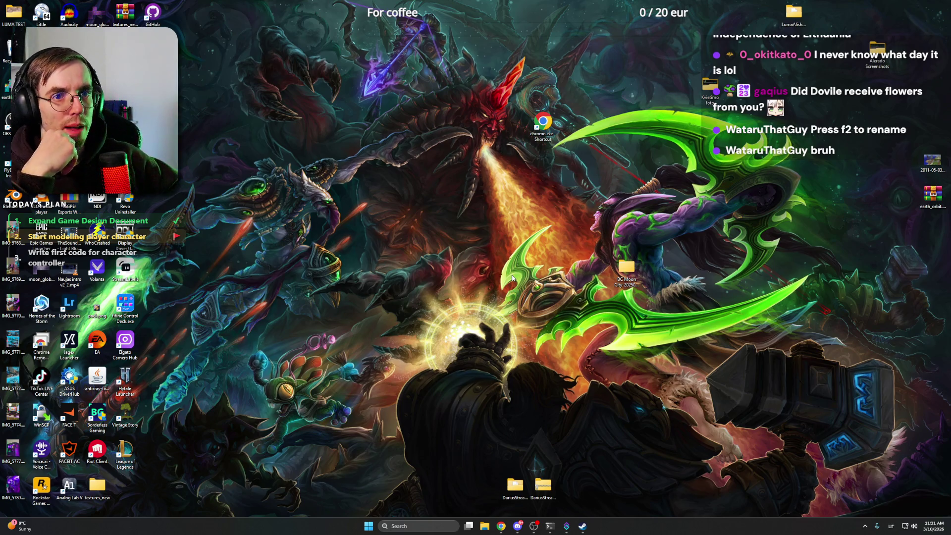
pyautogui.click(517, 526)
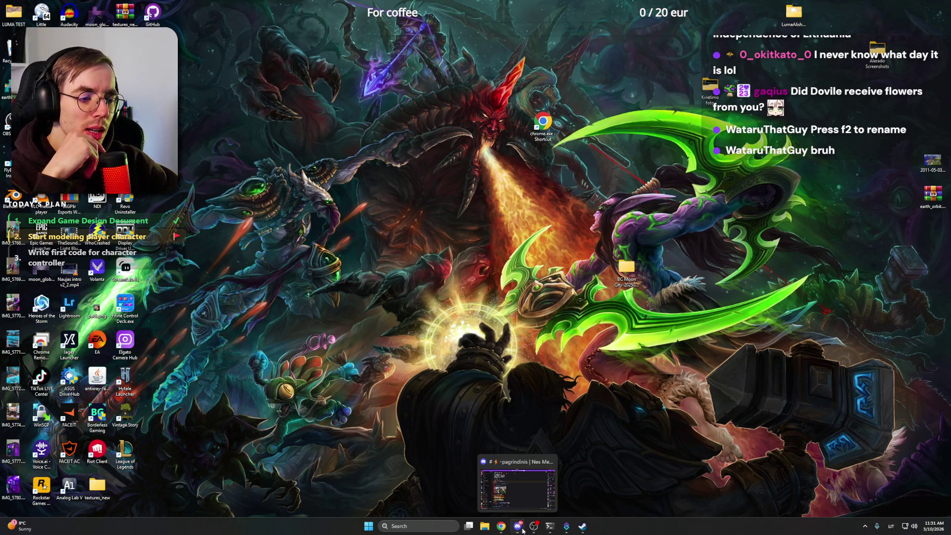
pyautogui.click(518, 526)
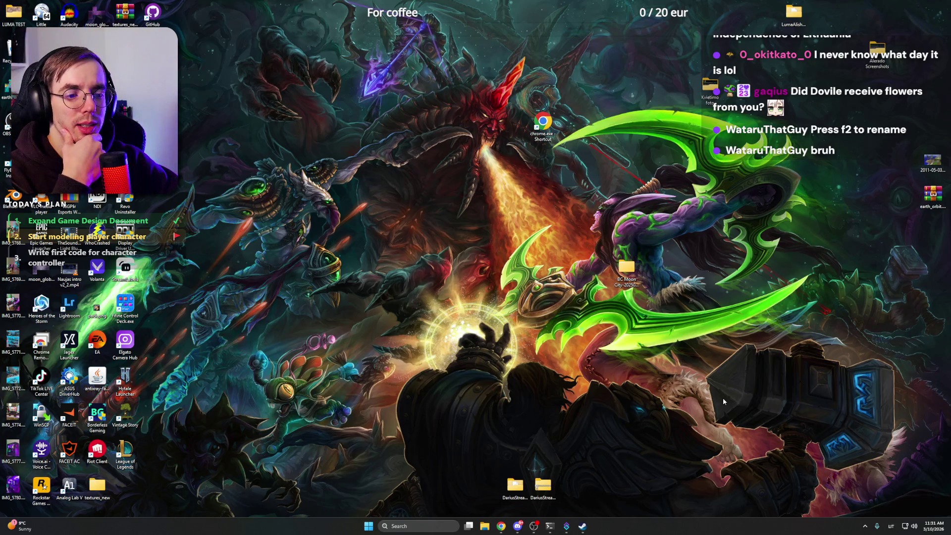
pyautogui.click(367, 526)
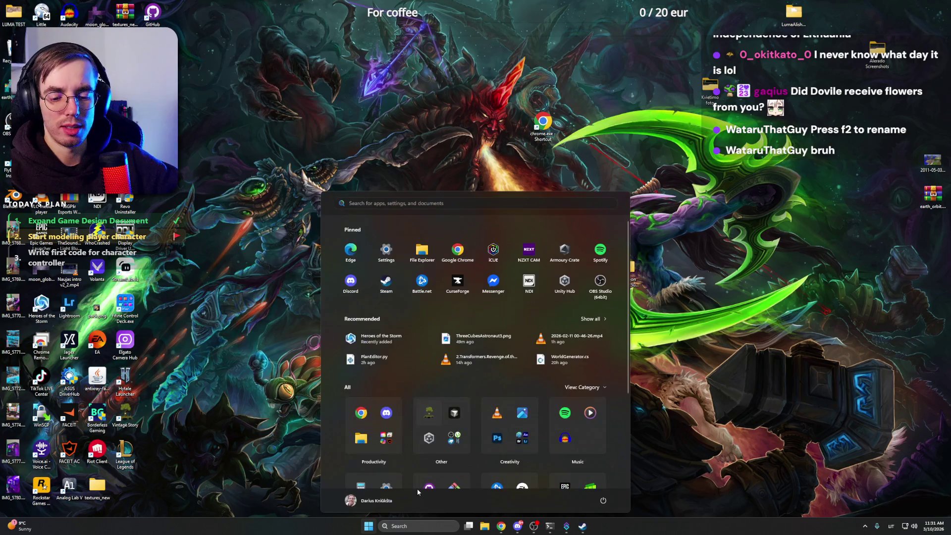
pyautogui.write('block')
pyautogui.press('Return')
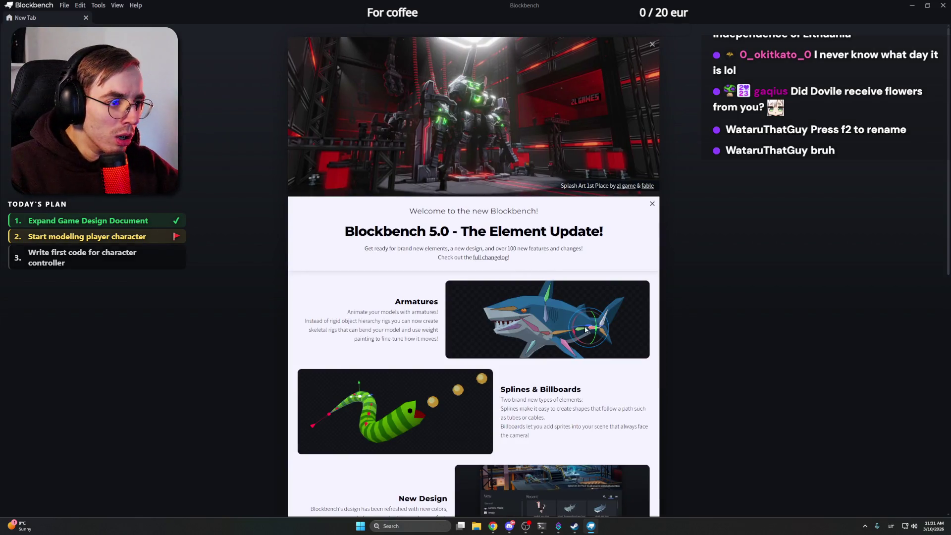
pyautogui.scroll(-2, 585, 330)
pyautogui.scroll(2, 585, 329)
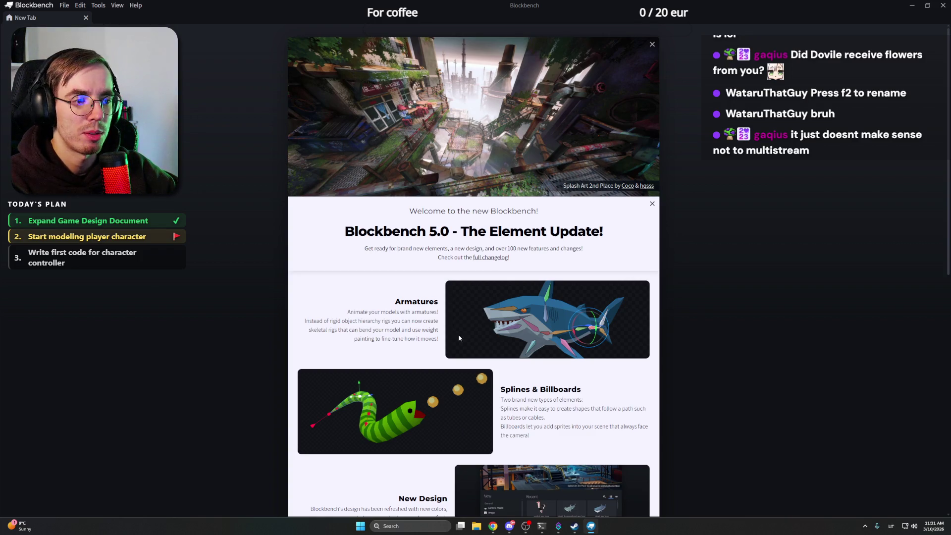
pyautogui.scroll(-2, 401, 340)
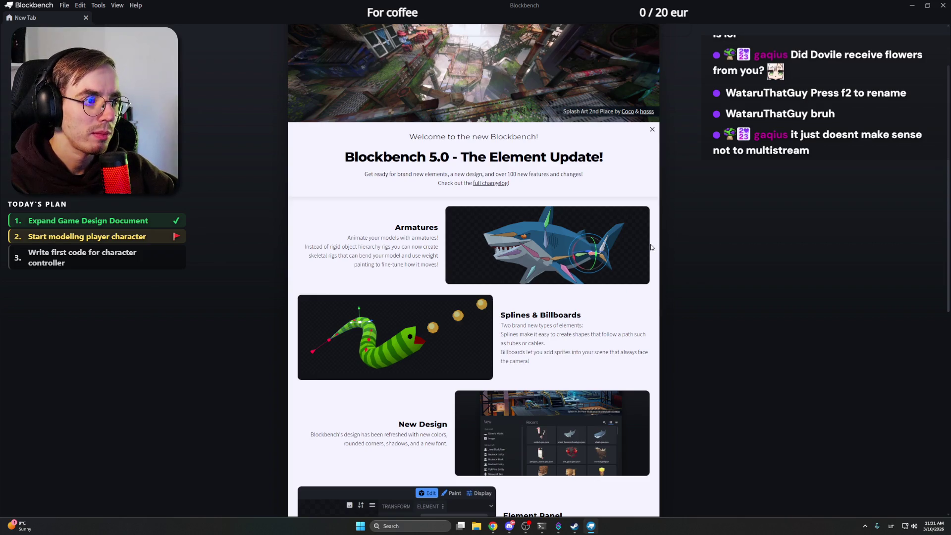
pyautogui.scroll(-1, 651, 249)
pyautogui.scroll(-1, 651, 248)
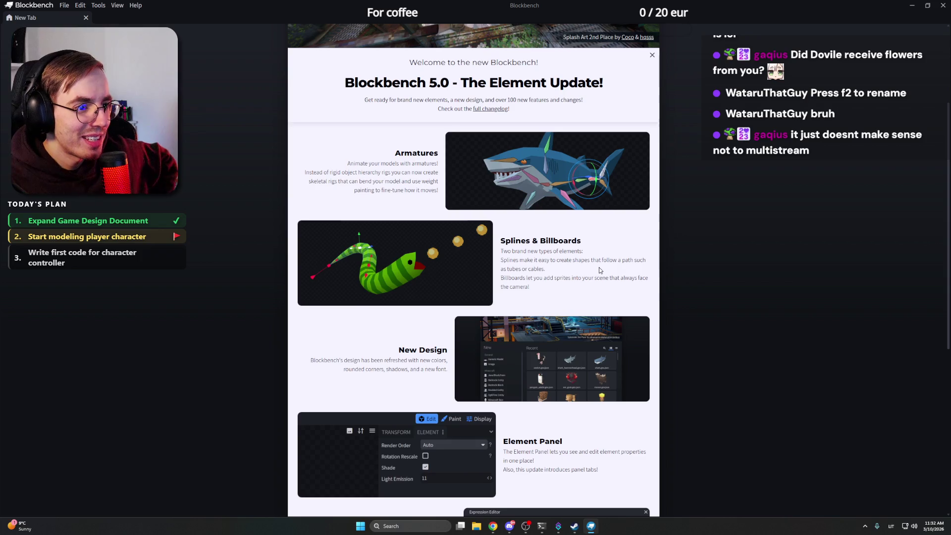
pyautogui.scroll(-1, 599, 269)
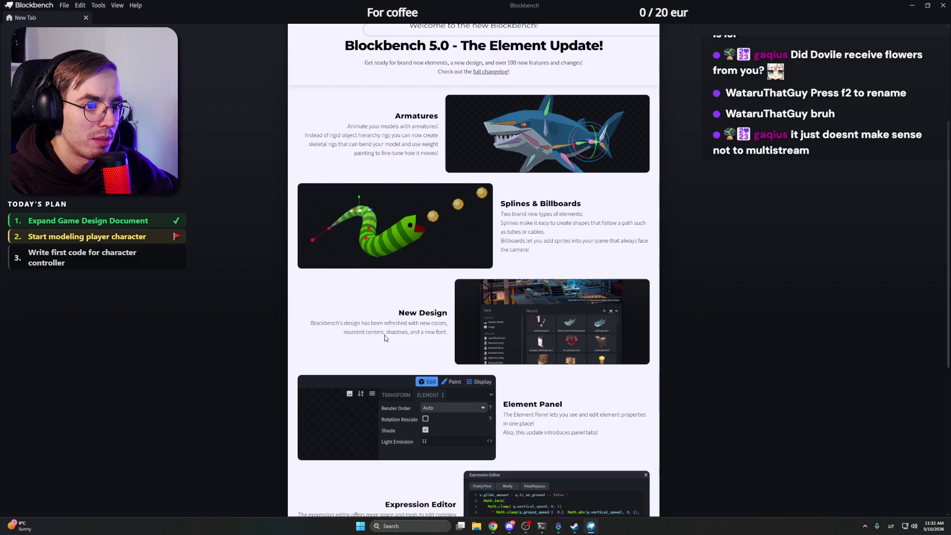
pyautogui.scroll(-2, 436, 338)
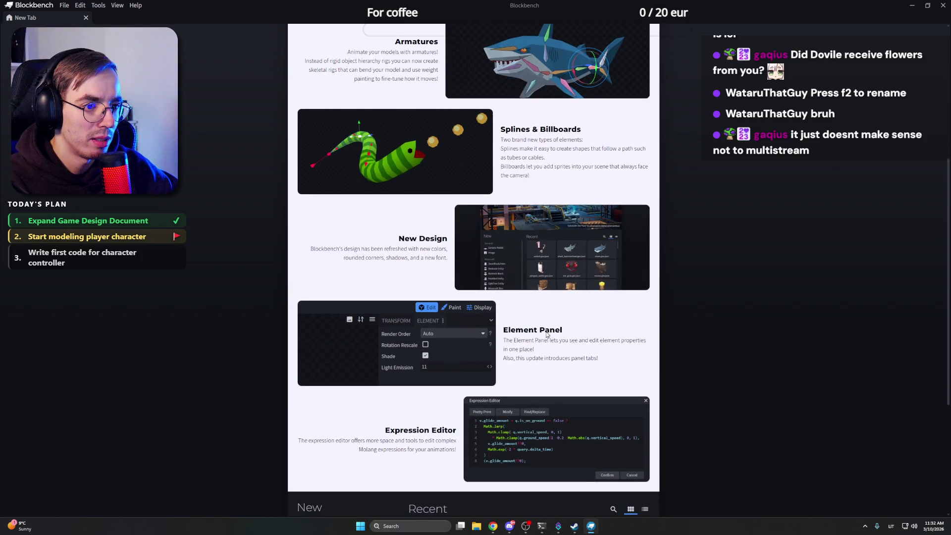
pyautogui.scroll(-1, 452, 409)
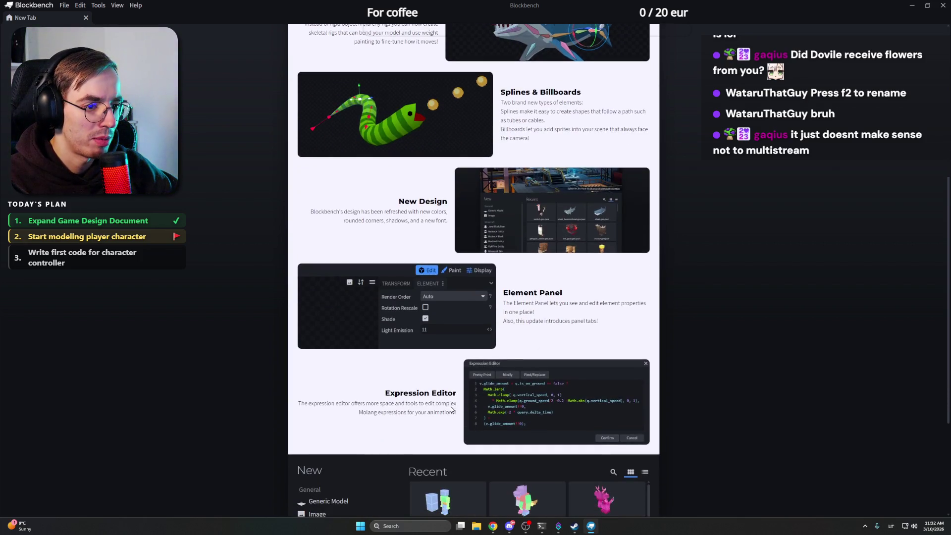
pyautogui.scroll(-2, 453, 399)
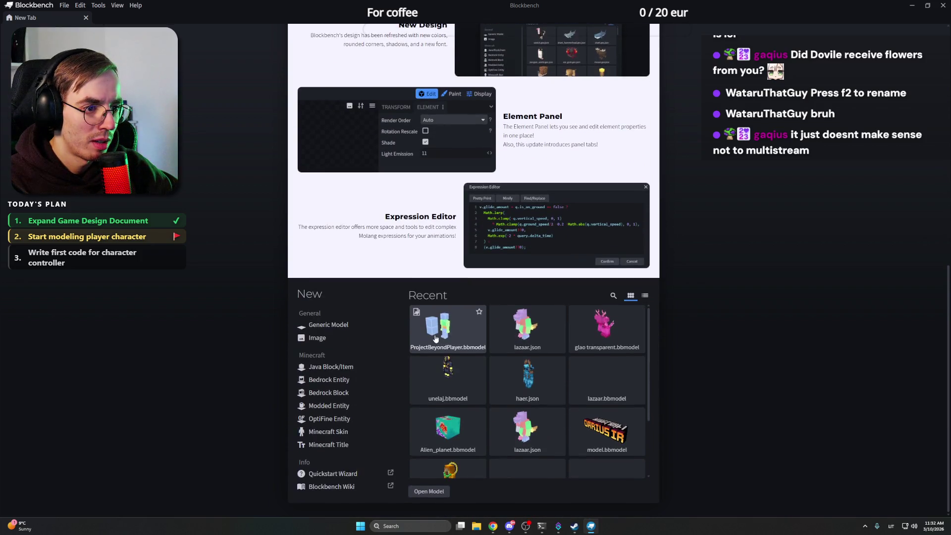
pyautogui.scroll(5, 450, 331)
pyautogui.scroll(4, 452, 326)
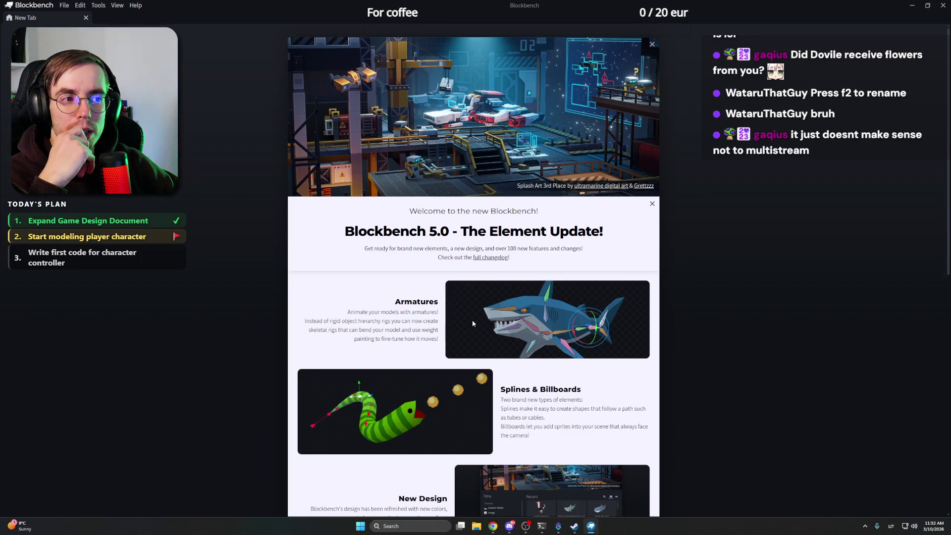
pyautogui.scroll(-3, 472, 323)
pyautogui.scroll(-4, 472, 324)
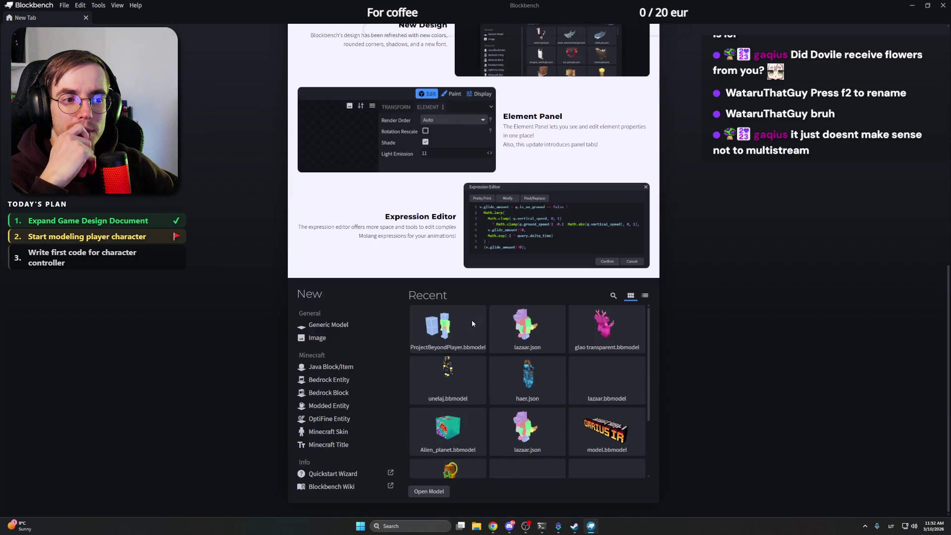
# Step: Reopen ProjectBeyondPlayer from recent projects, look the character over and select the Torso group
pyautogui.click(431, 331)
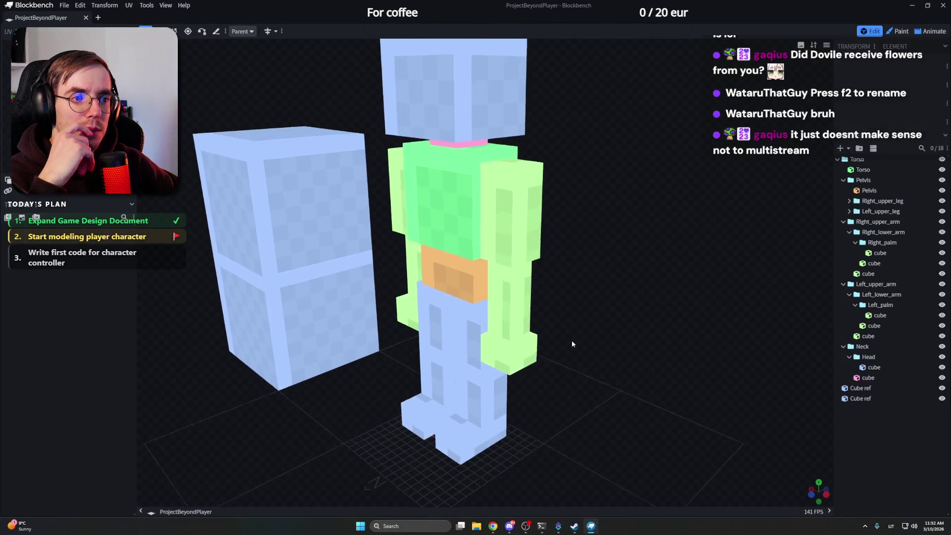
pyautogui.moveTo(615, 264); pyautogui.dragTo(570, 334)
pyautogui.scroll(3, 636, 316)
pyautogui.moveTo(636, 315)
pyautogui.mouseDown()
pyautogui.moveTo(532, 291)
pyautogui.moveTo(596, 301)
pyautogui.moveTo(612, 287)
pyautogui.moveTo(509, 291)
pyautogui.moveTo(569, 290)
pyautogui.mouseUp()
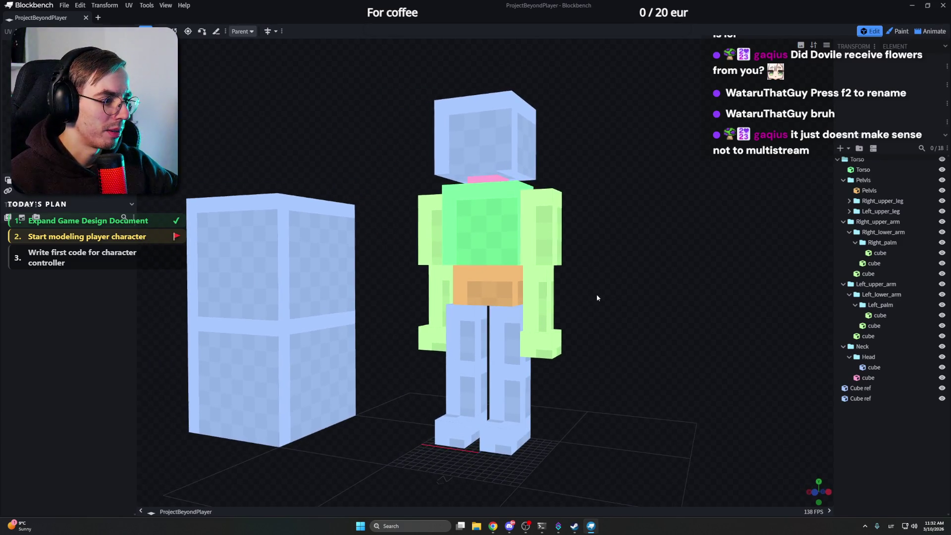
pyautogui.moveTo(547, 381); pyautogui.dragTo(657, 376)
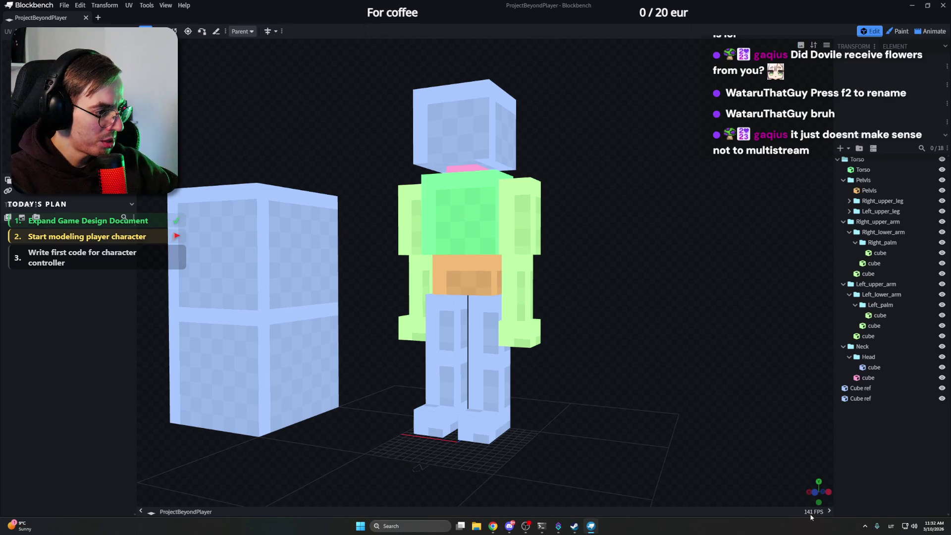
pyautogui.moveTo(624, 311); pyautogui.dragTo(633, 316, button='right')
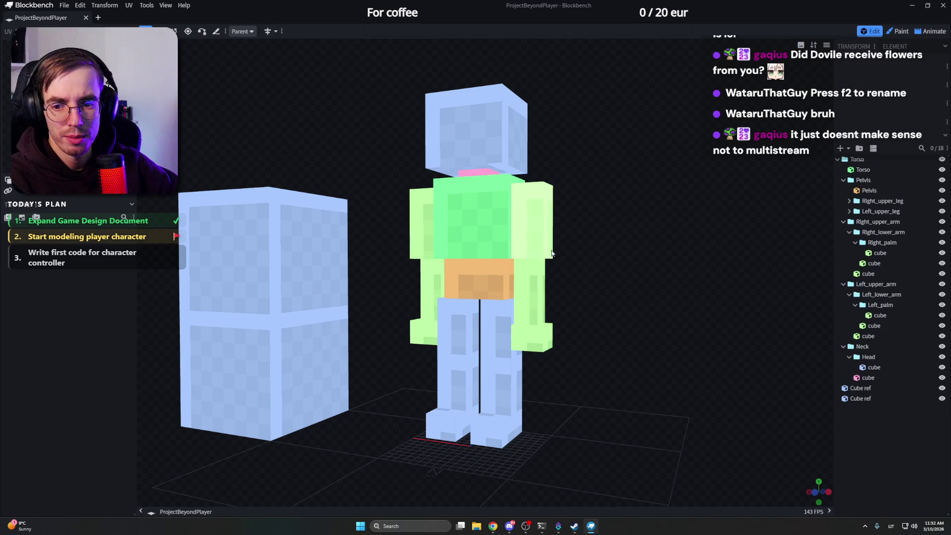
pyautogui.moveTo(561, 264); pyautogui.dragTo(500, 249, button='right')
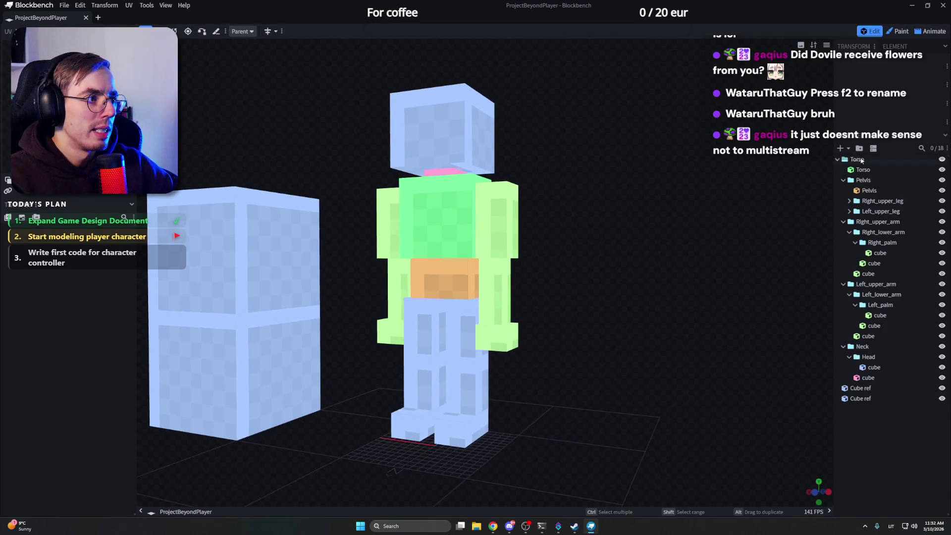
pyautogui.click(862, 159)
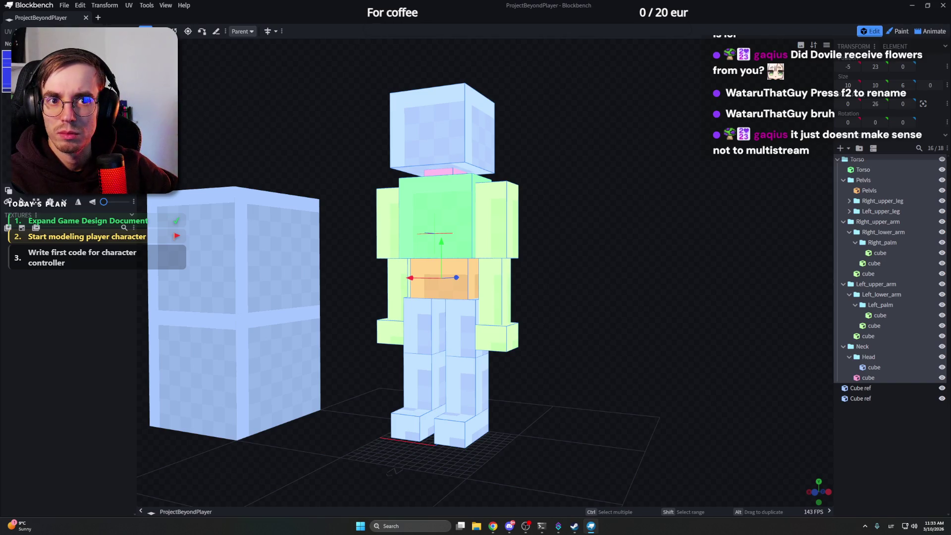
# Step: Widen and heighten the Textures panel, then recentre the view on the character
pyautogui.moveTo(137, 121); pyautogui.dragTo(195, 122)
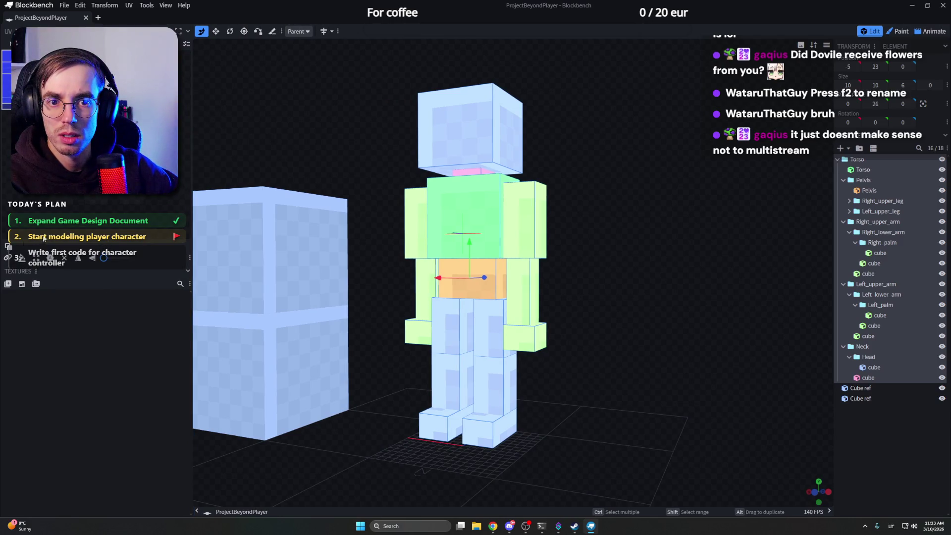
pyautogui.moveTo(145, 264); pyautogui.dragTo(141, 295)
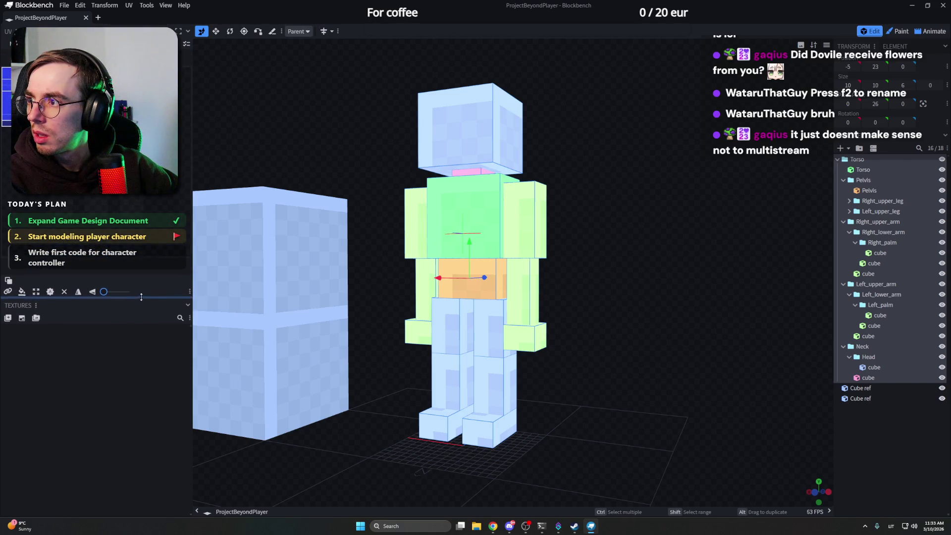
pyautogui.moveTo(141, 295); pyautogui.dragTo(141, 291)
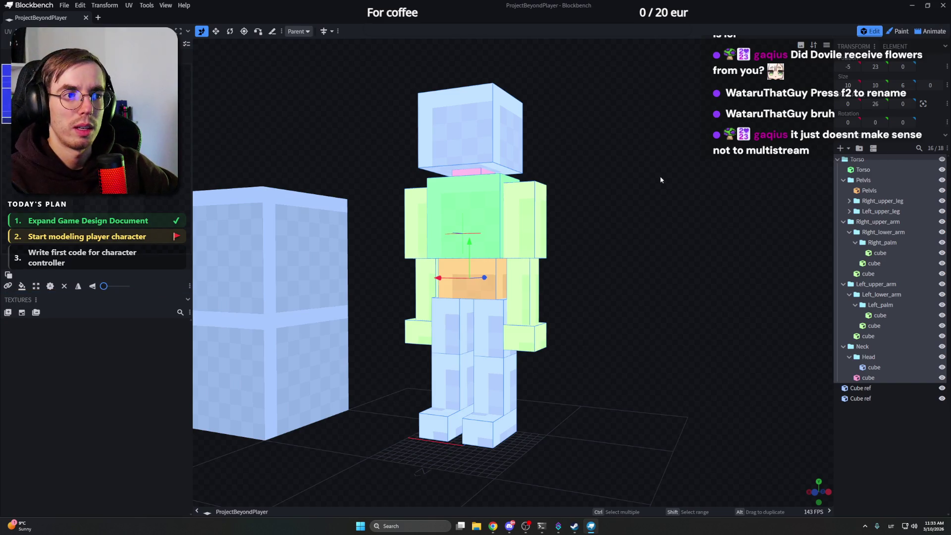
pyautogui.moveTo(596, 171)
pyautogui.mouseDown(button='right')
pyautogui.moveTo(695, 172)
pyautogui.moveTo(685, 169)
pyautogui.mouseUp(button='right')
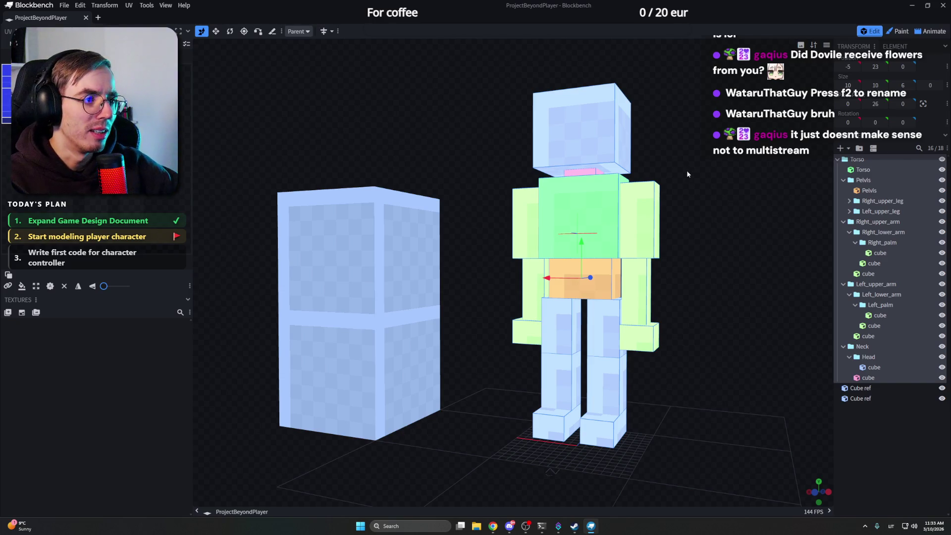
pyautogui.moveTo(686, 170)
pyautogui.mouseDown()
pyautogui.moveTo(673, 178)
pyautogui.moveTo(618, 163)
pyautogui.moveTo(629, 153)
pyautogui.moveTo(643, 162)
pyautogui.moveTo(639, 177)
pyautogui.moveTo(668, 188)
pyautogui.moveTo(691, 185)
pyautogui.moveTo(616, 157)
pyautogui.mouseUp()
# Step: Shorten the right foot cube from its top with the Resize tool
pyautogui.click(859, 170)
pyautogui.click(483, 400)
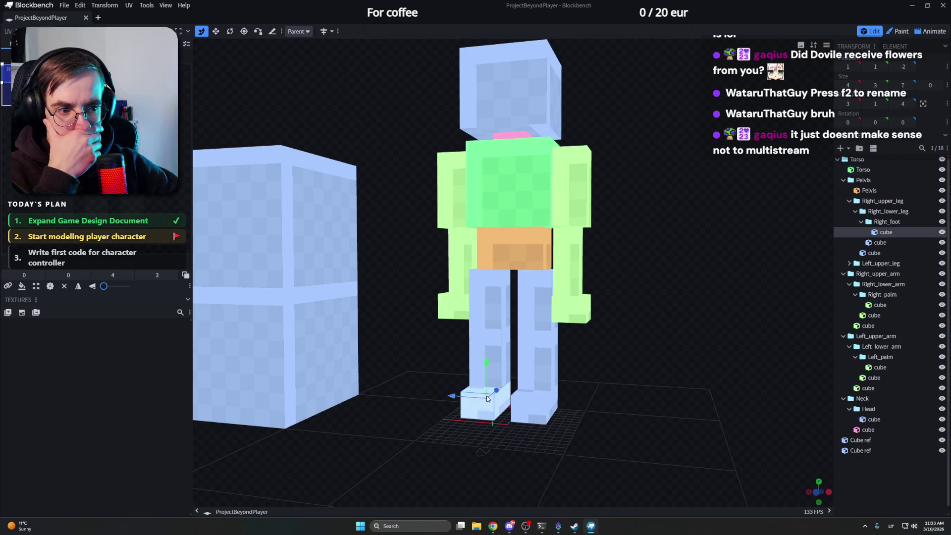
pyautogui.moveTo(520, 372)
pyautogui.mouseDown()
pyautogui.moveTo(570, 353)
pyautogui.moveTo(630, 281)
pyautogui.moveTo(625, 272)
pyautogui.mouseUp()
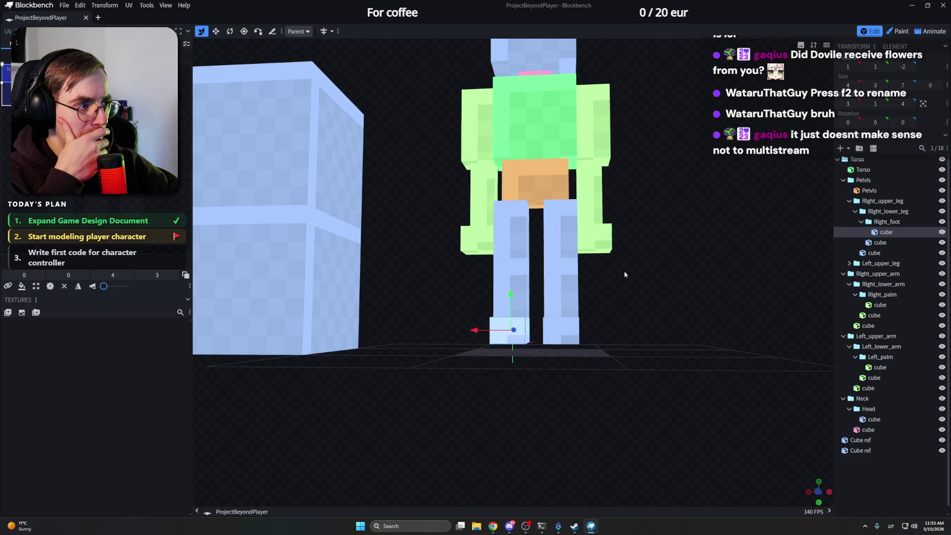
pyautogui.click(845, 159)
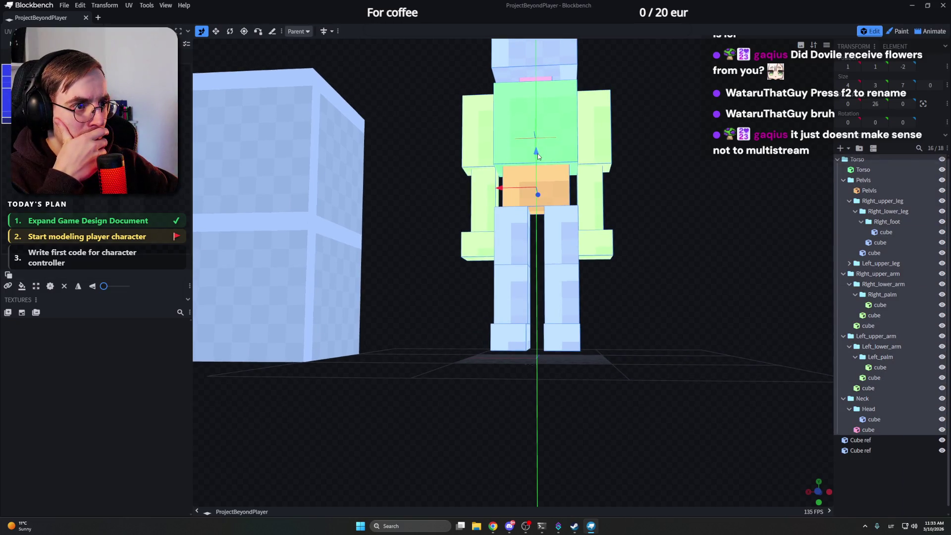
pyautogui.scroll(2, 662, 182)
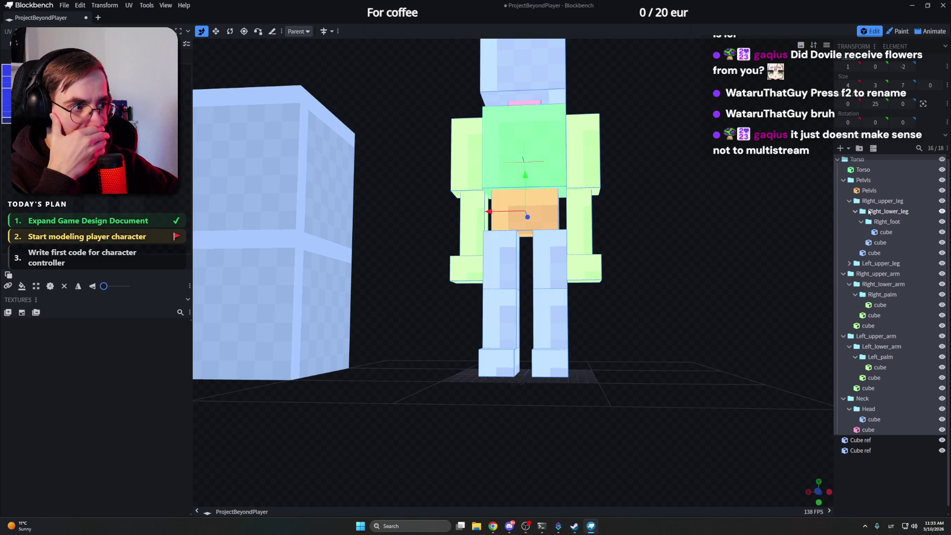
pyautogui.click(505, 359)
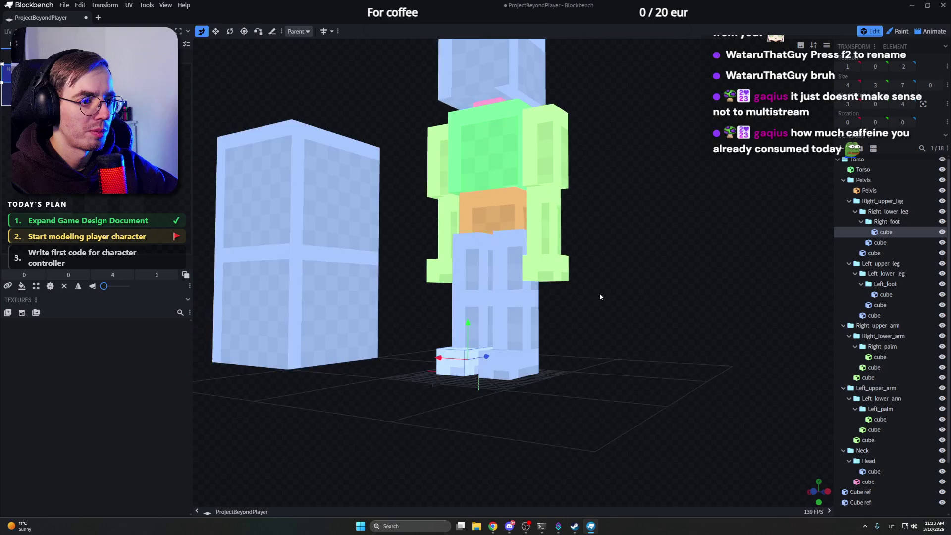
pyautogui.moveTo(658, 285)
pyautogui.mouseDown()
pyautogui.moveTo(577, 299)
pyautogui.moveTo(621, 304)
pyautogui.mouseUp()
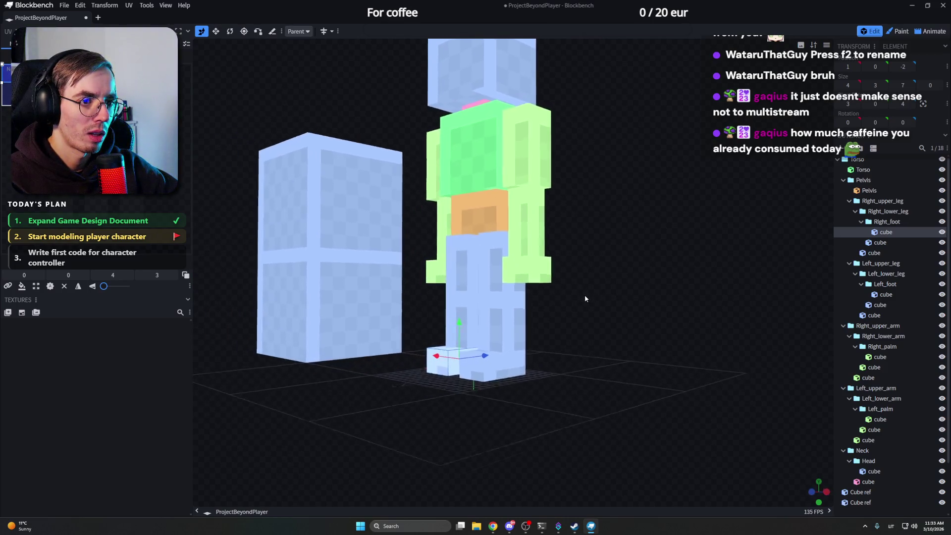
pyautogui.press('s')
pyautogui.moveTo(484, 325); pyautogui.dragTo(485, 335)
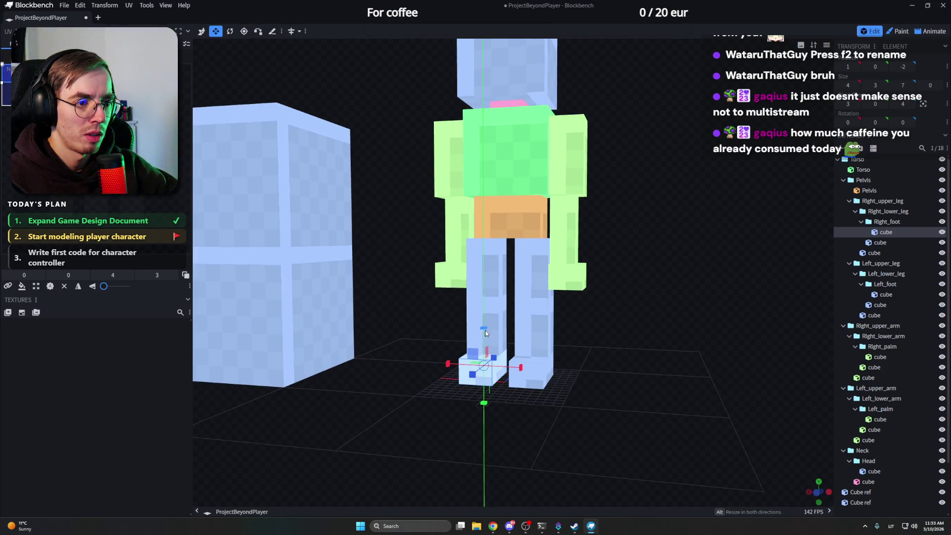
pyautogui.moveTo(606, 338)
pyautogui.mouseDown()
pyautogui.moveTo(607, 375)
pyautogui.moveTo(520, 350)
pyautogui.moveTo(519, 330)
pyautogui.mouseUp()
# Step: Shorten both lower-leg cubes from their tops
pyautogui.click(520, 349)
pyautogui.click(541, 306)
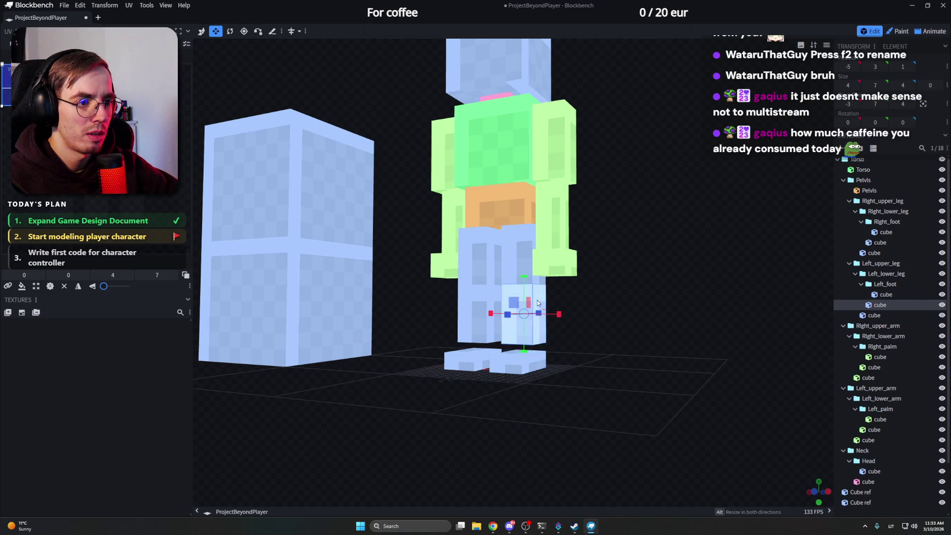
pyautogui.press('s')
pyautogui.moveTo(523, 287)
pyautogui.mouseDown()
pyautogui.moveTo(585, 311)
pyautogui.moveTo(609, 307)
pyautogui.mouseUp()
pyautogui.click(483, 296)
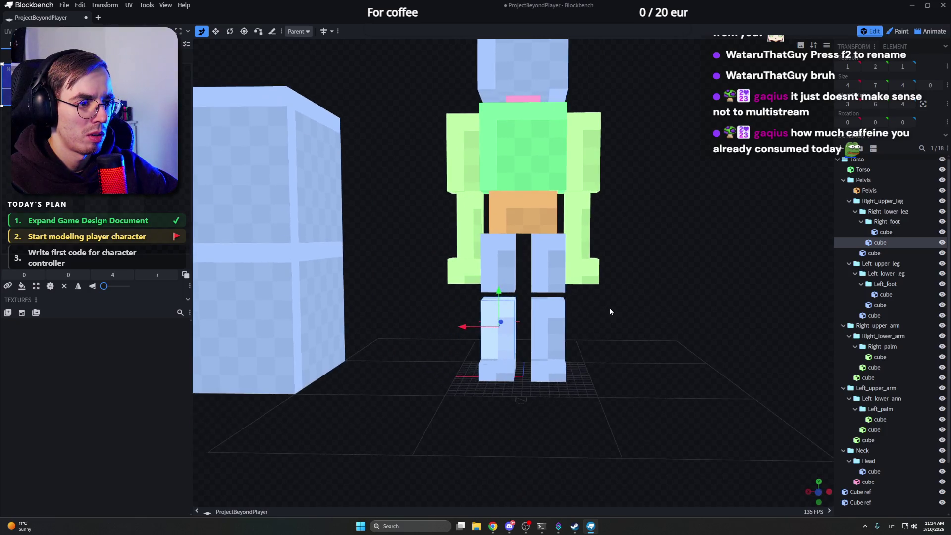
pyautogui.click(504, 264)
pyautogui.click(497, 298)
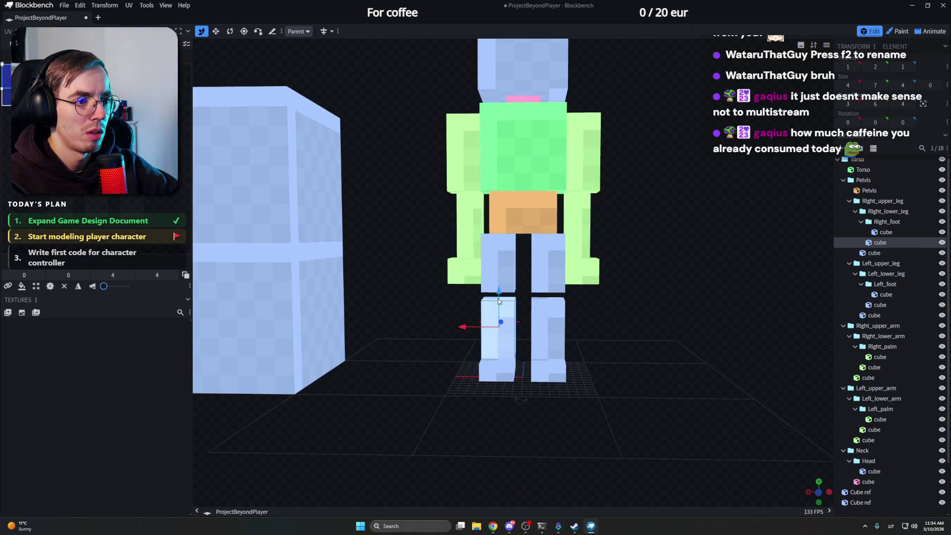
pyautogui.press('s')
pyautogui.moveTo(499, 296)
pyautogui.mouseDown()
pyautogui.moveTo(499, 305)
pyautogui.moveTo(605, 311)
pyautogui.moveTo(579, 312)
pyautogui.mouseUp()
# Step: Move both upper-leg cubes down so they meet the shortened lower legs
pyautogui.click(547, 334)
pyautogui.click(533, 246)
pyautogui.press('v')
pyautogui.moveTo(530, 250); pyautogui.dragTo(527, 265)
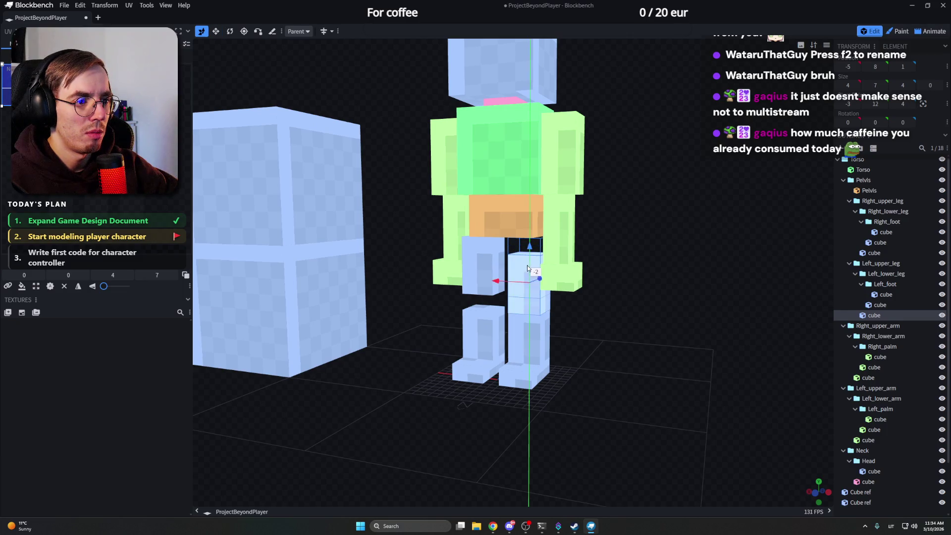
pyautogui.click(479, 260)
pyautogui.moveTo(488, 241); pyautogui.dragTo(487, 262)
pyautogui.moveTo(579, 297)
pyautogui.mouseDown()
pyautogui.moveTo(672, 297)
pyautogui.moveTo(613, 311)
pyautogui.mouseUp()
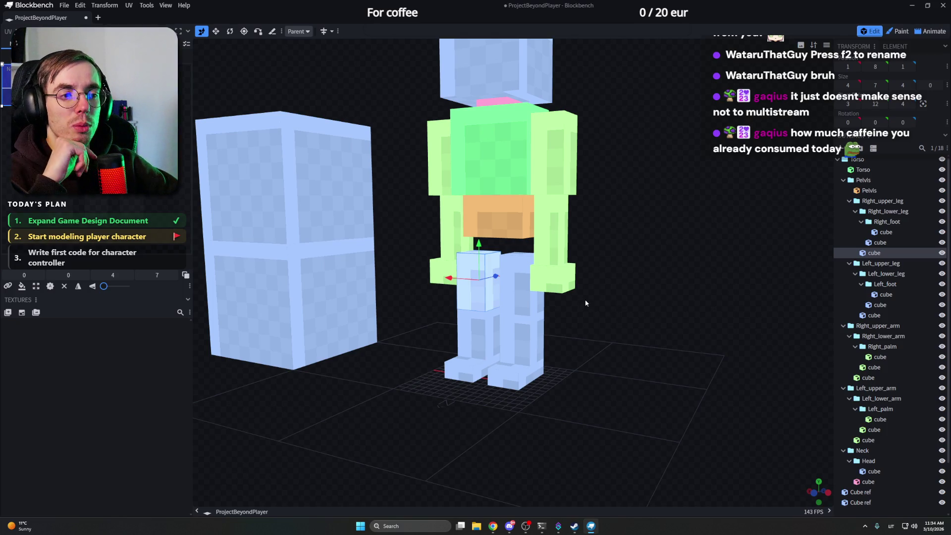
pyautogui.moveTo(611, 308)
pyautogui.mouseDown()
pyautogui.moveTo(574, 306)
pyautogui.moveTo(605, 302)
pyautogui.moveTo(589, 298)
pyautogui.moveTo(622, 281)
pyautogui.moveTo(611, 290)
pyautogui.mouseUp()
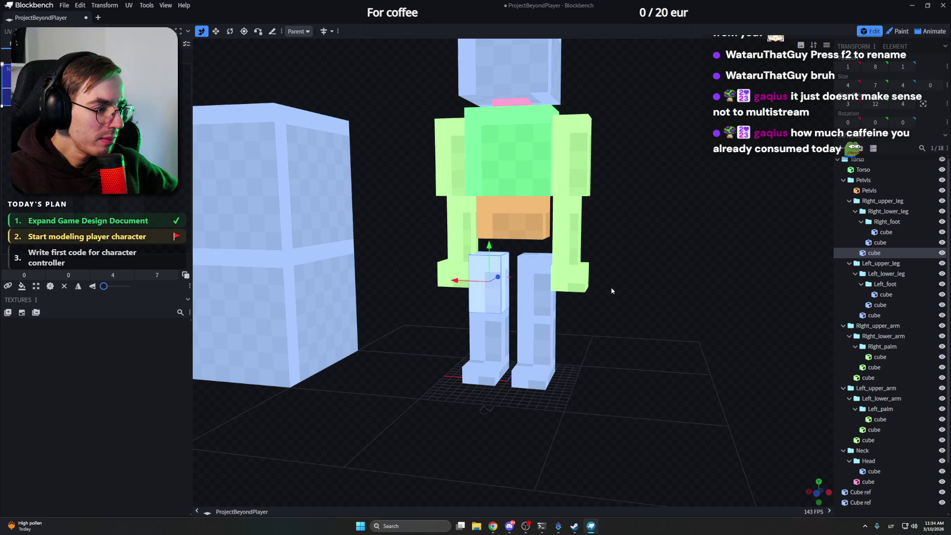
# Step: Lower the Pelvis onto the legs from a front view and shorten the leg cubes beneath it
pyautogui.hotkey('ctrl', 'z')
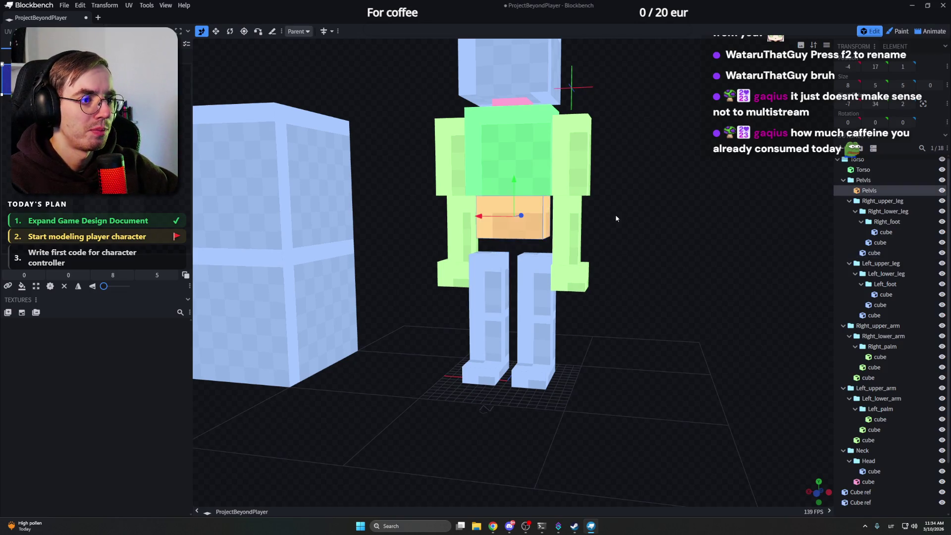
pyautogui.press('KP_1')
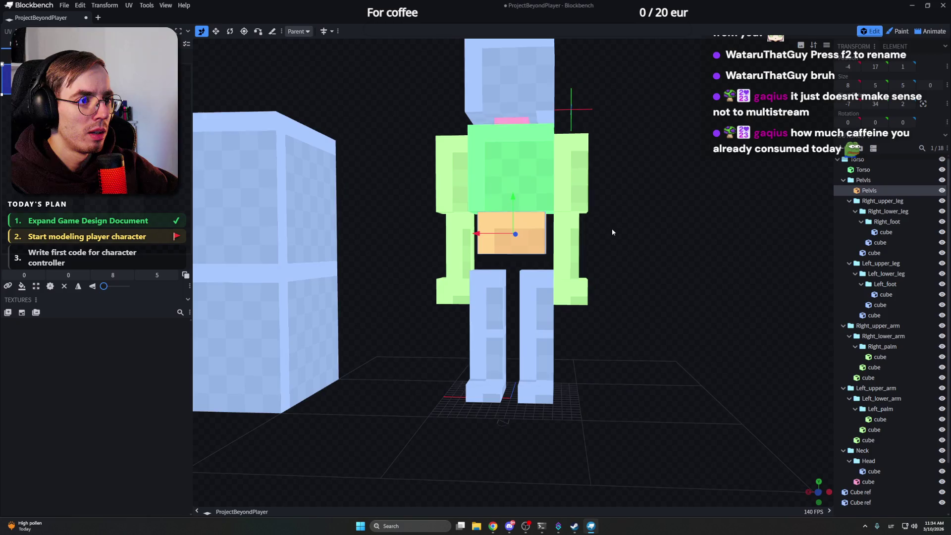
pyautogui.moveTo(512, 201); pyautogui.dragTo(512, 222)
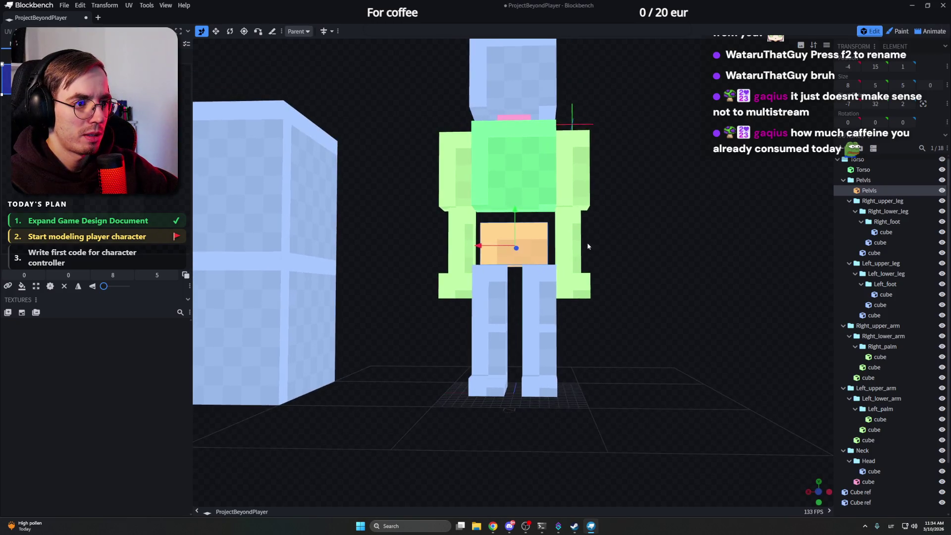
pyautogui.click(541, 289)
pyautogui.press('s')
pyautogui.moveTo(541, 257)
pyautogui.mouseDown()
pyautogui.moveTo(541, 266)
pyautogui.moveTo(490, 273)
pyautogui.mouseUp()
pyautogui.click(489, 297)
pyautogui.click(515, 257)
pyautogui.press('v')
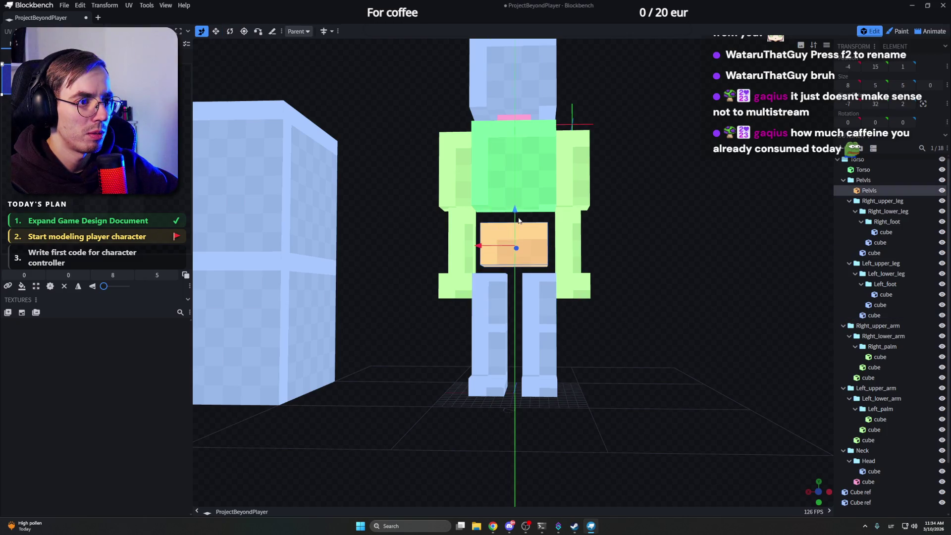
pyautogui.moveTo(595, 253)
pyautogui.mouseDown()
pyautogui.moveTo(641, 245)
pyautogui.moveTo(587, 254)
pyautogui.moveTo(588, 244)
pyautogui.moveTo(611, 245)
pyautogui.mouseUp()
# Step: Shorten the right lower-leg cube by one, check the upper legs and reselect the Pelvis
pyautogui.click(523, 347)
pyautogui.press('s')
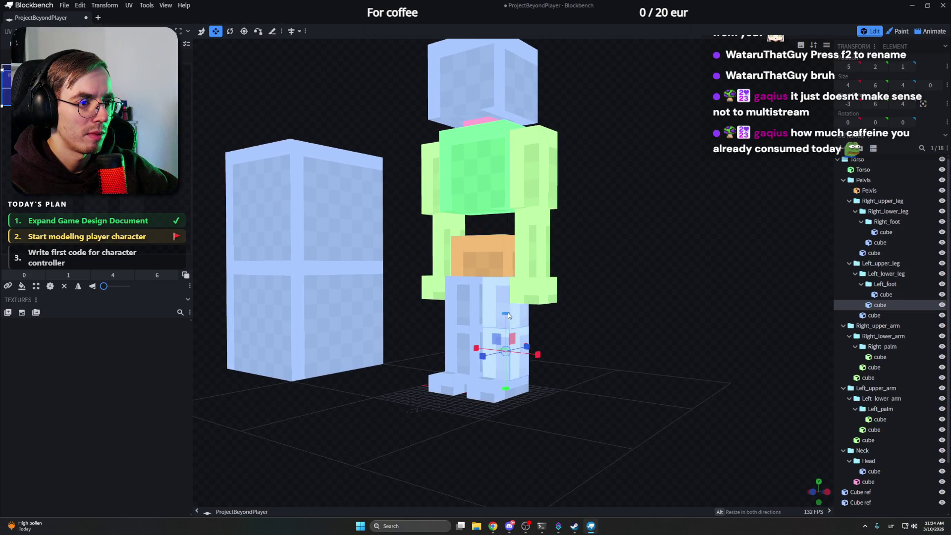
pyautogui.click(478, 329)
pyautogui.moveTo(472, 309); pyautogui.dragTo(470, 315)
pyautogui.click(509, 310)
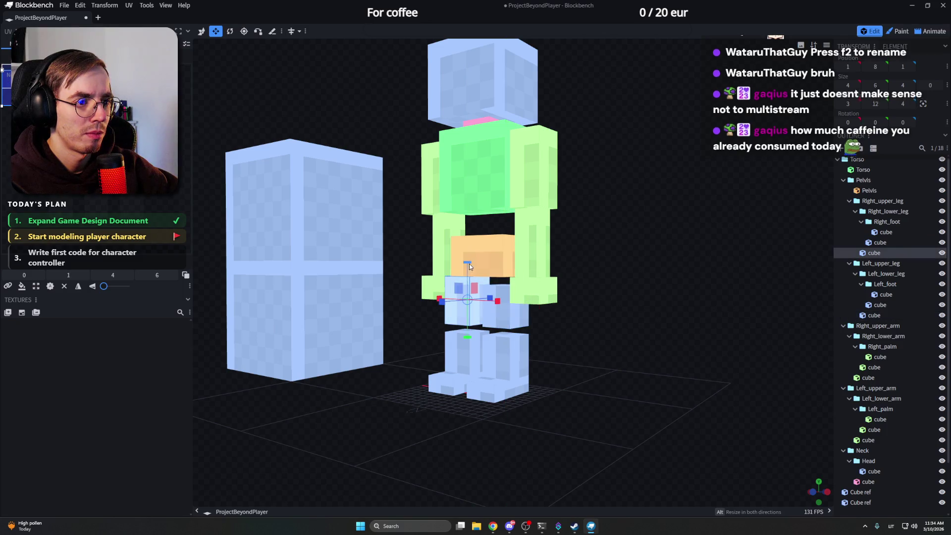
pyautogui.press('v')
pyautogui.doubleClick(470, 287)
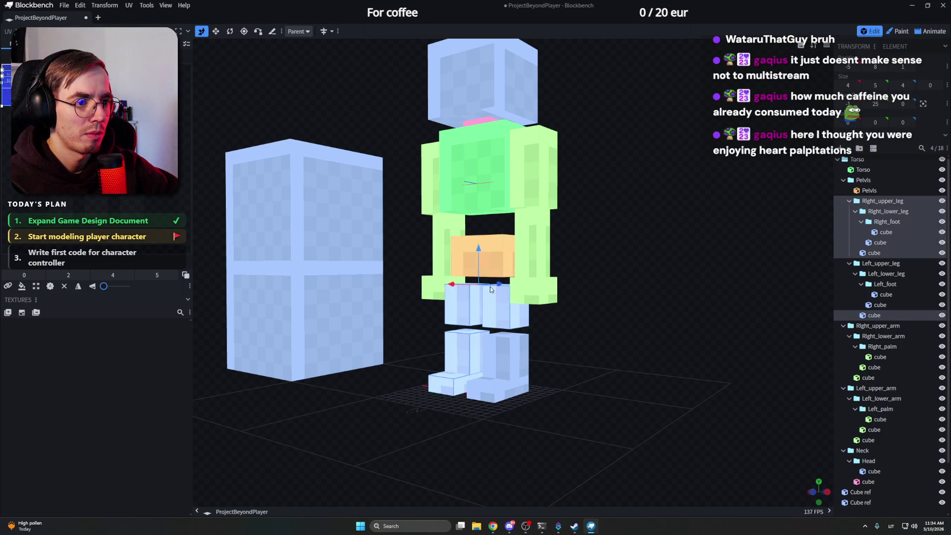
pyautogui.click(474, 315)
pyautogui.moveTo(474, 316); pyautogui.dragTo(488, 285)
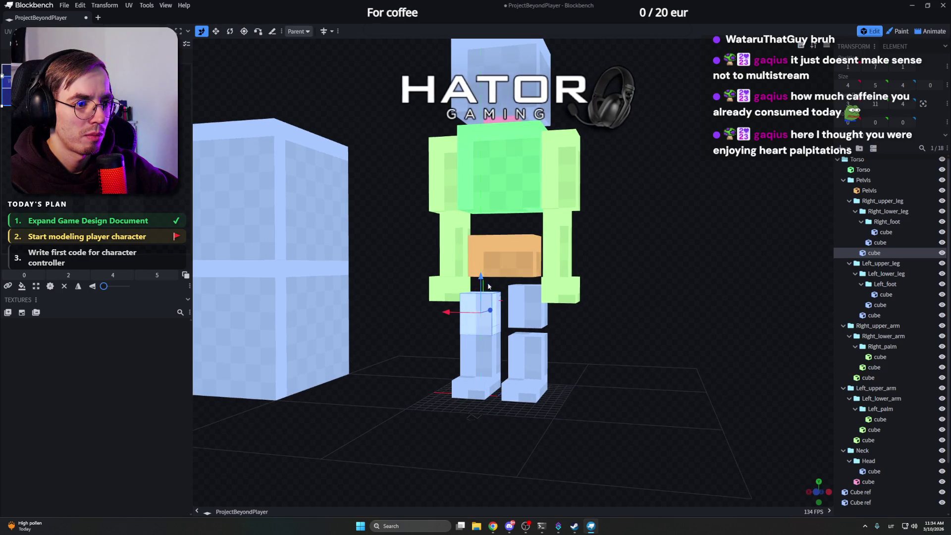
pyautogui.click(527, 266)
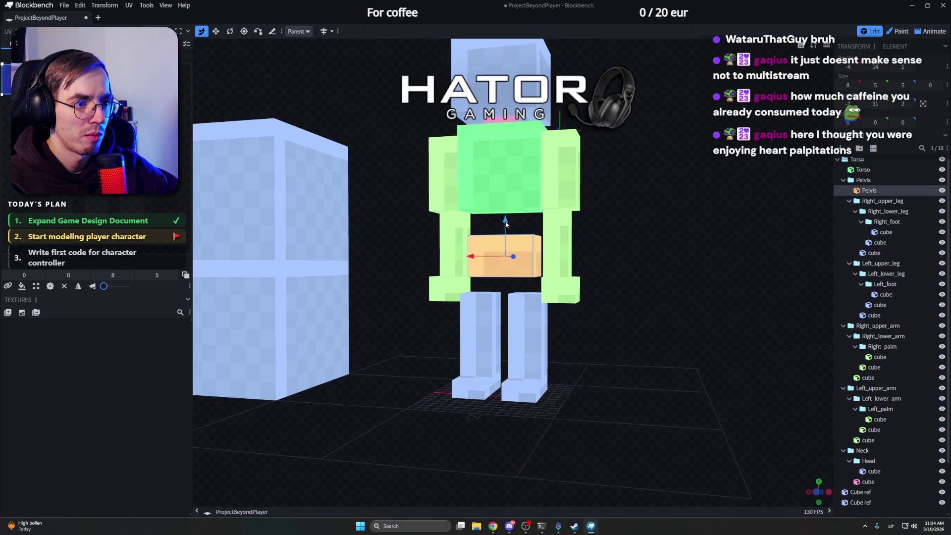
pyautogui.moveTo(580, 319)
pyautogui.mouseDown()
pyautogui.moveTo(639, 349)
pyautogui.moveTo(586, 336)
pyautogui.mouseUp()
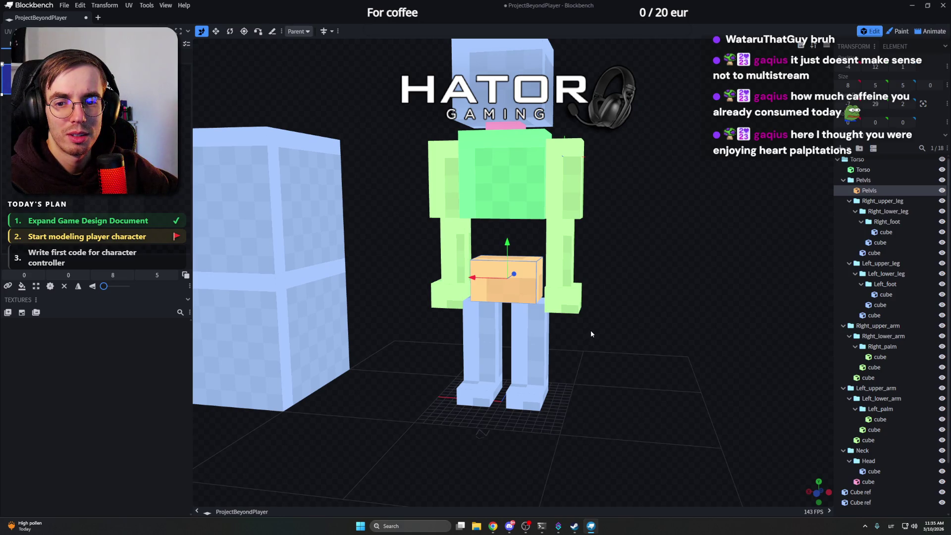
# Step: Lower the green torso toward the pelvis and shorten its height
pyautogui.click(508, 181)
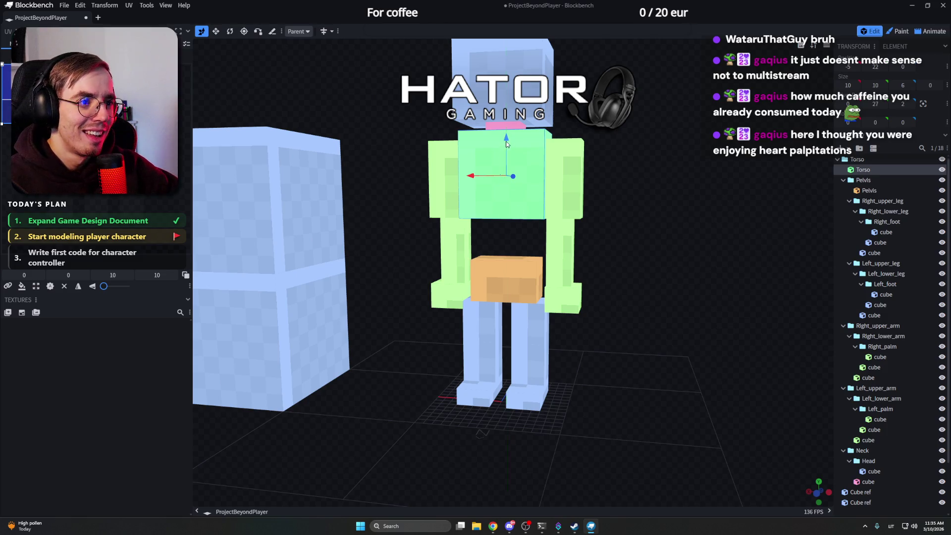
pyautogui.moveTo(506, 143); pyautogui.dragTo(506, 182)
pyautogui.moveTo(667, 220); pyautogui.dragTo(653, 223)
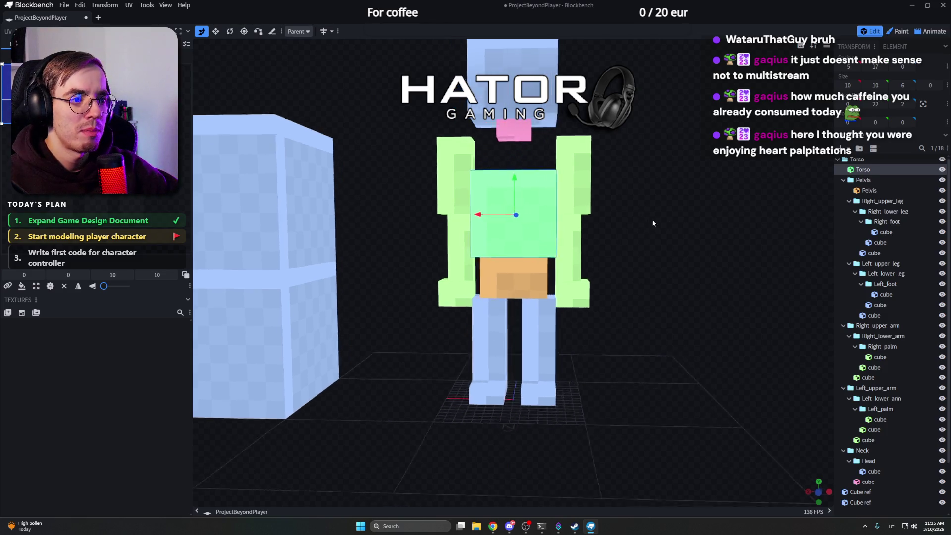
pyautogui.press('s')
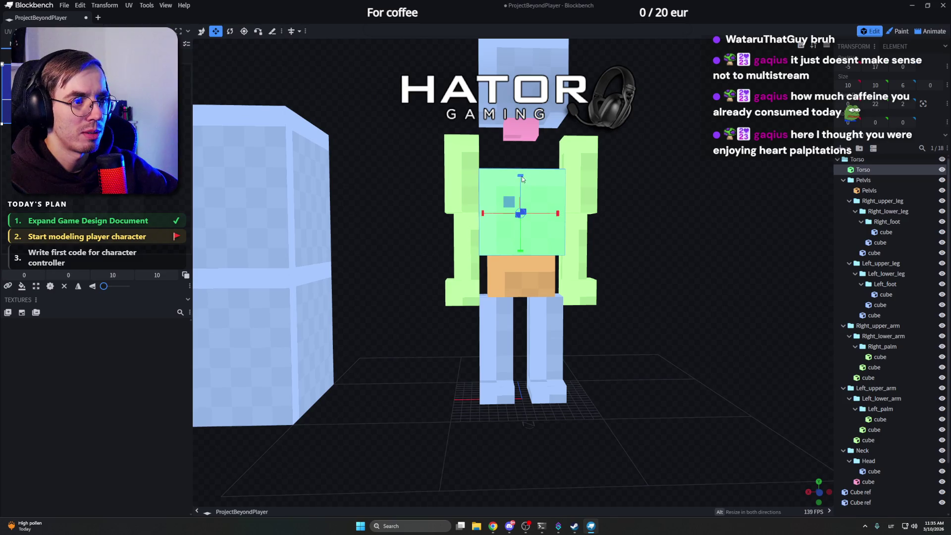
pyautogui.moveTo(521, 177); pyautogui.dragTo(520, 191)
pyautogui.moveTo(673, 210)
pyautogui.mouseDown()
pyautogui.moveTo(583, 231)
pyautogui.moveTo(629, 284)
pyautogui.mouseUp()
pyautogui.press('v')
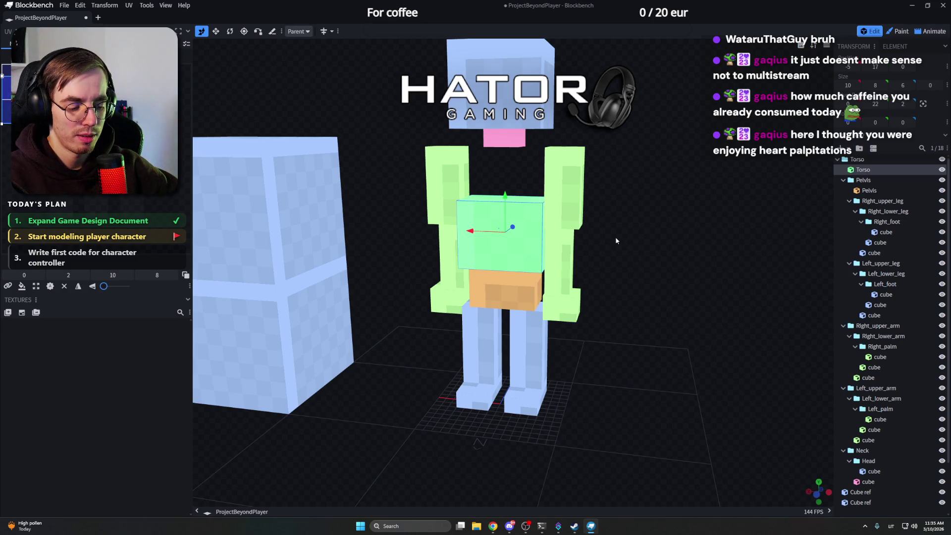
# Step: Lower the pelvis slightly and drop the torso so it rests directly on it
pyautogui.click(573, 203)
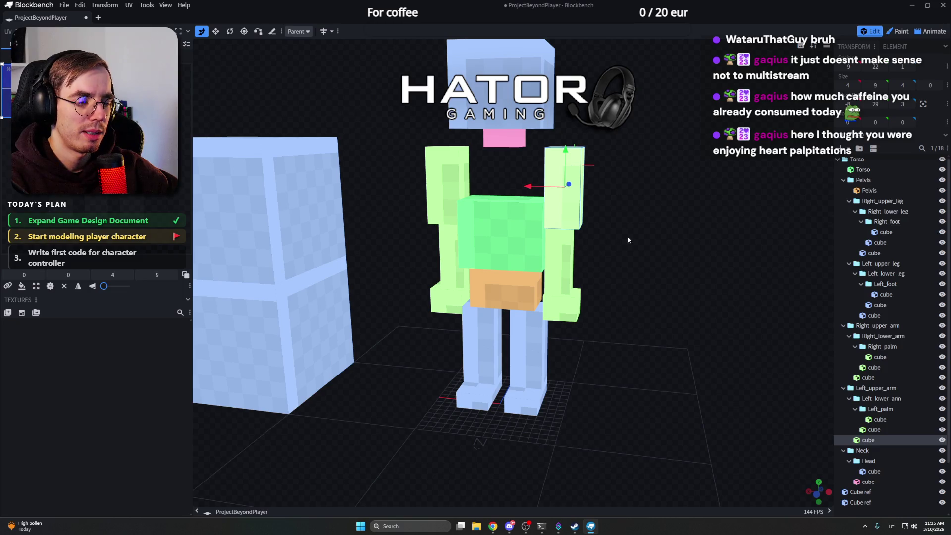
pyautogui.moveTo(627, 235)
pyautogui.mouseDown()
pyautogui.moveTo(620, 251)
pyautogui.moveTo(602, 253)
pyautogui.mouseUp()
pyautogui.click(506, 256)
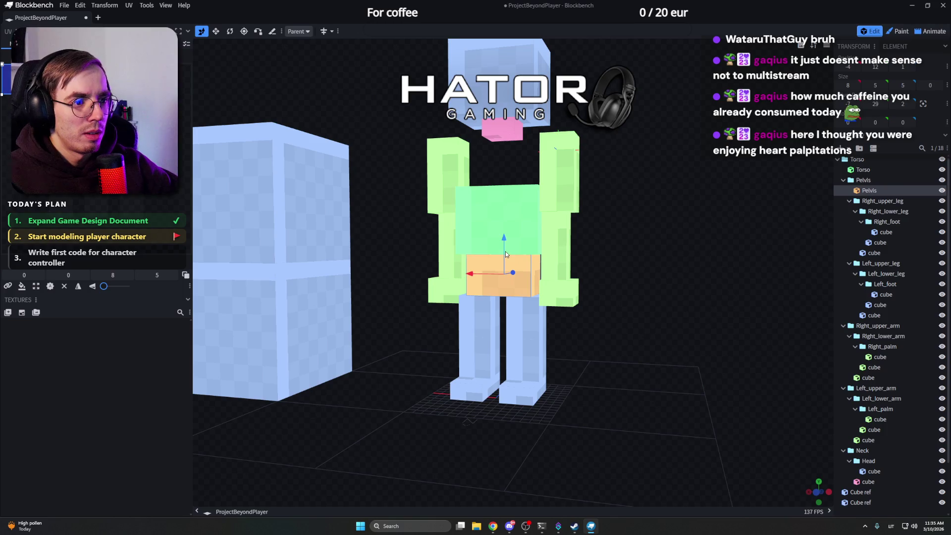
pyautogui.moveTo(505, 238); pyautogui.dragTo(505, 243)
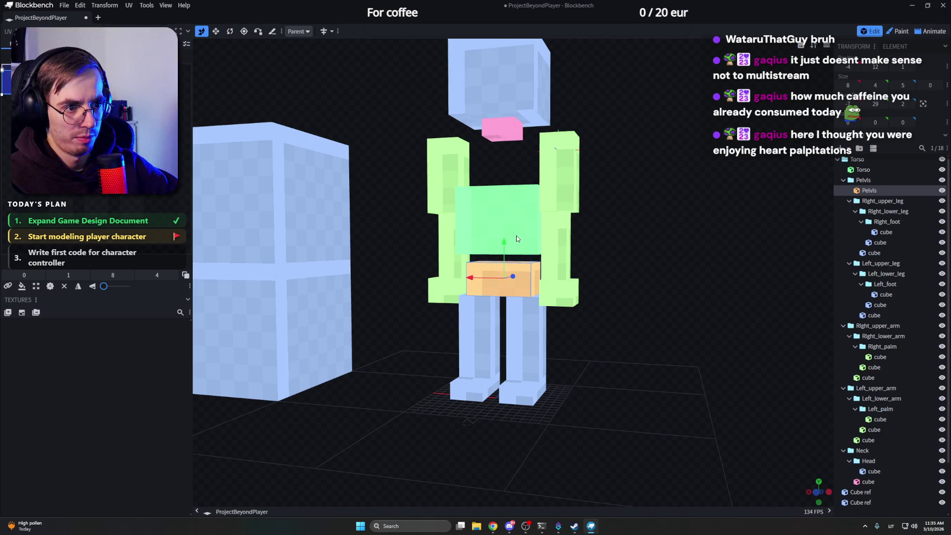
pyautogui.click(516, 238)
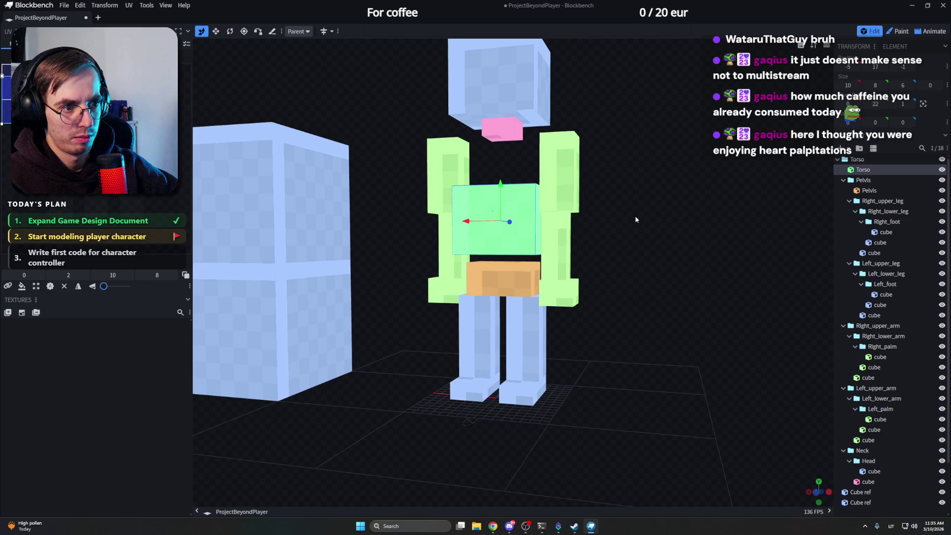
pyautogui.moveTo(508, 190); pyautogui.dragTo(505, 198)
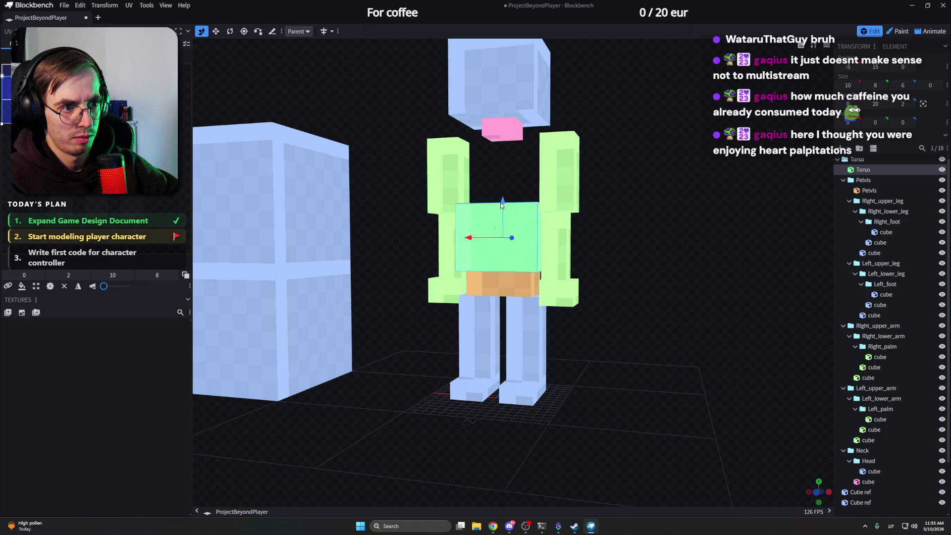
pyautogui.moveTo(588, 201)
pyautogui.mouseDown()
pyautogui.moveTo(629, 202)
pyautogui.moveTo(579, 297)
pyautogui.moveTo(527, 311)
pyautogui.moveTo(628, 323)
pyautogui.mouseUp()
pyautogui.click(538, 348)
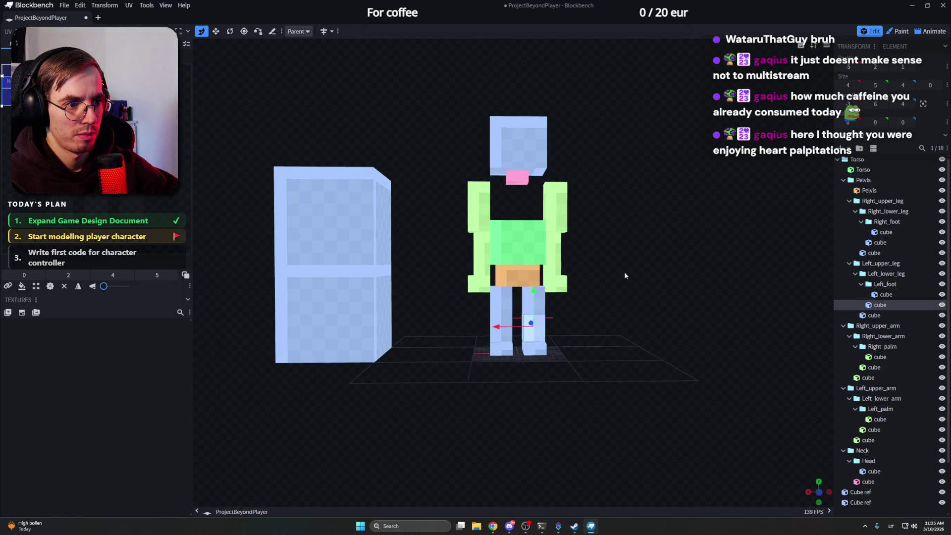
# Step: Lower the pink neck onto the torso and bring the head down onto the neck
pyautogui.moveTo(625, 275); pyautogui.dragTo(588, 270)
pyautogui.click(508, 184)
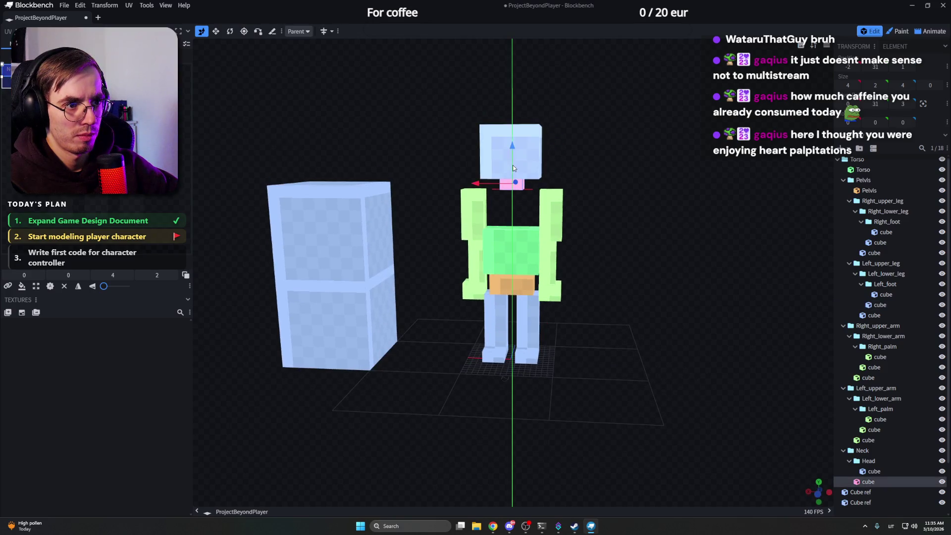
pyautogui.moveTo(513, 165); pyautogui.dragTo(515, 199)
pyautogui.press('s')
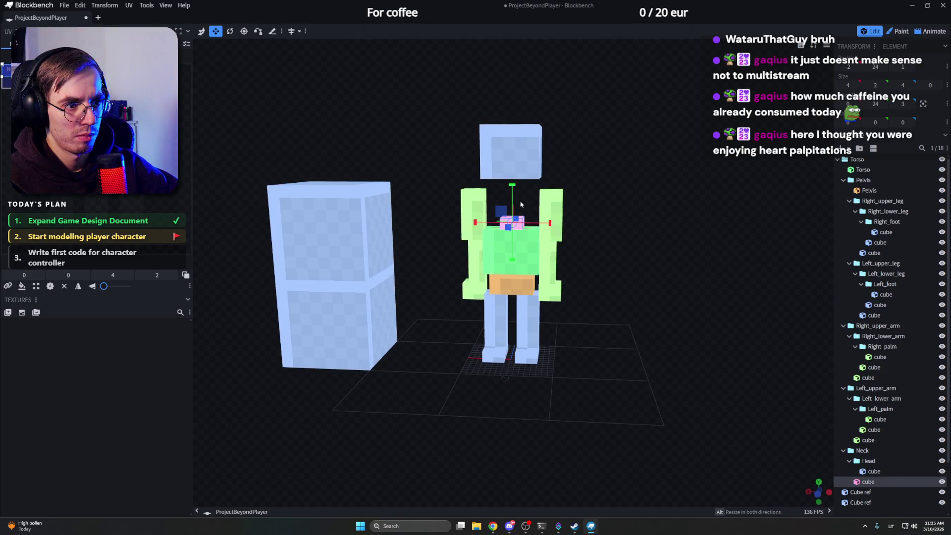
pyautogui.click(511, 126)
pyautogui.press('v')
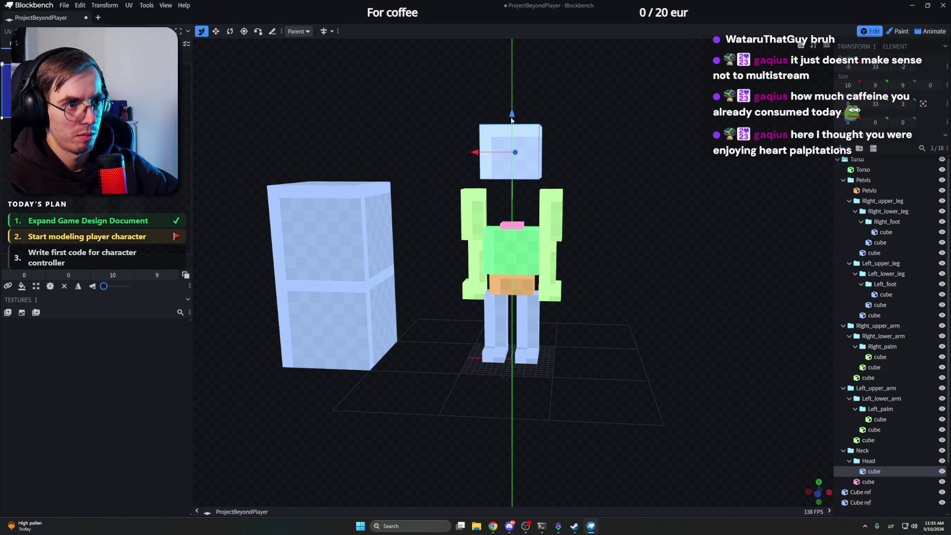
pyautogui.moveTo(511, 126); pyautogui.dragTo(511, 165)
pyautogui.press('s')
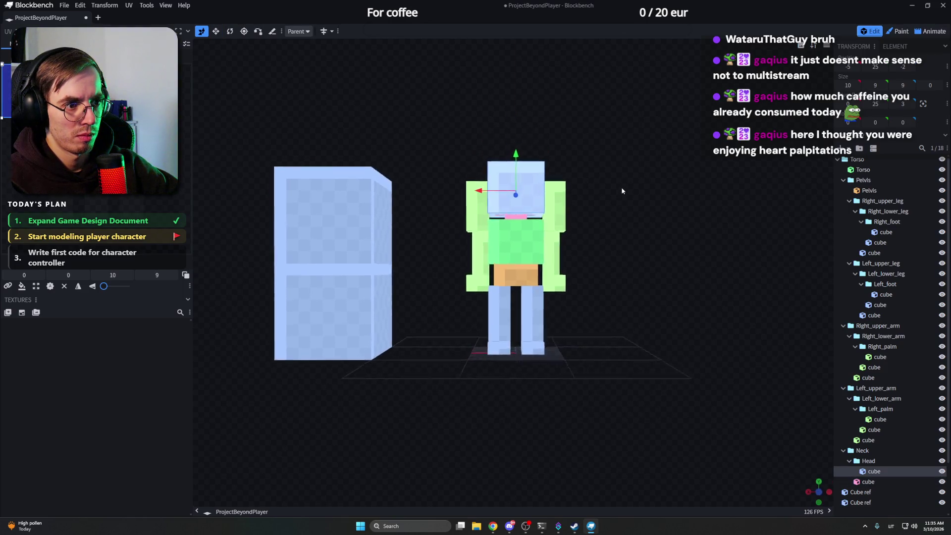
pyautogui.moveTo(621, 186); pyautogui.dragTo(568, 193)
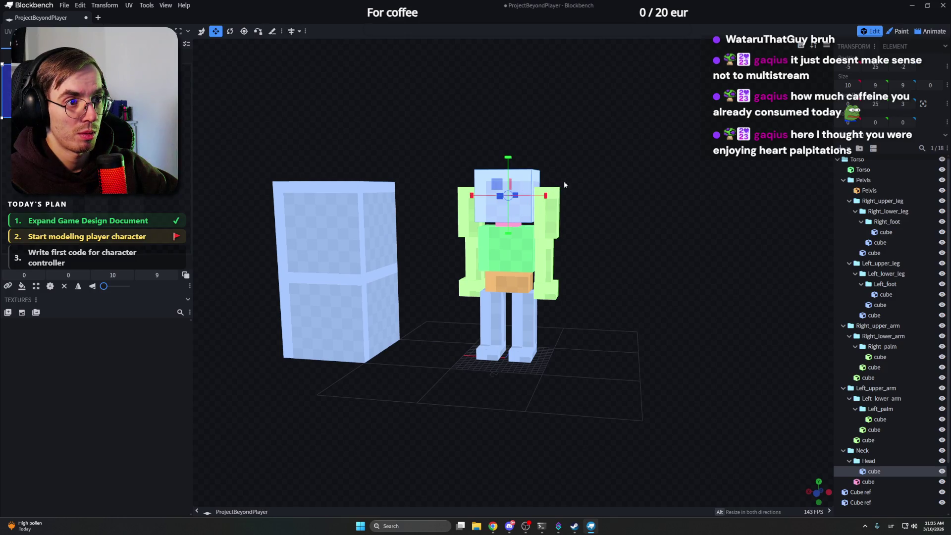
pyautogui.scroll(2, 616, 210)
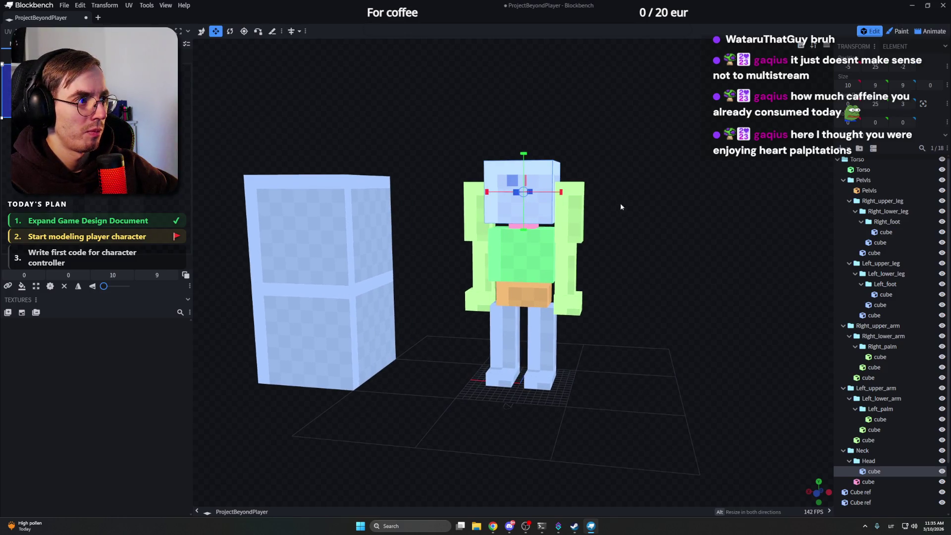
# Step: Make the head narrower and shallower, recentring it over the neck
pyautogui.moveTo(660, 210); pyautogui.dragTo(565, 207)
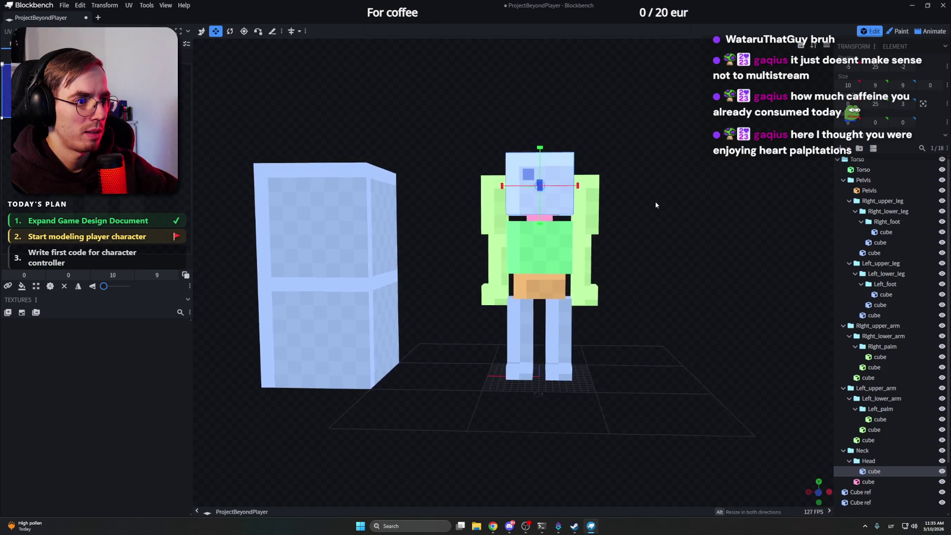
pyautogui.moveTo(547, 192); pyautogui.dragTo(536, 195)
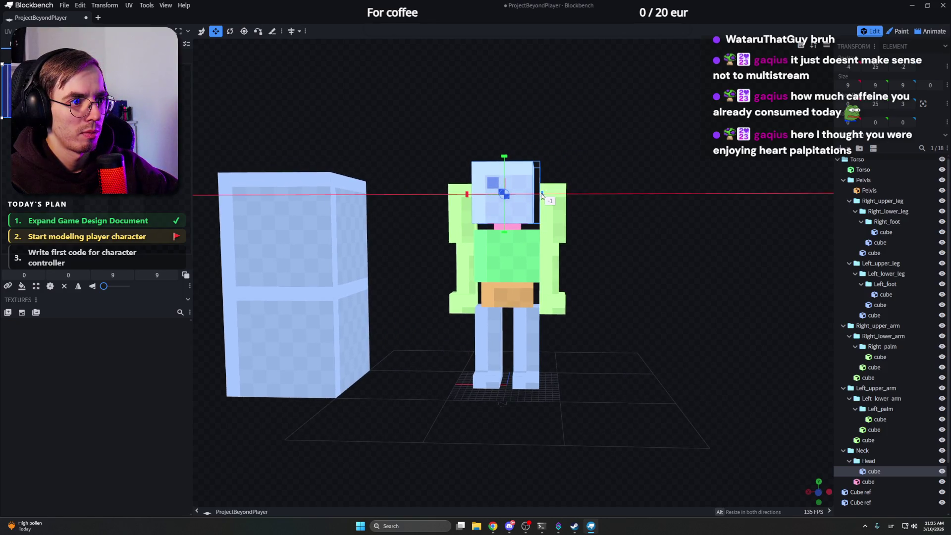
pyautogui.press('v')
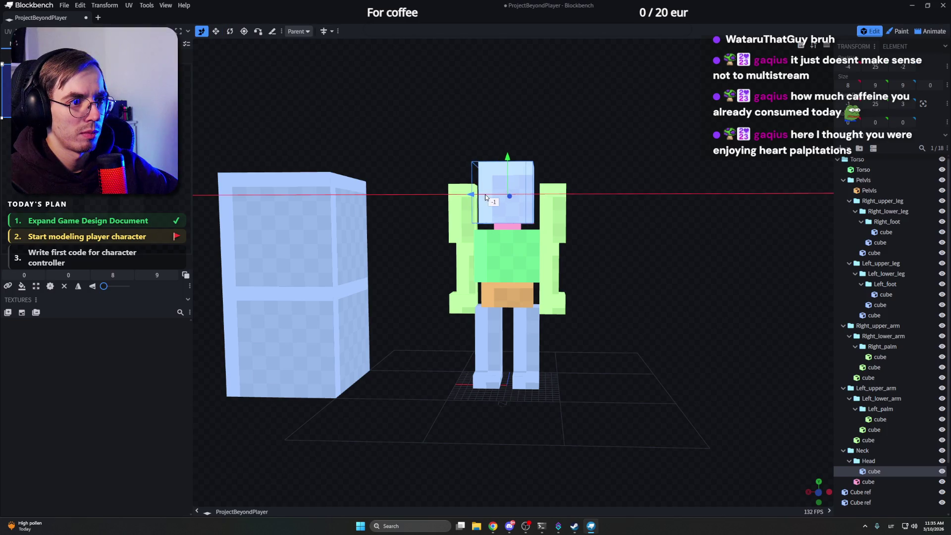
pyautogui.moveTo(478, 195); pyautogui.dragTo(482, 198)
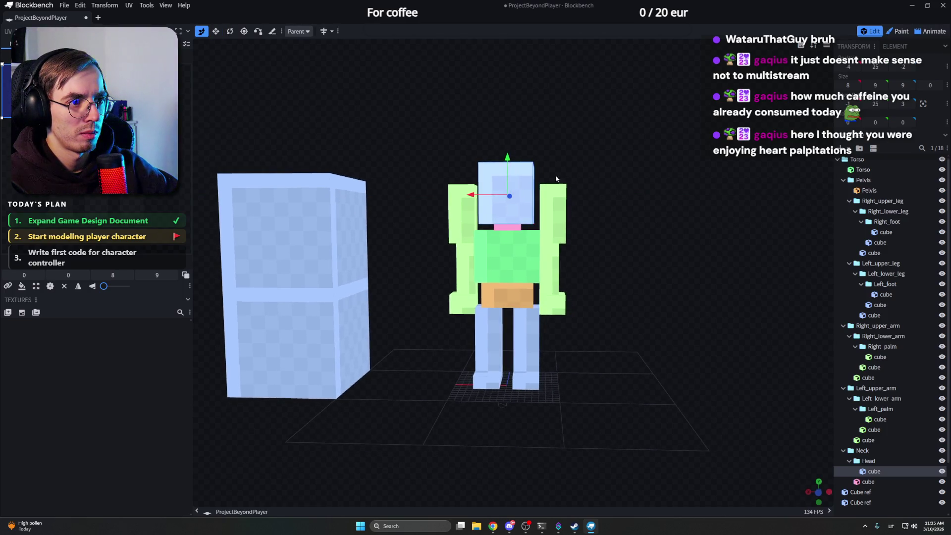
pyautogui.press('s')
pyautogui.moveTo(508, 158); pyautogui.dragTo(511, 170)
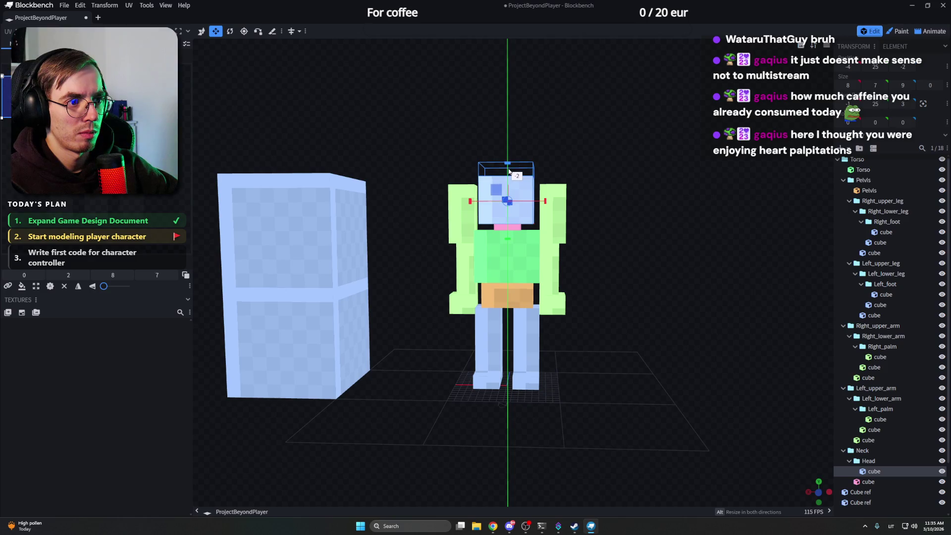
pyautogui.moveTo(508, 169)
pyautogui.mouseDown()
pyautogui.moveTo(547, 184)
pyautogui.moveTo(695, 179)
pyautogui.moveTo(612, 222)
pyautogui.mouseUp()
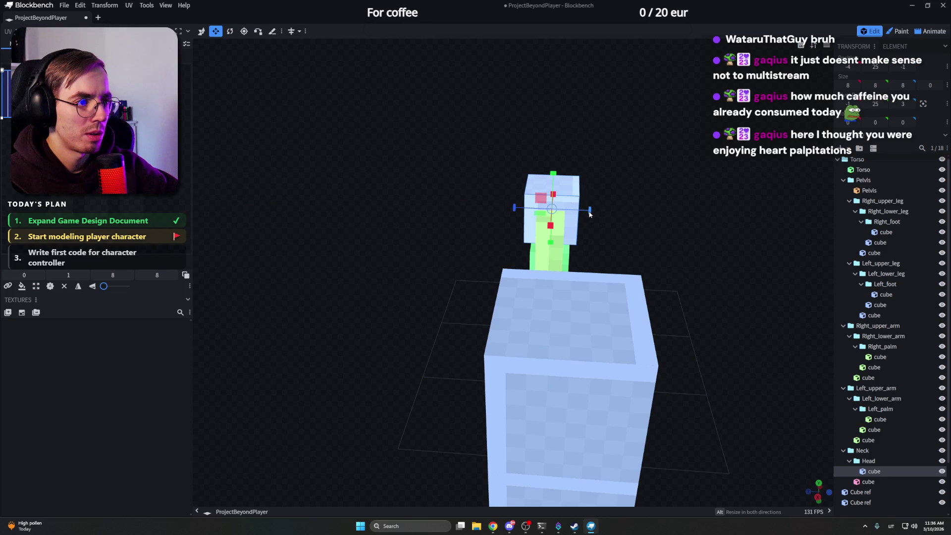
pyautogui.moveTo(656, 214)
pyautogui.mouseDown()
pyautogui.moveTo(502, 191)
pyautogui.moveTo(462, 199)
pyautogui.moveTo(519, 199)
pyautogui.mouseUp()
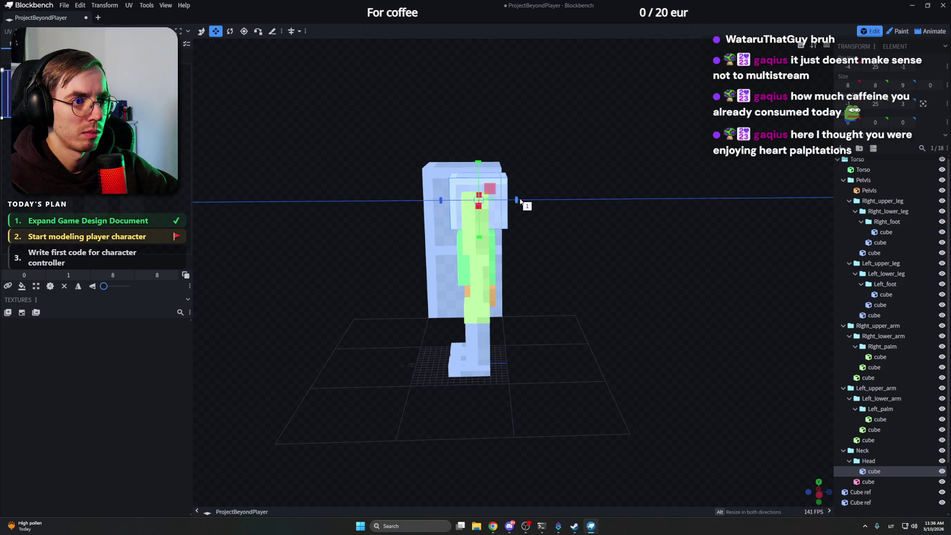
pyautogui.press('s')
pyautogui.moveTo(517, 201)
pyautogui.mouseDown()
pyautogui.moveTo(508, 201)
pyautogui.moveTo(638, 234)
pyautogui.moveTo(579, 246)
pyautogui.mouseUp()
pyautogui.click(544, 223)
pyautogui.click(542, 260)
pyautogui.click(541, 297)
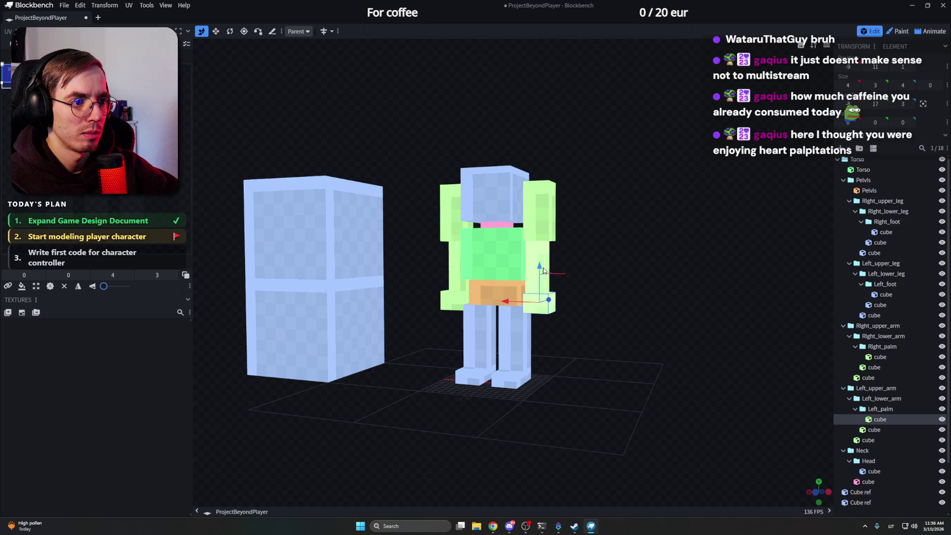
pyautogui.click(544, 233)
pyautogui.click(540, 176)
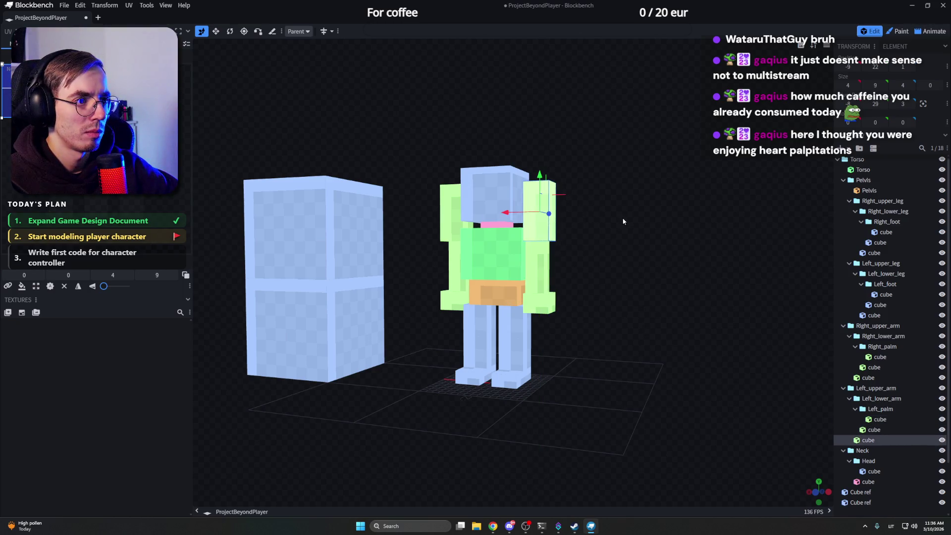
pyautogui.moveTo(556, 227)
pyautogui.mouseDown()
pyautogui.moveTo(551, 183)
pyautogui.moveTo(604, 192)
pyautogui.moveTo(631, 293)
pyautogui.mouseUp()
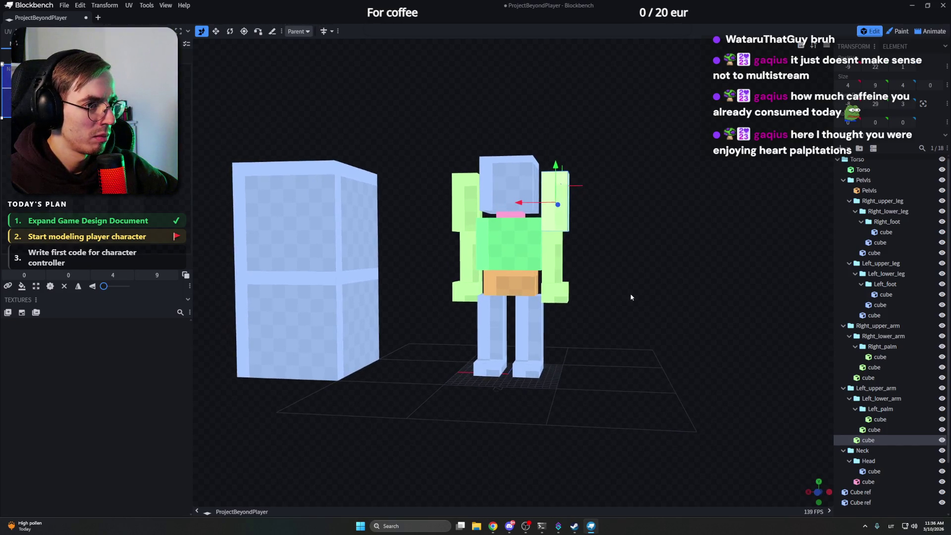
pyautogui.scroll(-2, 899, 325)
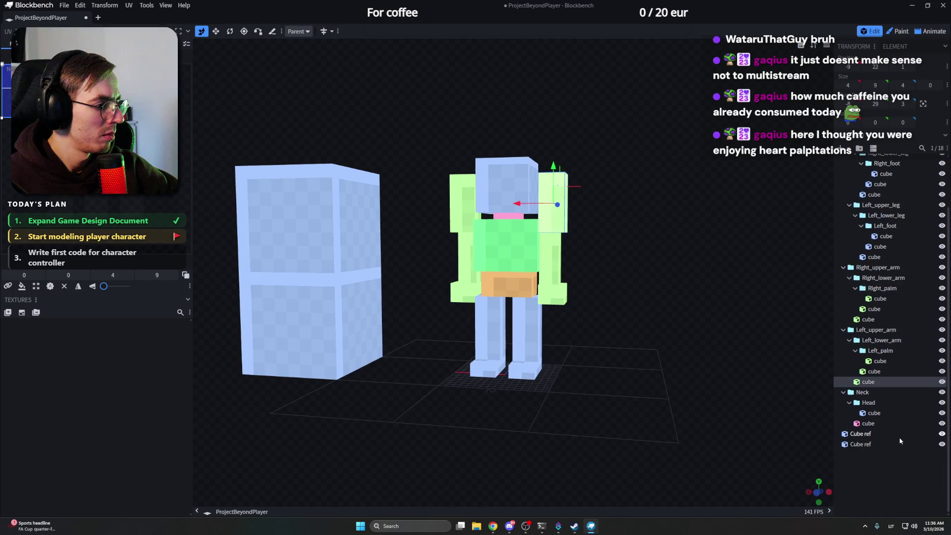
pyautogui.click(874, 329)
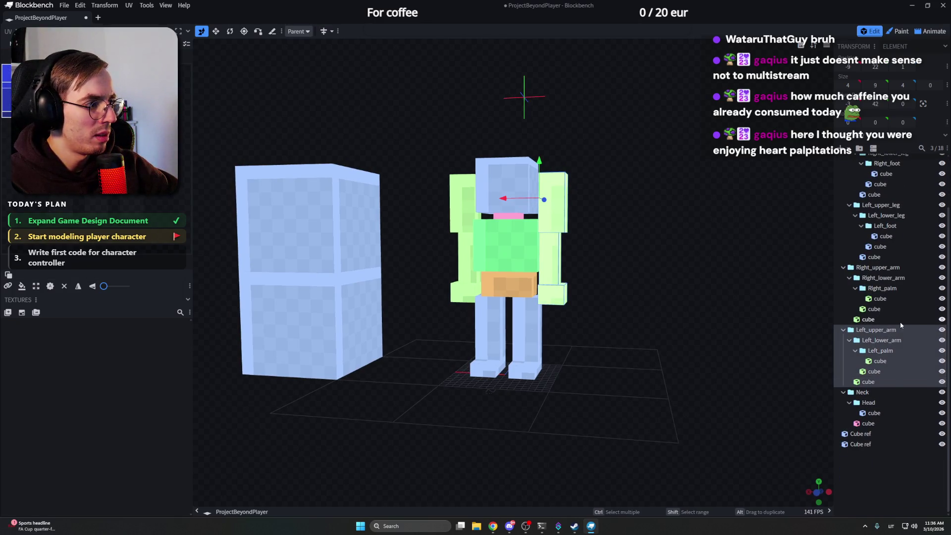
pyautogui.moveTo(539, 161); pyautogui.dragTo(547, 214)
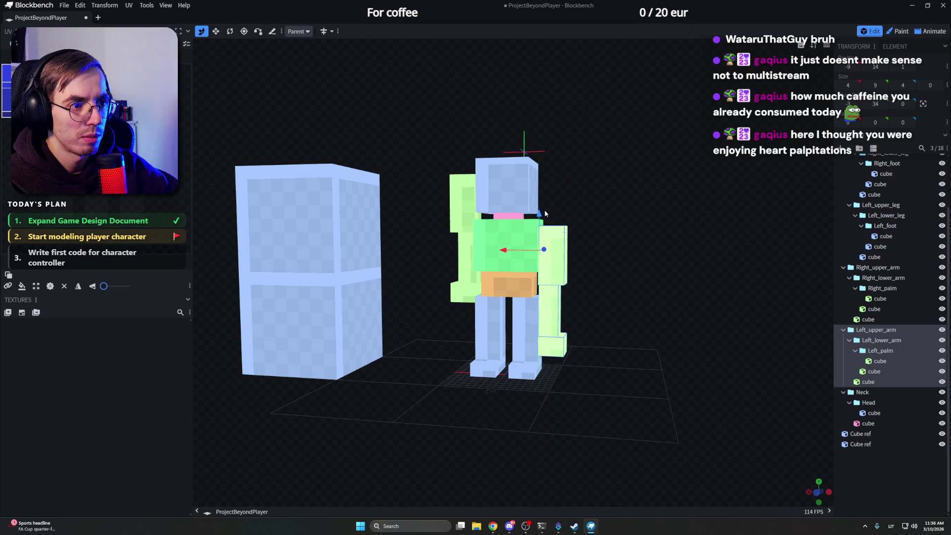
pyautogui.hotkey('ctrl', 'z')
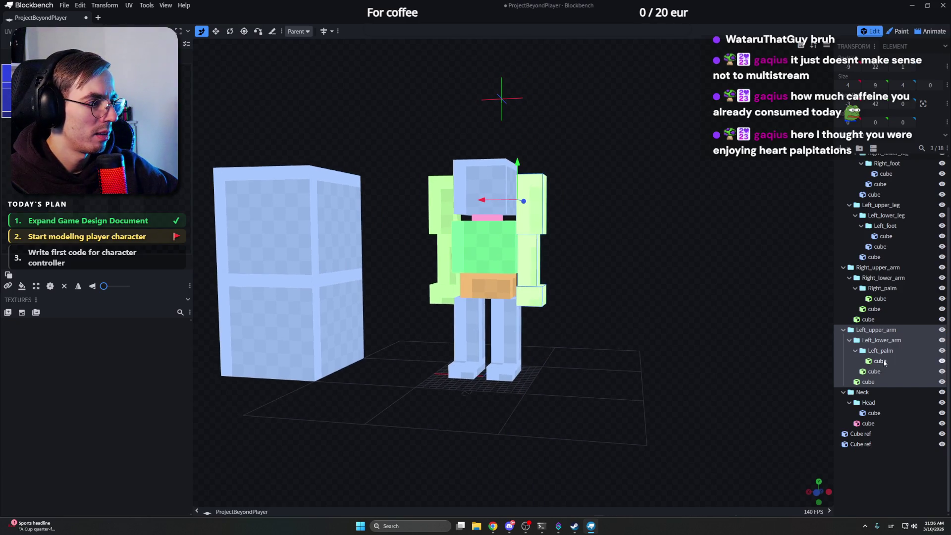
pyautogui.click(879, 361)
pyautogui.moveTo(605, 223)
pyautogui.mouseDown()
pyautogui.moveTo(587, 244)
pyautogui.moveTo(541, 246)
pyautogui.moveTo(542, 256)
pyautogui.moveTo(551, 217)
pyautogui.moveTo(578, 253)
pyautogui.mouseUp()
pyautogui.click(542, 250)
pyautogui.click(544, 245)
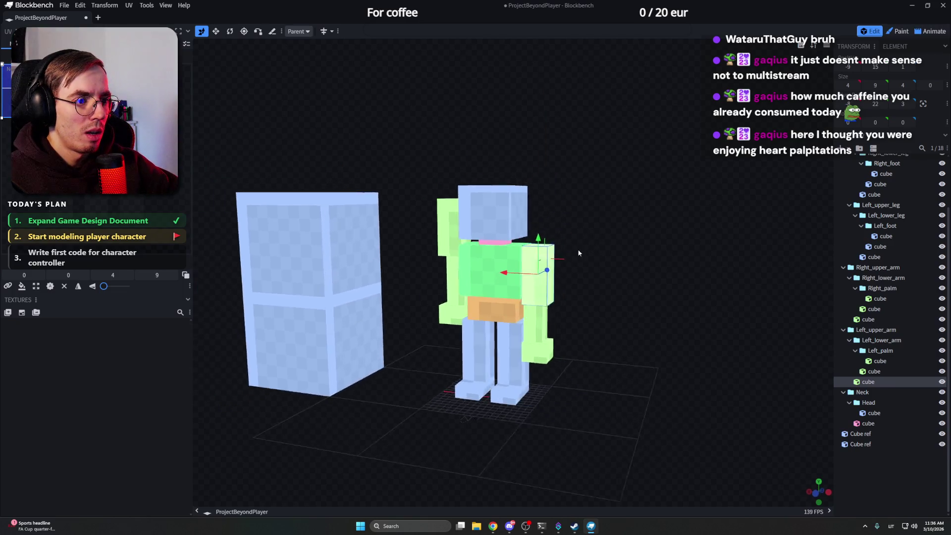
pyautogui.moveTo(579, 253); pyautogui.dragTo(597, 265)
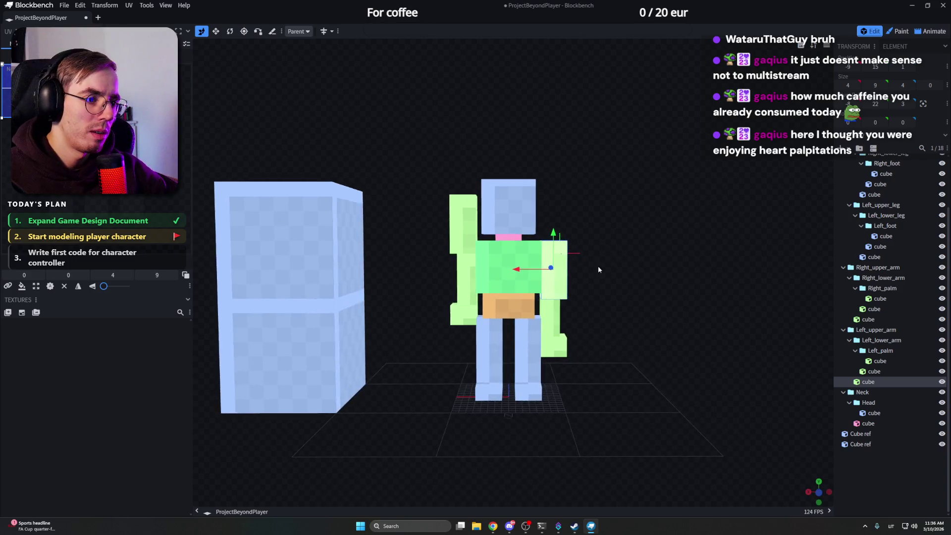
pyautogui.click(530, 349)
pyautogui.scroll(2, 587, 375)
pyautogui.scroll(2, 591, 387)
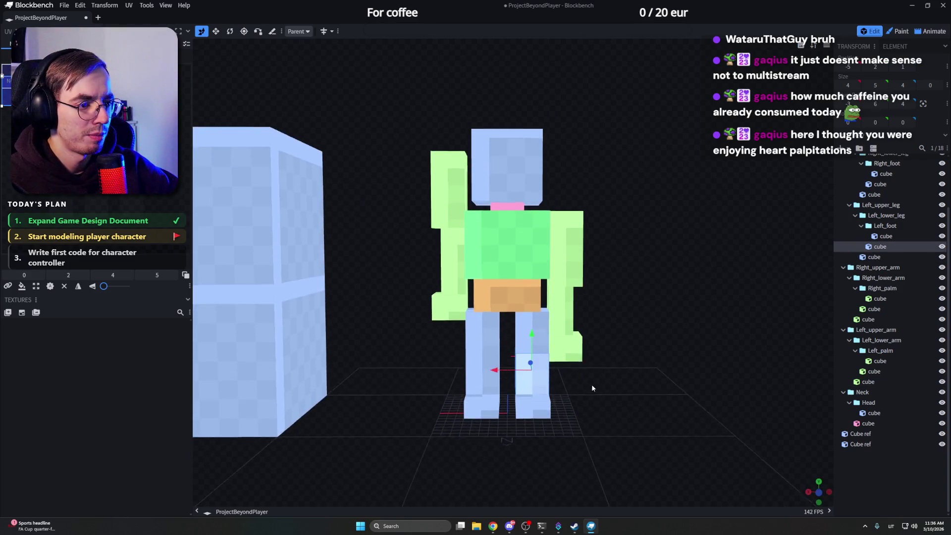
pyautogui.moveTo(593, 387); pyautogui.dragTo(593, 376)
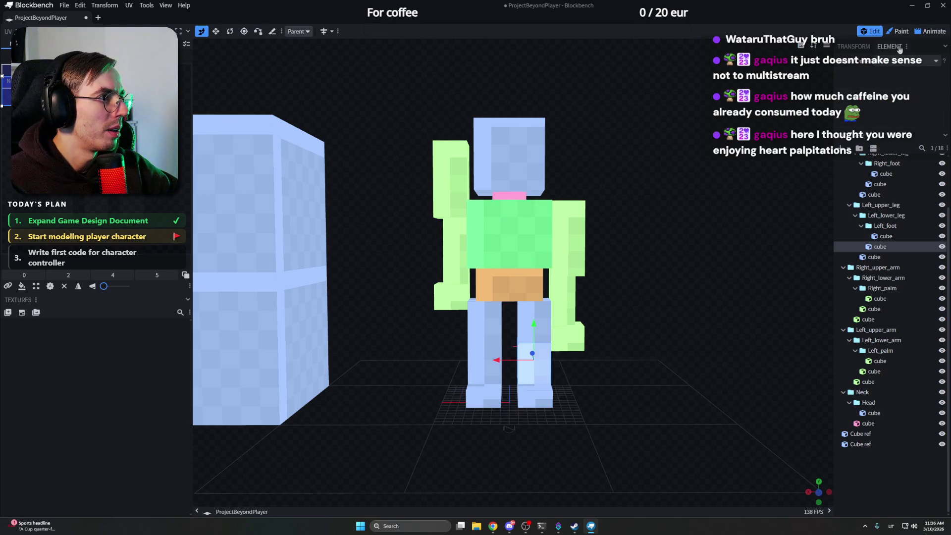
pyautogui.click(856, 46)
pyautogui.click(854, 46)
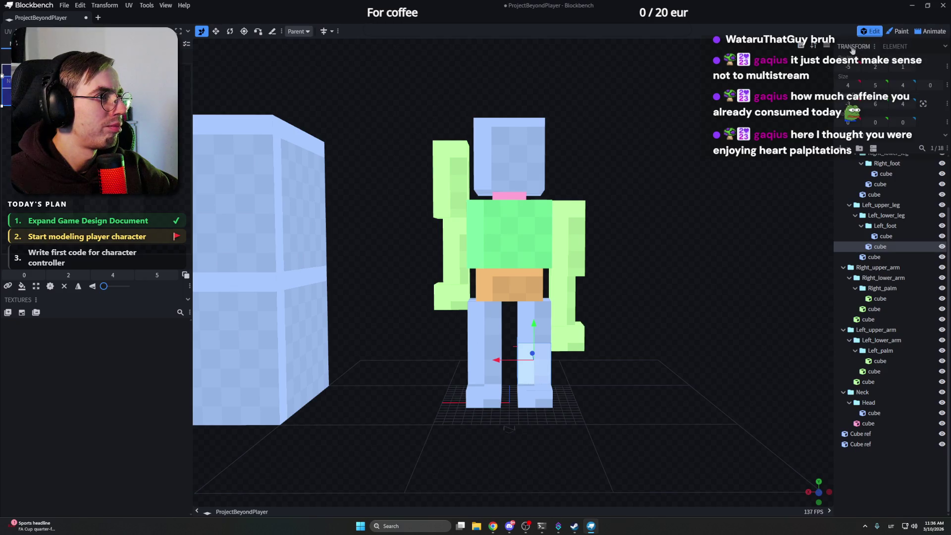
pyautogui.click(339, 31)
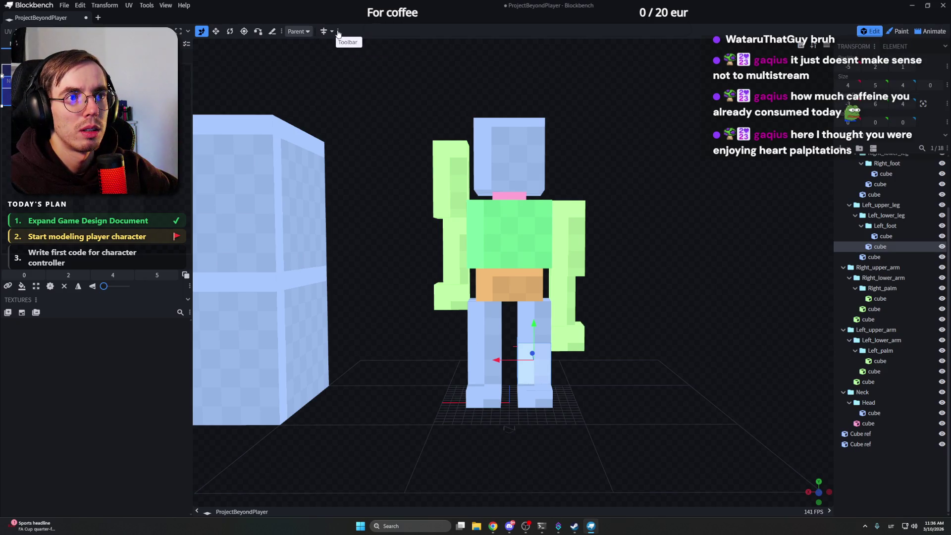
pyautogui.click(338, 32)
pyautogui.click(188, 14)
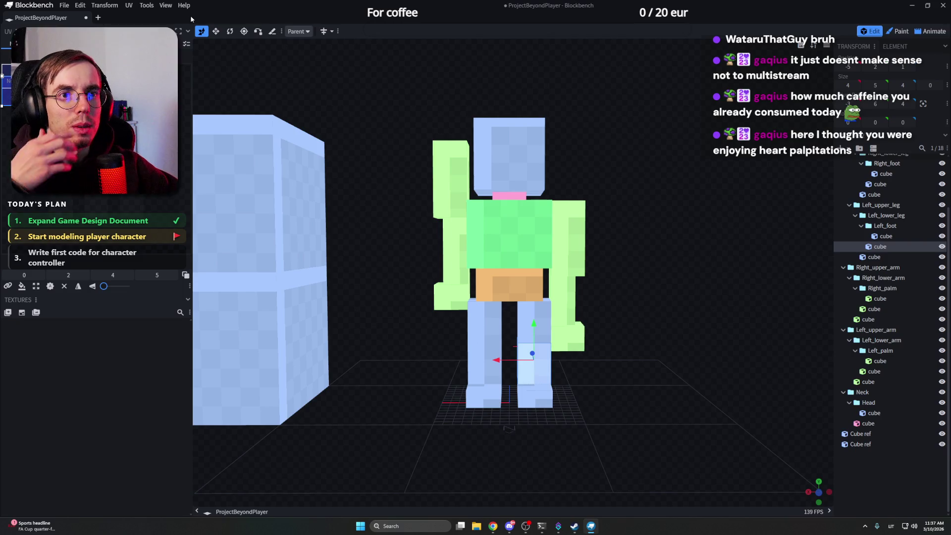
pyautogui.click(80, 5)
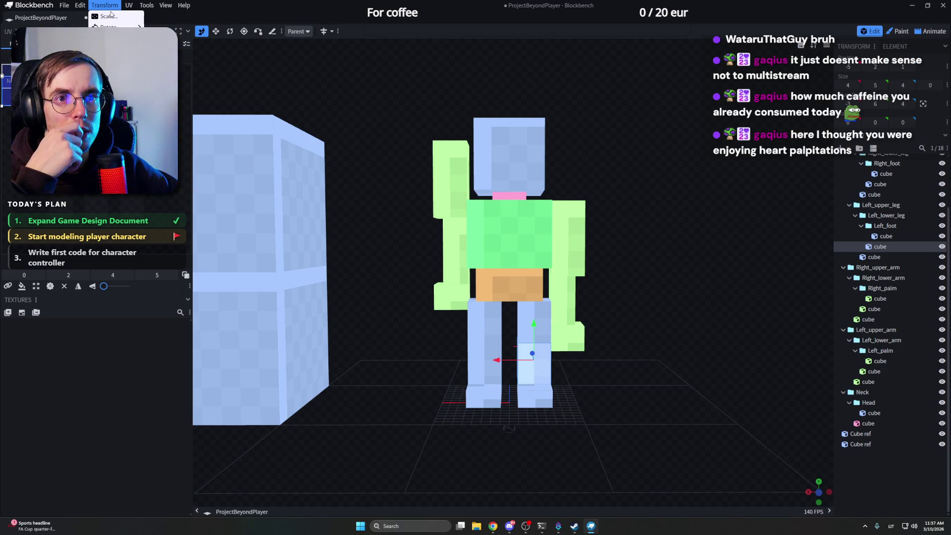
pyautogui.moveTo(147, 5)
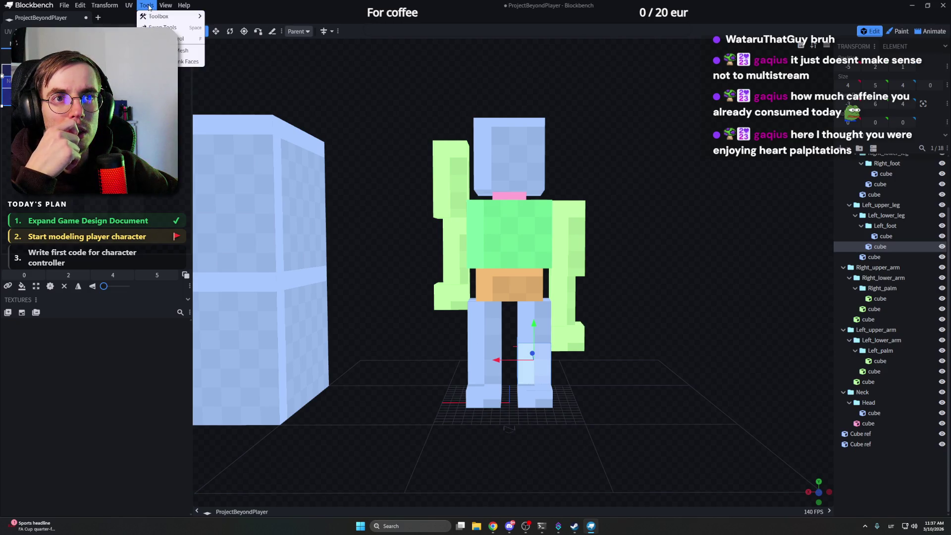
pyautogui.click(163, 5)
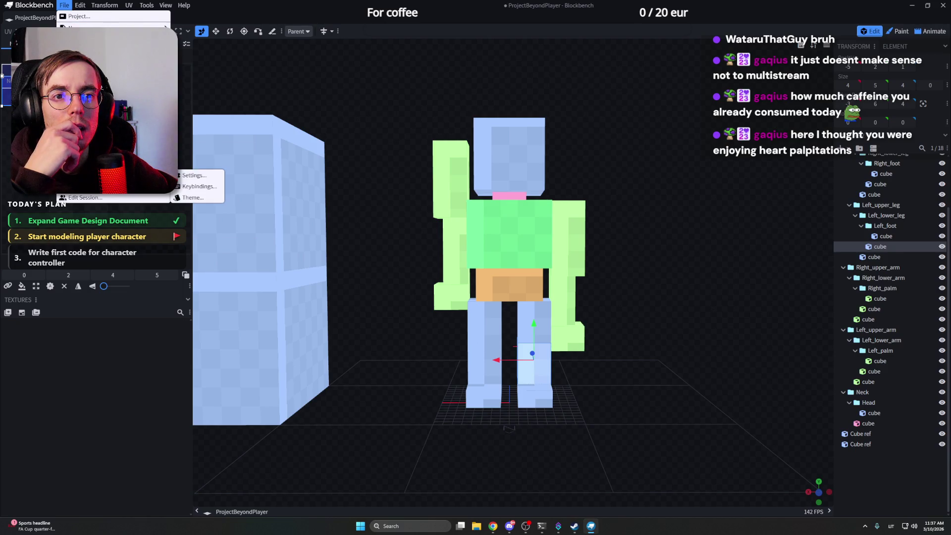
pyautogui.click(197, 179)
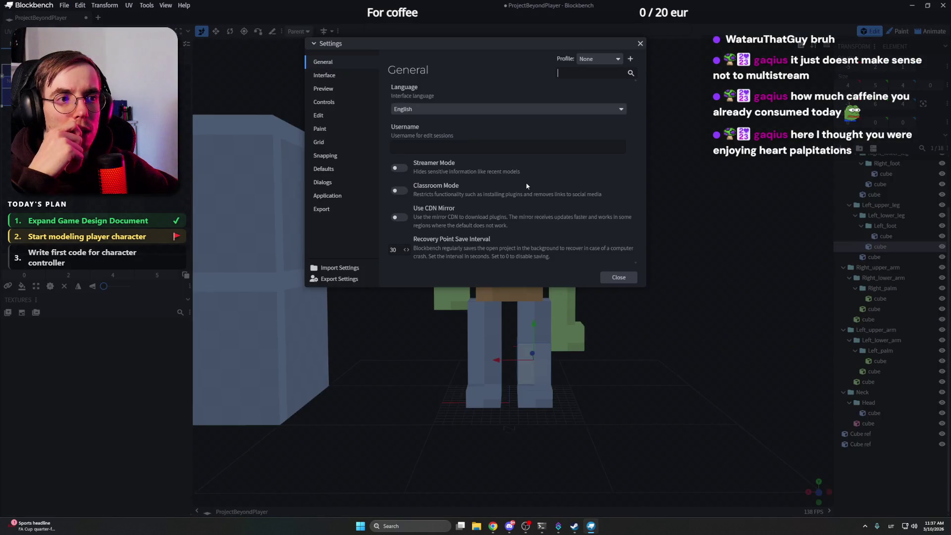
pyautogui.click(338, 77)
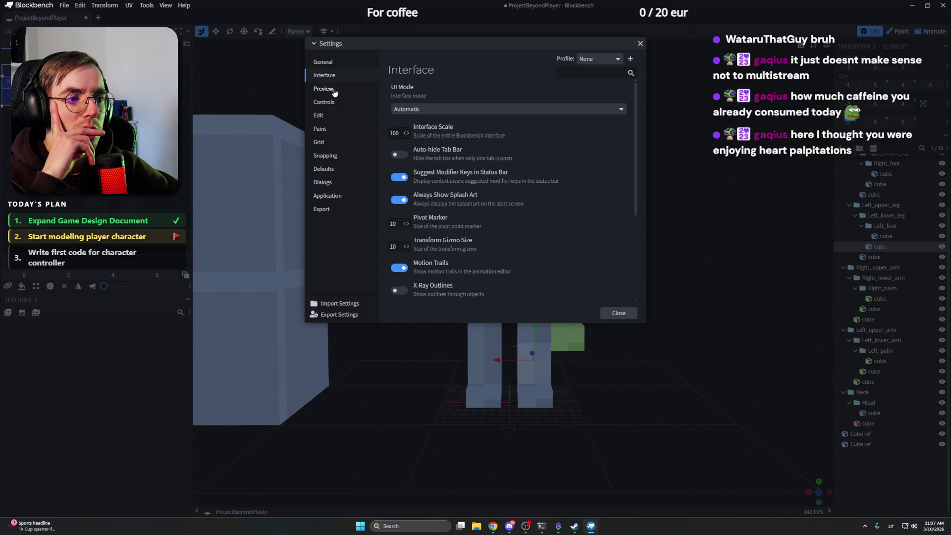
pyautogui.click(334, 91)
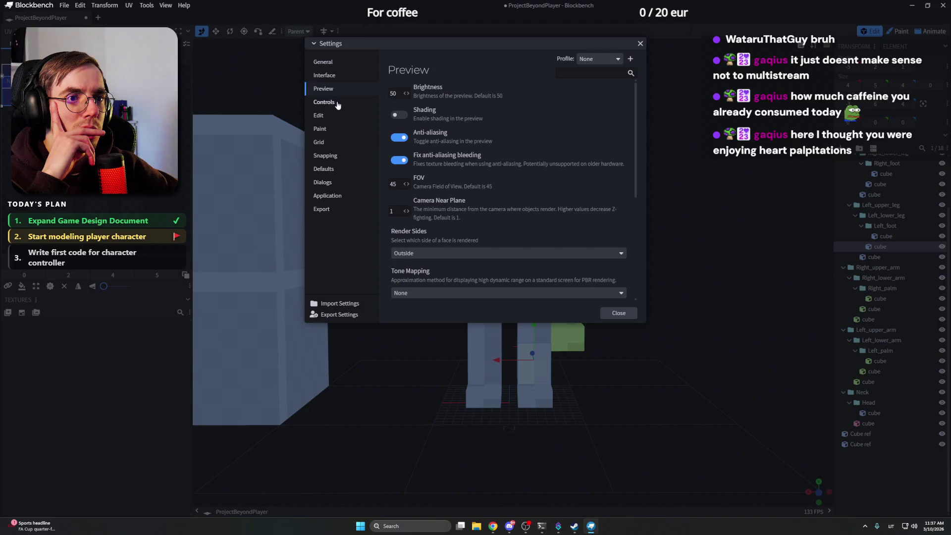
pyautogui.click(337, 105)
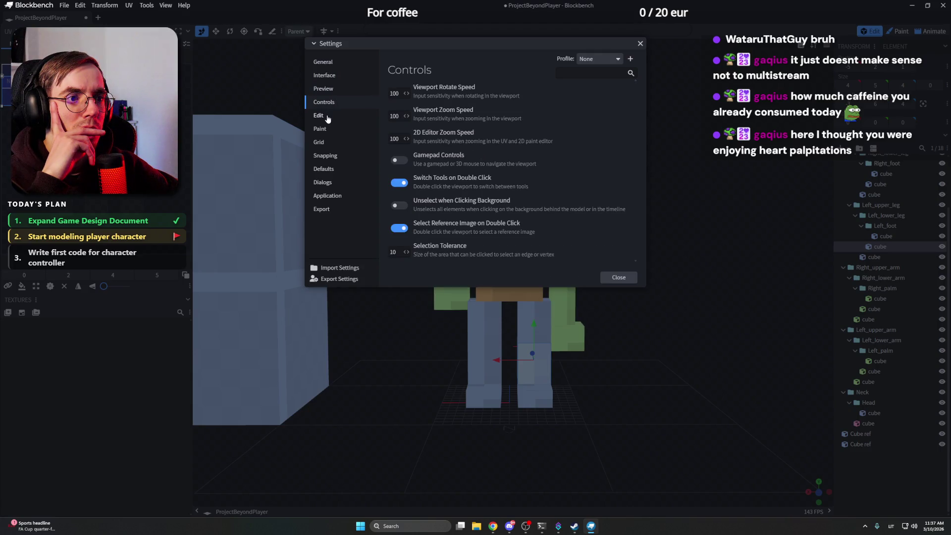
pyautogui.click(327, 119)
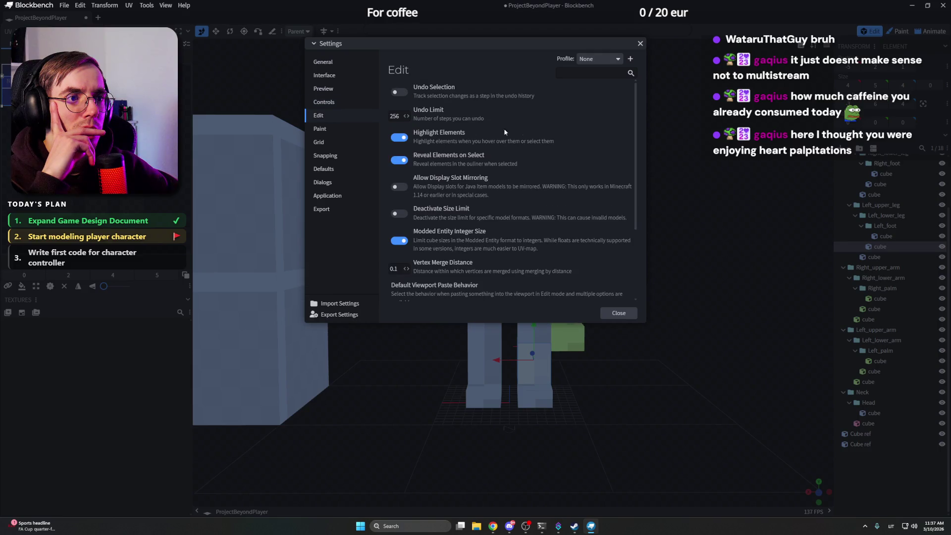
pyautogui.moveTo(634, 122); pyautogui.dragTo(628, 196)
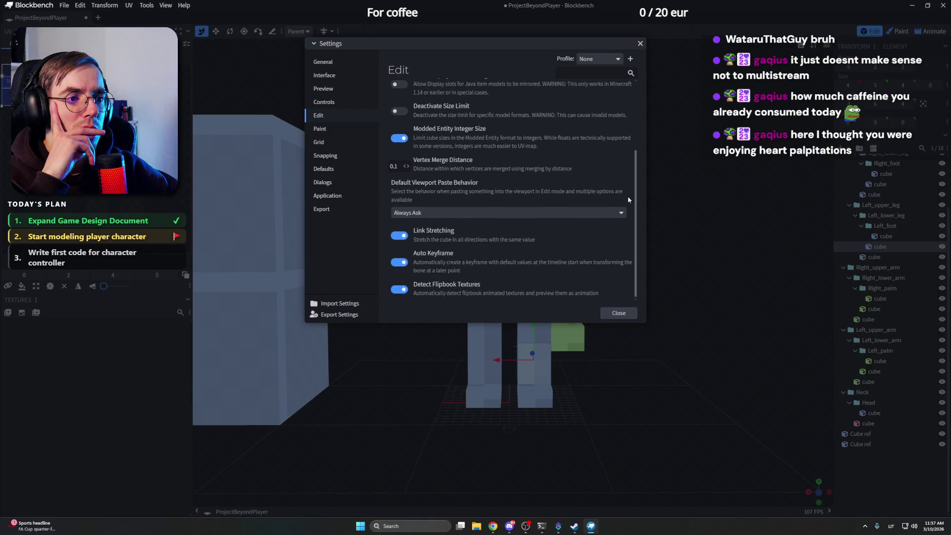
pyautogui.click(321, 130)
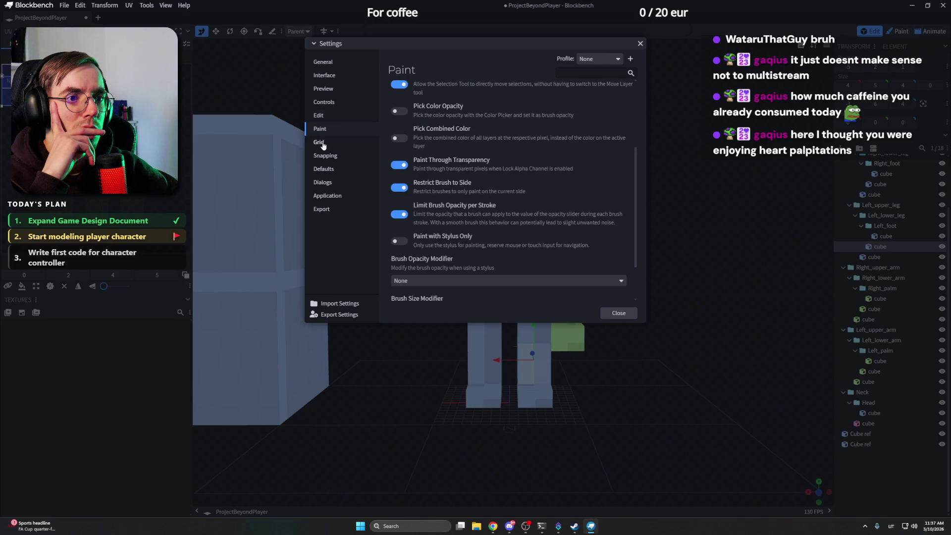
pyautogui.click(323, 144)
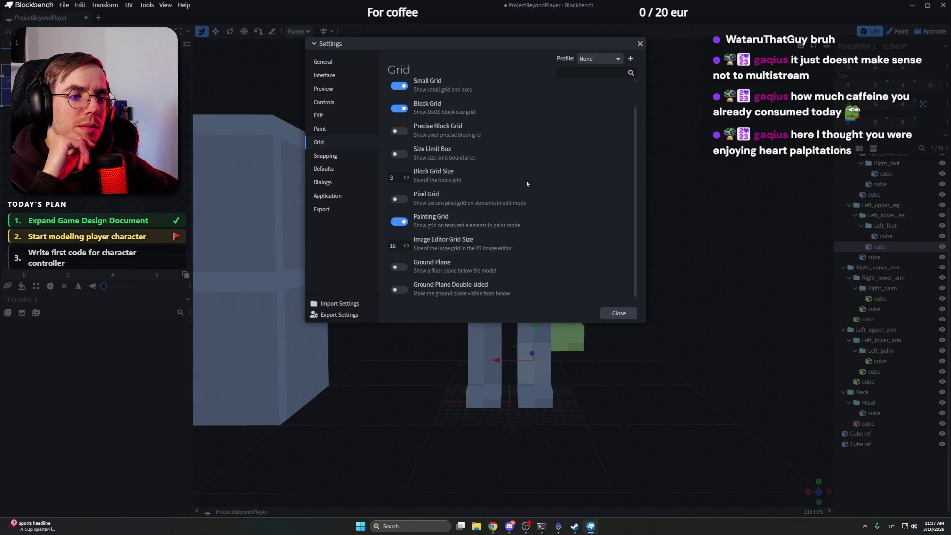
pyautogui.click(338, 156)
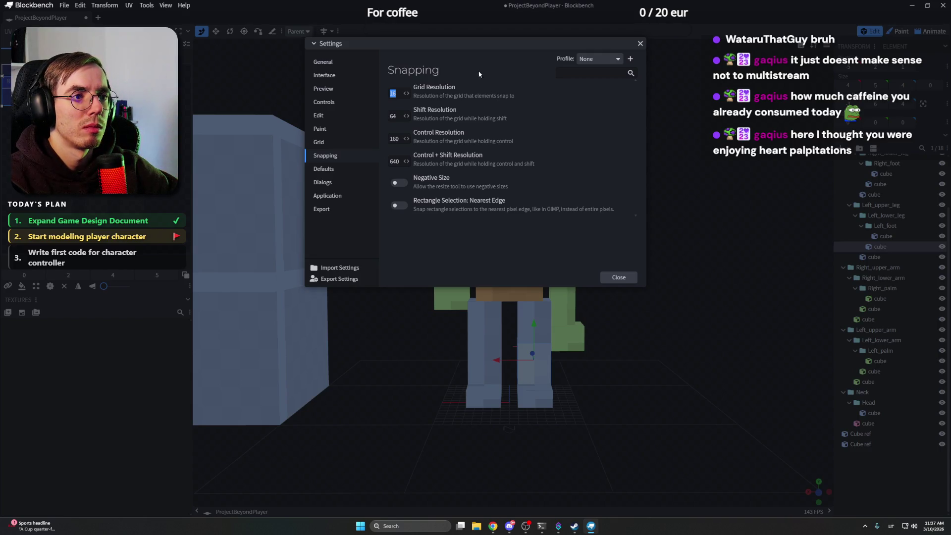
pyautogui.click(494, 89)
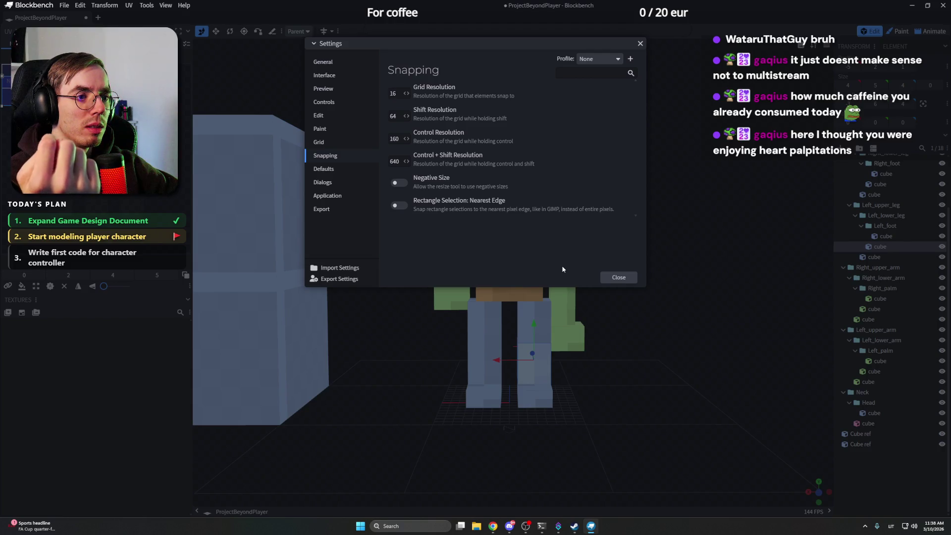
pyautogui.click(615, 278)
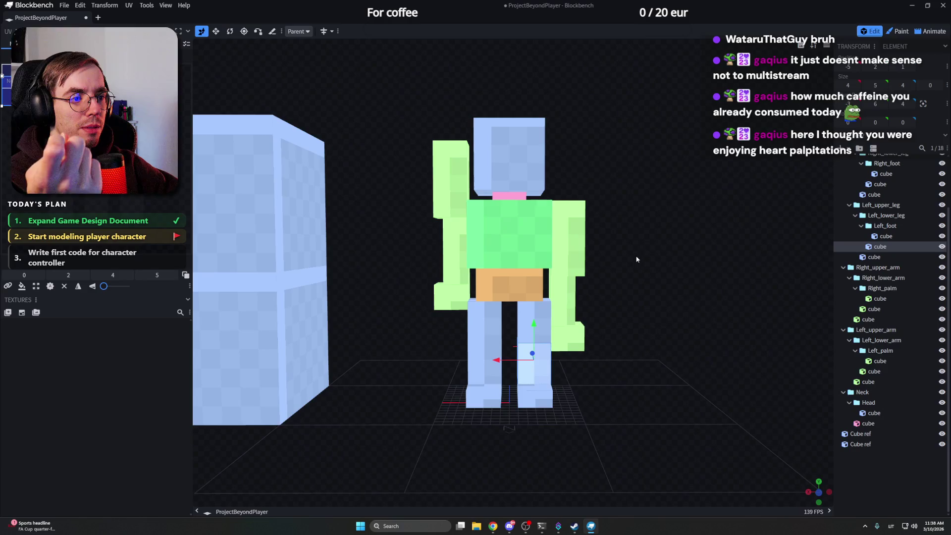
# Step: Shift the left upper arm along X and narrow it to width 4
pyautogui.click(577, 217)
pyautogui.moveTo(598, 220); pyautogui.dragTo(535, 244)
pyautogui.press('r')
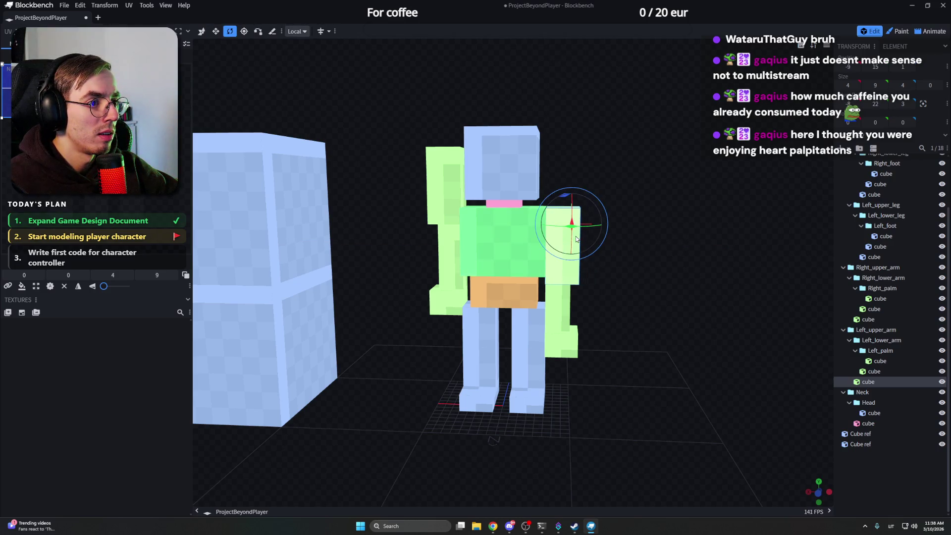
pyautogui.press('s')
pyautogui.moveTo(598, 247); pyautogui.dragTo(599, 249)
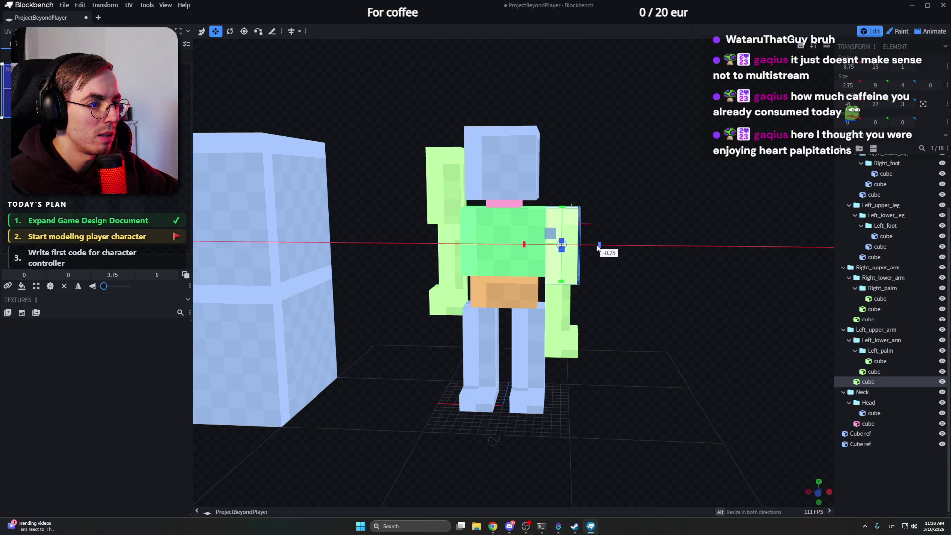
pyautogui.moveTo(599, 247)
pyautogui.mouseDown()
pyautogui.moveTo(614, 252)
pyautogui.moveTo(618, 238)
pyautogui.moveTo(544, 284)
pyautogui.mouseUp()
pyautogui.press('v')
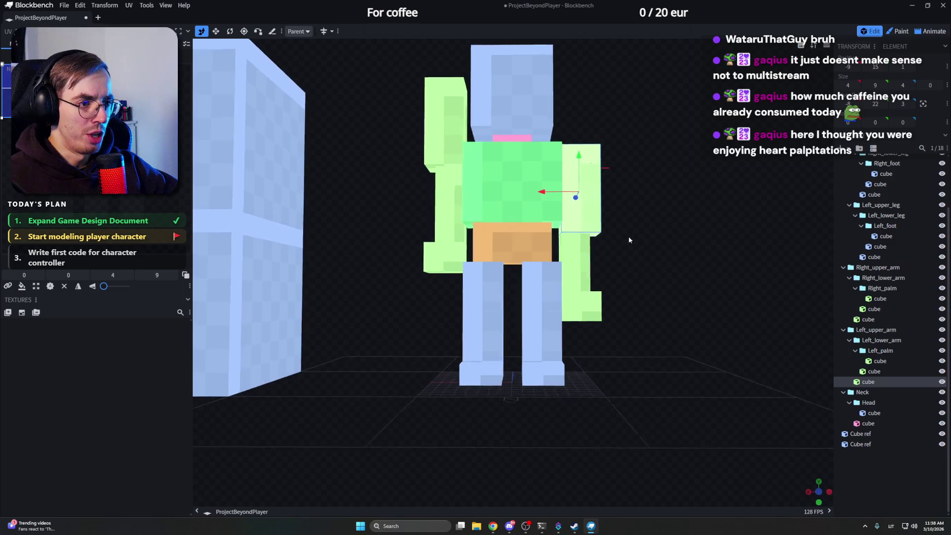
# Step: Shrink a lower-leg cube by one unit and select the Left_foot cube for repositioning
pyautogui.click(544, 286)
pyautogui.moveTo(542, 280)
pyautogui.mouseDown()
pyautogui.moveTo(614, 283)
pyautogui.moveTo(537, 282)
pyautogui.mouseUp()
pyautogui.click(547, 337)
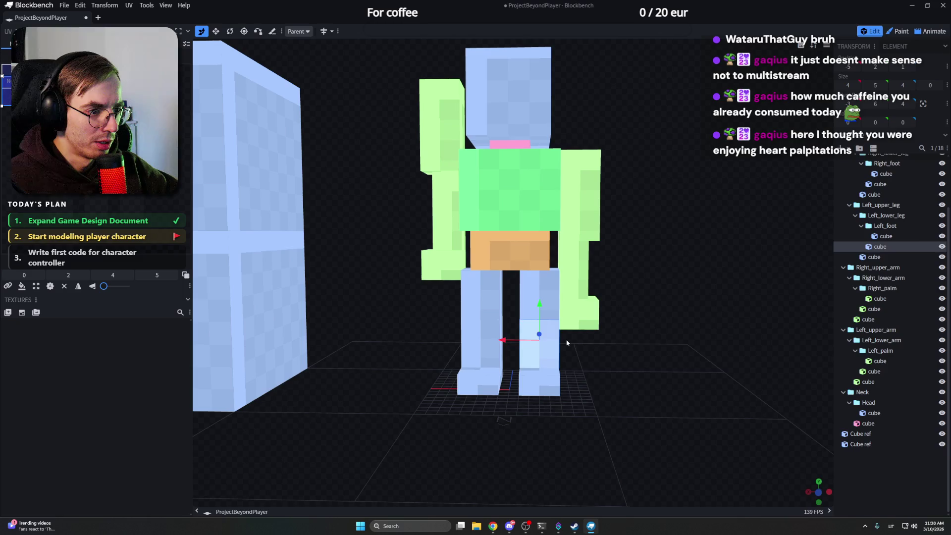
pyautogui.press('s')
pyautogui.moveTo(570, 343); pyautogui.dragTo(498, 347)
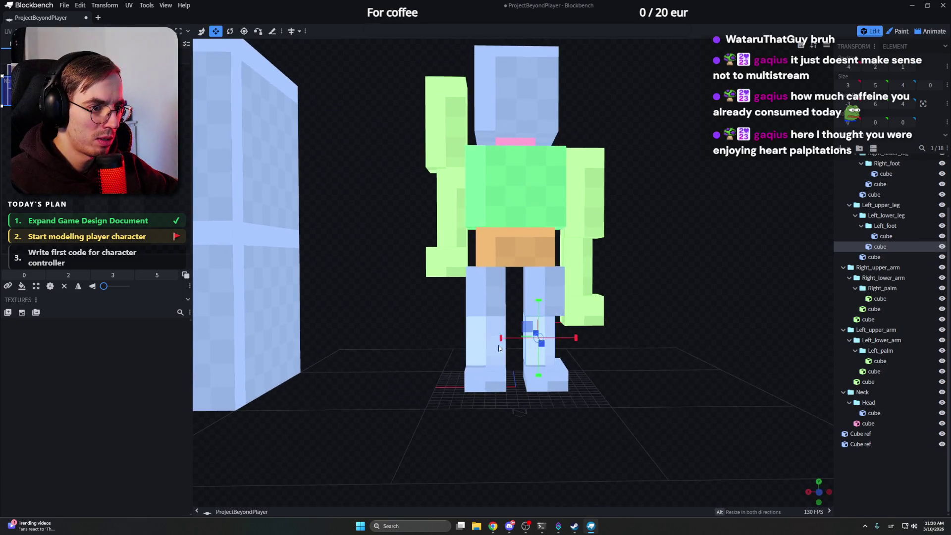
pyautogui.click(482, 338)
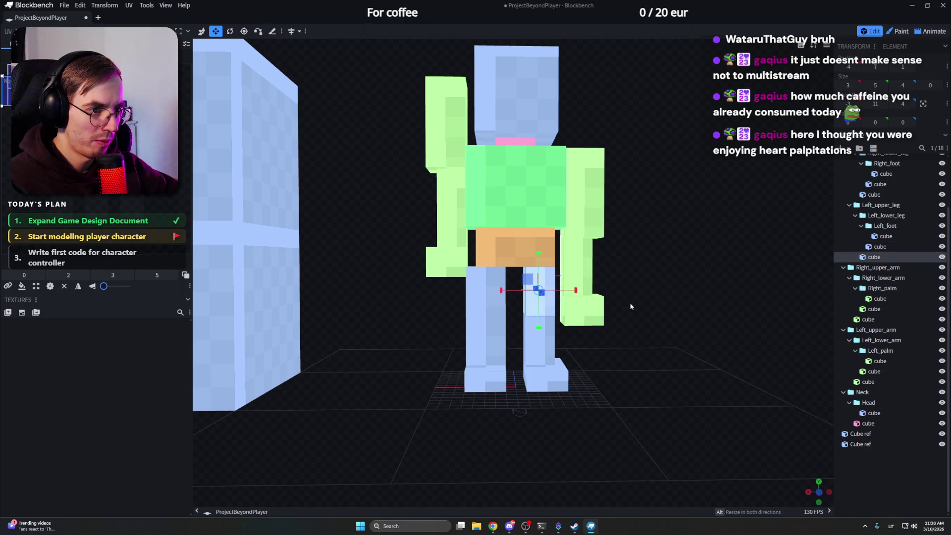
pyautogui.click(479, 301)
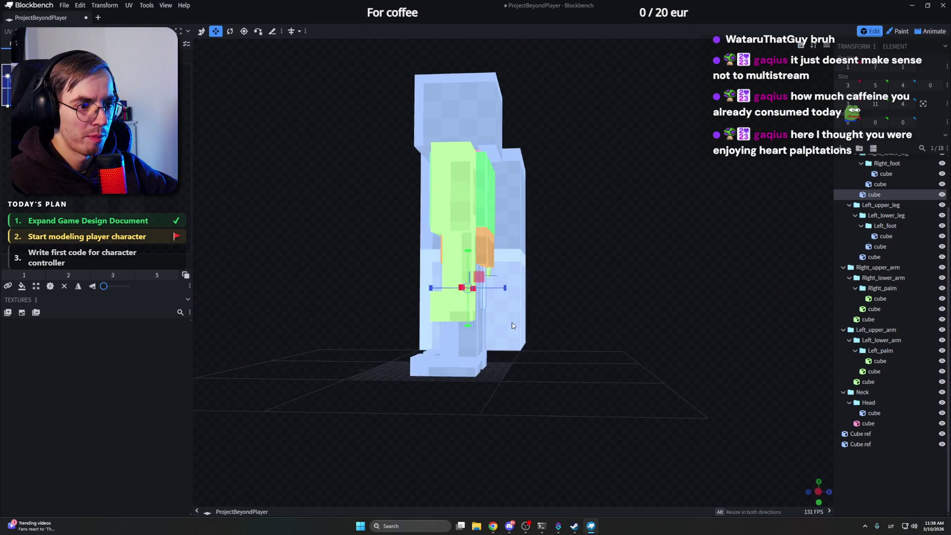
pyautogui.moveTo(631, 325); pyautogui.dragTo(525, 318)
pyautogui.click(448, 369)
pyautogui.moveTo(447, 369)
pyautogui.mouseDown()
pyautogui.moveTo(581, 400)
pyautogui.moveTo(447, 374)
pyautogui.mouseUp()
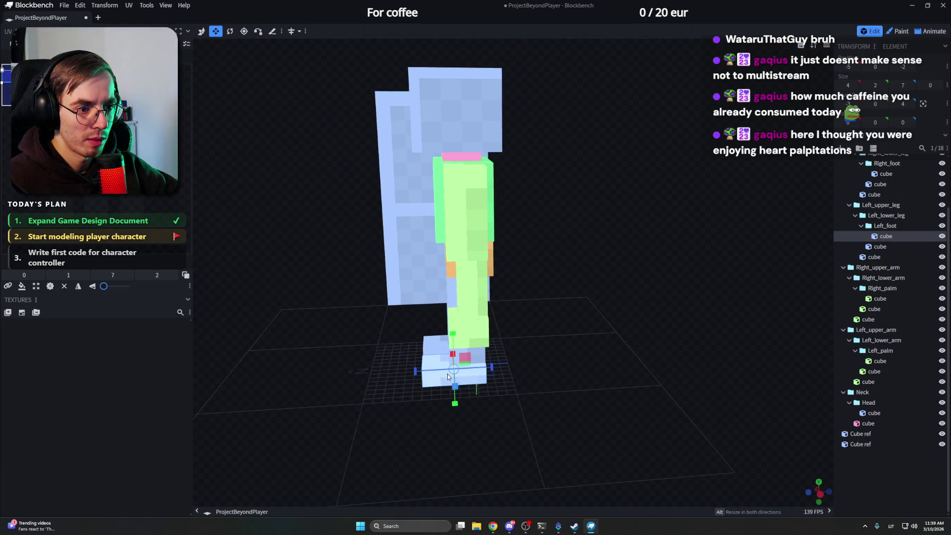
pyautogui.press('v')
# Step: Nudge the feet cubes along X so both line up under the legs
pyautogui.click(442, 348)
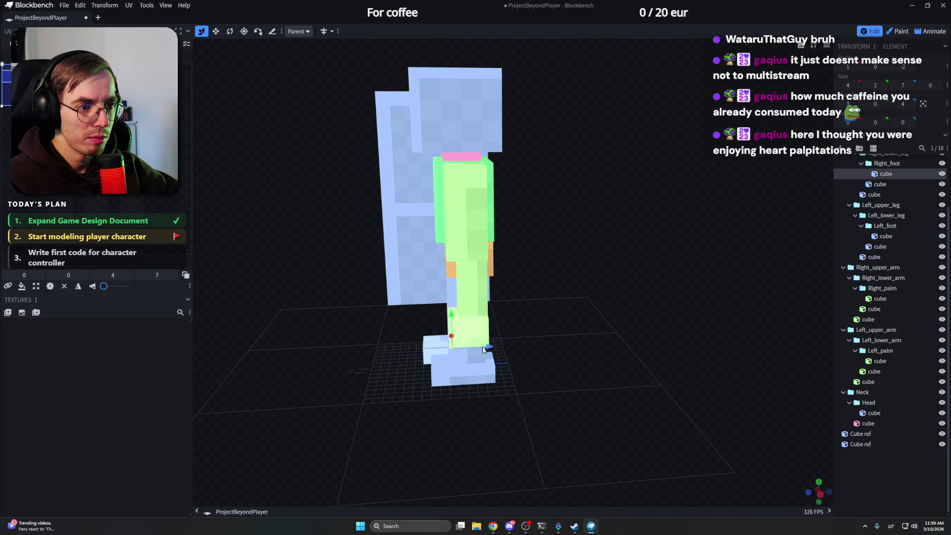
pyautogui.moveTo(475, 350)
pyautogui.mouseDown()
pyautogui.moveTo(427, 355)
pyautogui.moveTo(487, 382)
pyautogui.mouseUp()
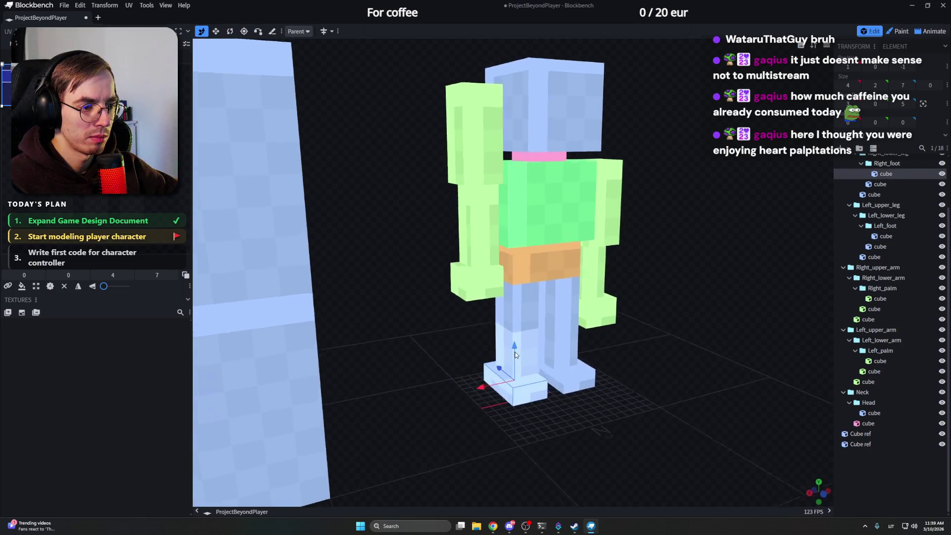
pyautogui.click(534, 380)
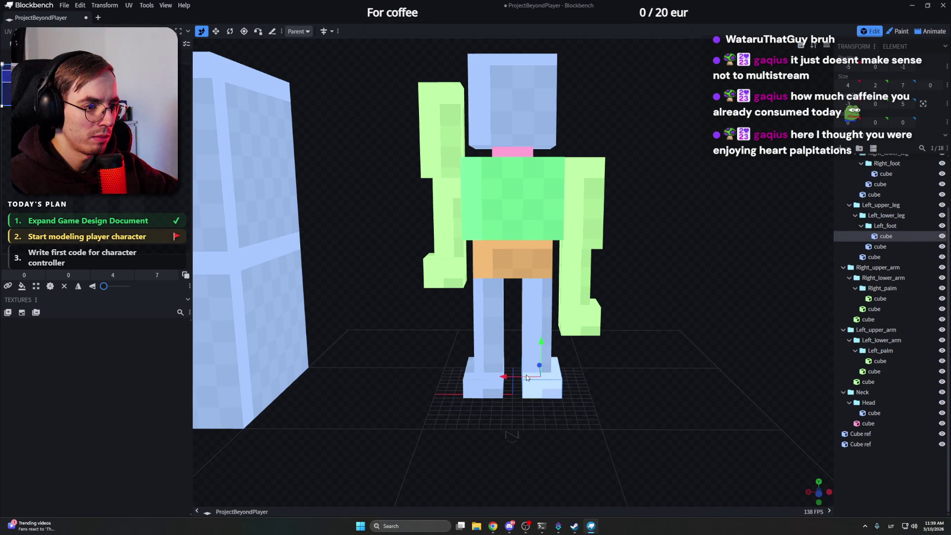
pyautogui.moveTo(526, 375); pyautogui.dragTo(478, 379)
pyautogui.click(487, 380)
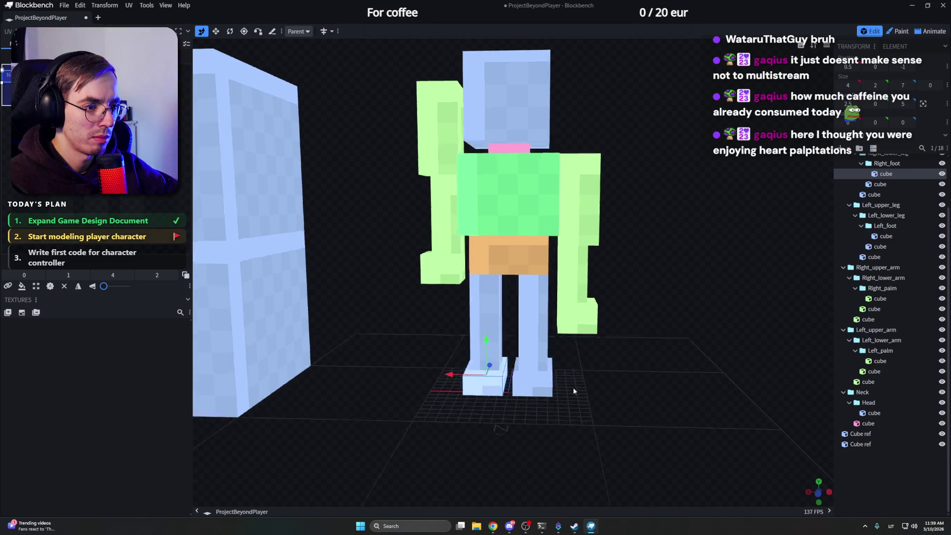
pyautogui.moveTo(573, 387)
pyautogui.mouseDown()
pyautogui.moveTo(515, 380)
pyautogui.moveTo(503, 347)
pyautogui.mouseUp()
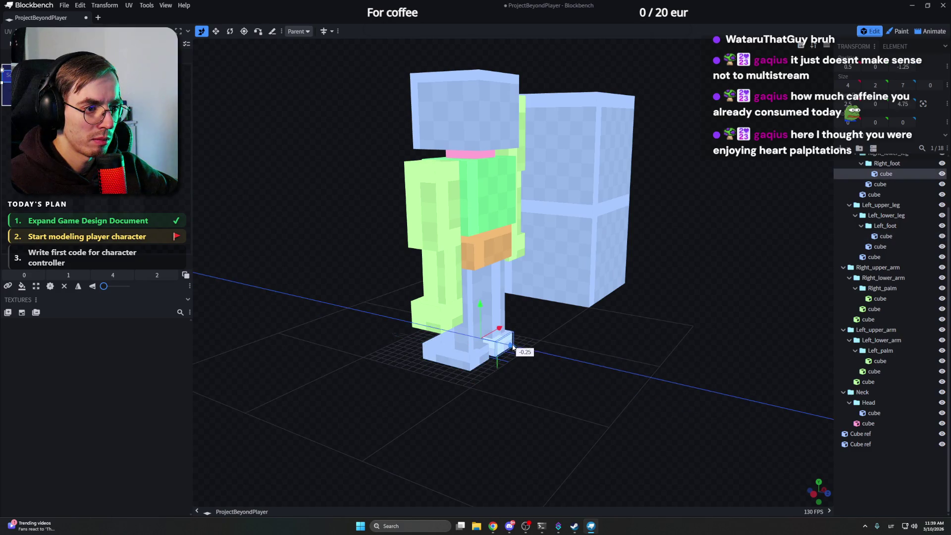
pyautogui.moveTo(502, 348)
pyautogui.mouseDown()
pyautogui.moveTo(471, 422)
pyautogui.moveTo(635, 366)
pyautogui.moveTo(658, 383)
pyautogui.moveTo(589, 372)
pyautogui.moveTo(615, 358)
pyautogui.moveTo(535, 357)
pyautogui.moveTo(518, 376)
pyautogui.moveTo(552, 361)
pyautogui.moveTo(635, 372)
pyautogui.moveTo(541, 253)
pyautogui.mouseUp()
# Step: Lower the right upper arm and lower arm so the arm hangs beside the torso
pyautogui.click(439, 151)
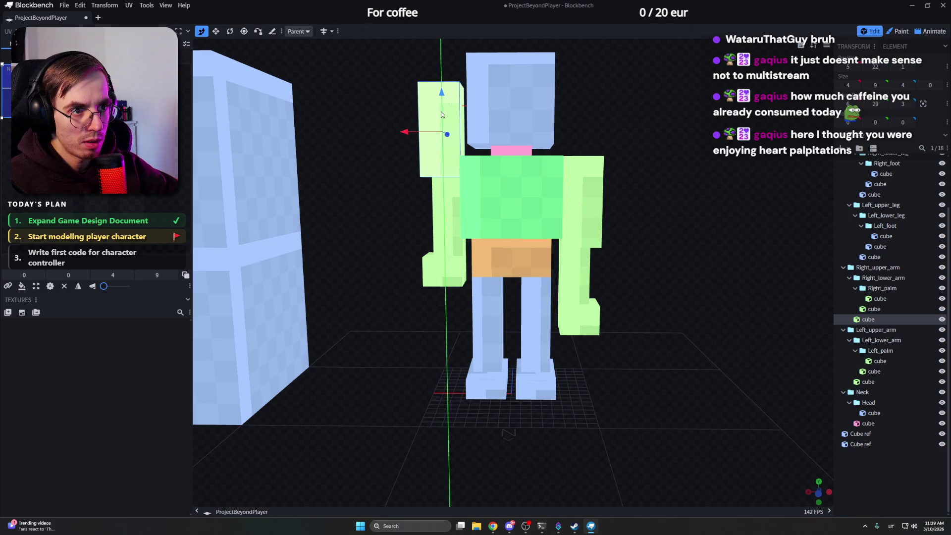
pyautogui.moveTo(439, 105)
pyautogui.mouseDown()
pyautogui.moveTo(456, 250)
pyautogui.moveTo(446, 271)
pyautogui.mouseUp()
pyautogui.click(444, 270)
pyautogui.click(448, 254)
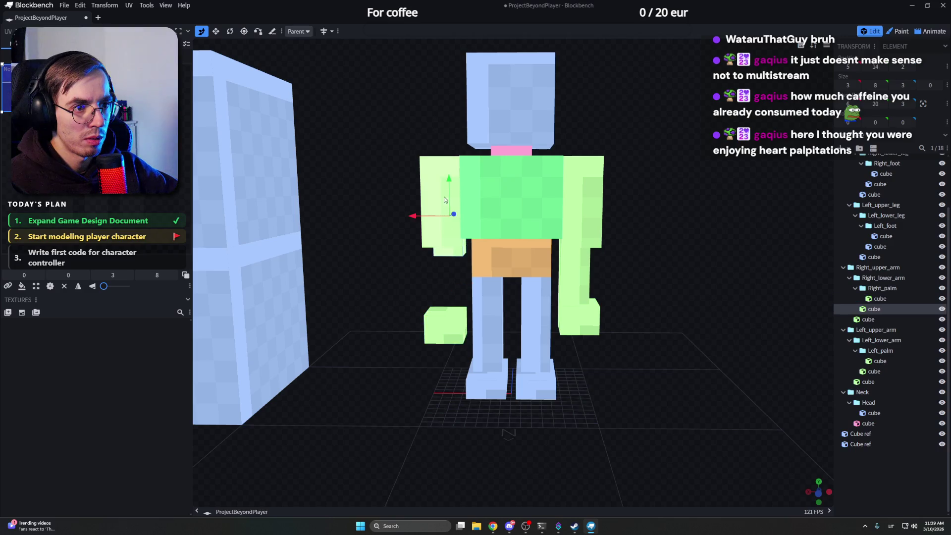
pyautogui.moveTo(449, 202); pyautogui.dragTo(449, 212)
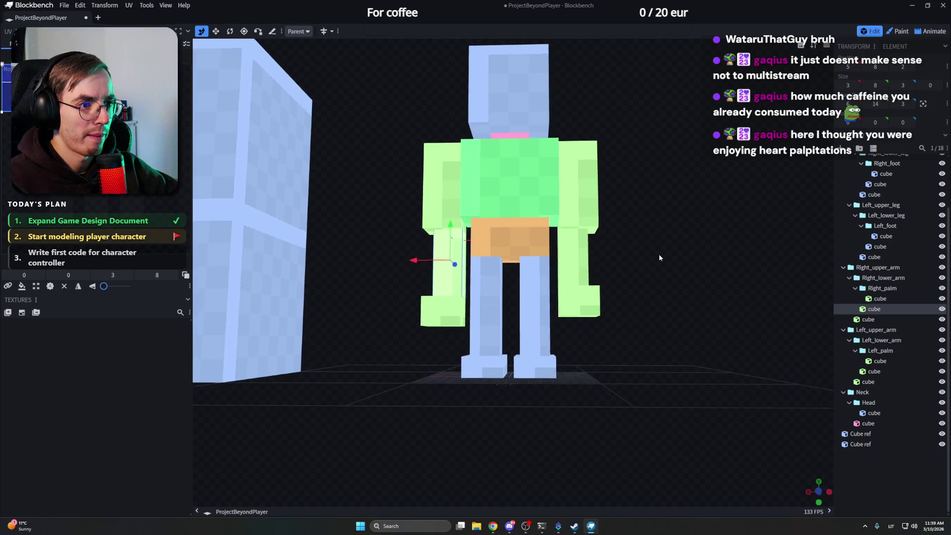
pyautogui.moveTo(659, 253); pyautogui.dragTo(463, 263)
# Step: Select the Pelvis cube with the Resize tool, comparing it against the reference cube
pyautogui.click(463, 263)
pyautogui.scroll(3, 544, 271)
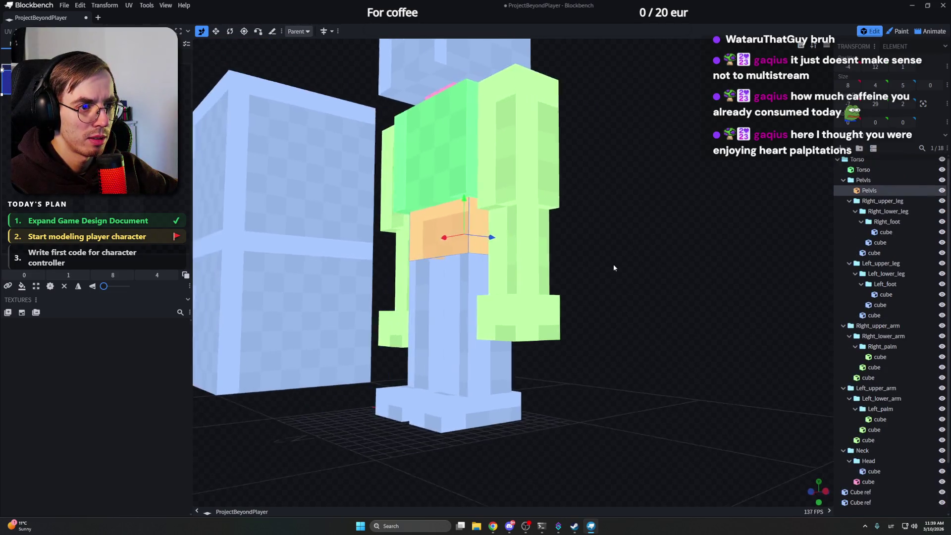
pyautogui.moveTo(545, 271); pyautogui.dragTo(517, 250)
pyautogui.press('s')
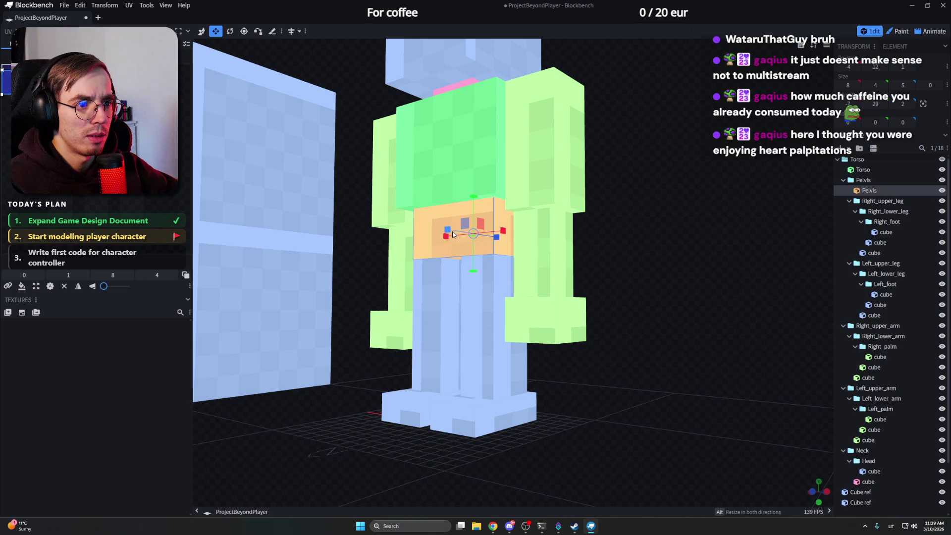
pyautogui.moveTo(490, 231); pyautogui.dragTo(466, 246)
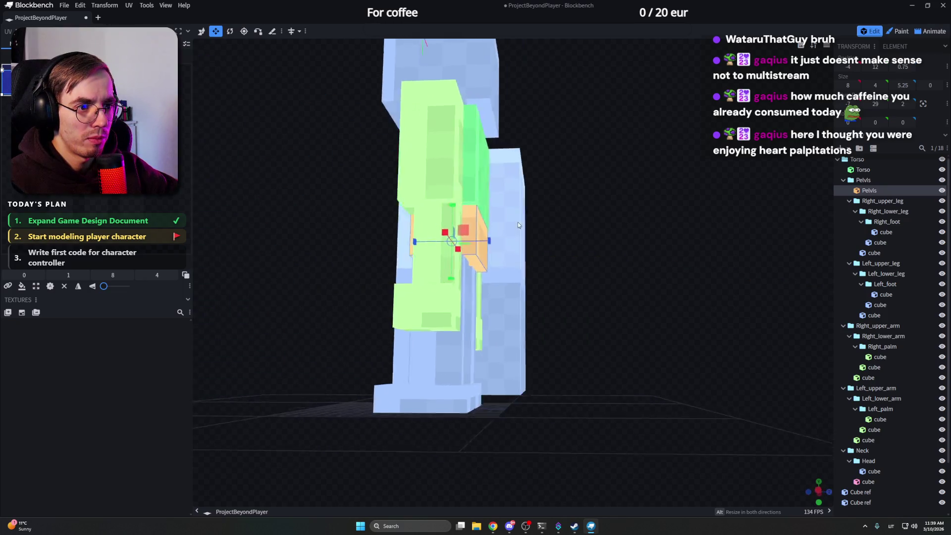
pyautogui.click(549, 239)
pyautogui.click(475, 237)
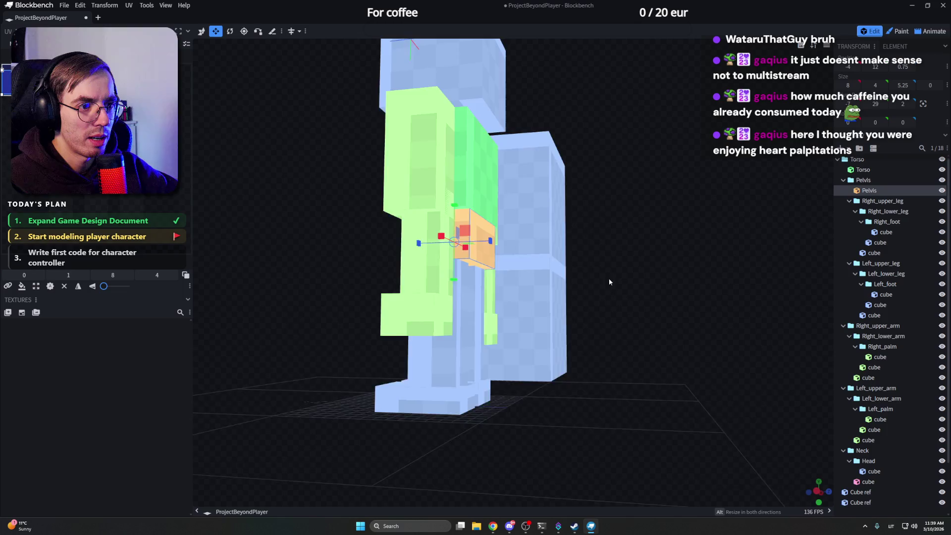
pyautogui.moveTo(521, 260)
pyautogui.mouseDown()
pyautogui.moveTo(668, 250)
pyautogui.moveTo(537, 244)
pyautogui.mouseUp()
pyautogui.scroll(5, 681, 251)
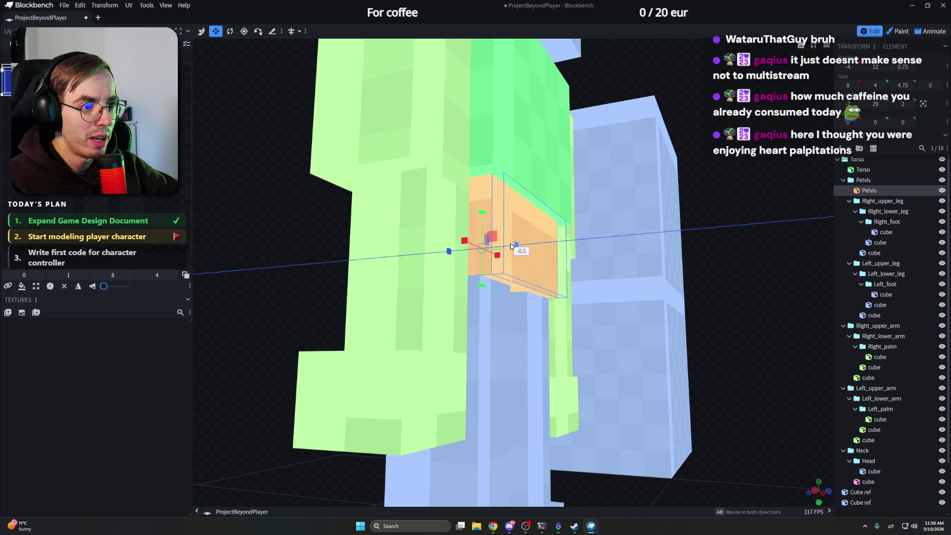
# Step: Widen the pelvis from 8 to 8.5 units across, then select the torso
pyautogui.click(644, 253)
pyautogui.moveTo(646, 248)
pyautogui.mouseDown()
pyautogui.moveTo(718, 268)
pyautogui.moveTo(641, 225)
pyautogui.mouseUp()
pyautogui.click(550, 245)
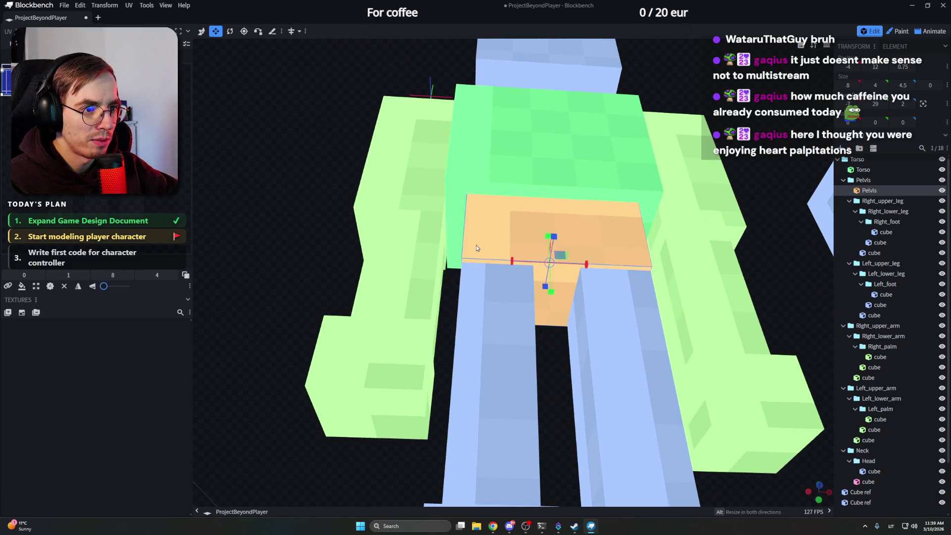
pyautogui.moveTo(518, 261); pyautogui.dragTo(603, 266)
pyautogui.moveTo(683, 196)
pyautogui.mouseDown()
pyautogui.moveTo(345, 254)
pyautogui.moveTo(514, 291)
pyautogui.mouseUp()
pyautogui.scroll(-5, 601, 260)
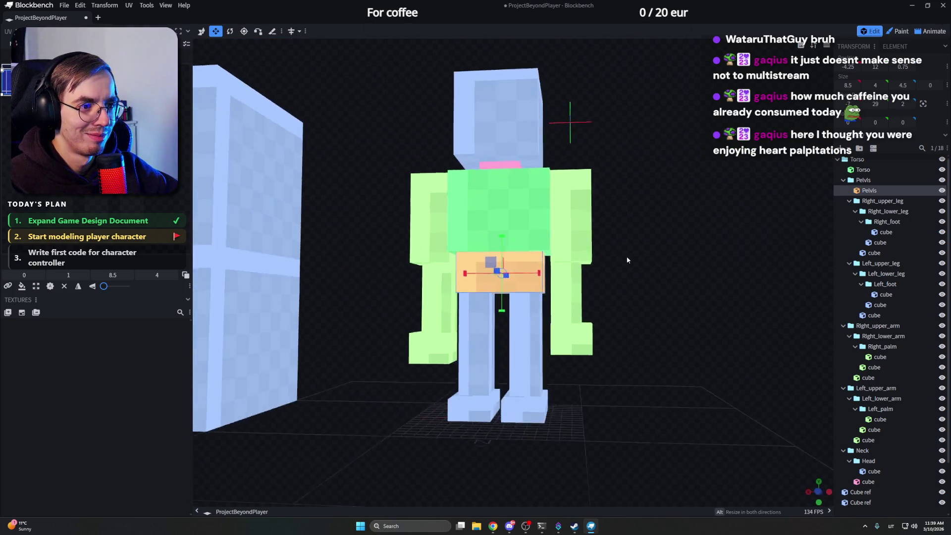
pyautogui.click(535, 223)
pyautogui.scroll(4, 641, 242)
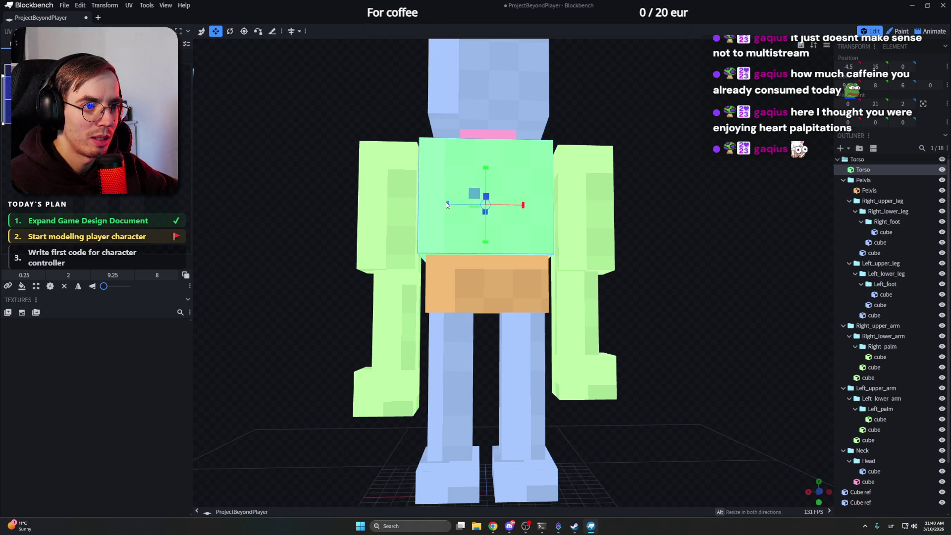
# Step: Inspect the torso and legs from front and side, selecting the left lower leg
pyautogui.moveTo(651, 219)
pyautogui.mouseDown()
pyautogui.moveTo(641, 227)
pyautogui.moveTo(676, 219)
pyautogui.mouseUp()
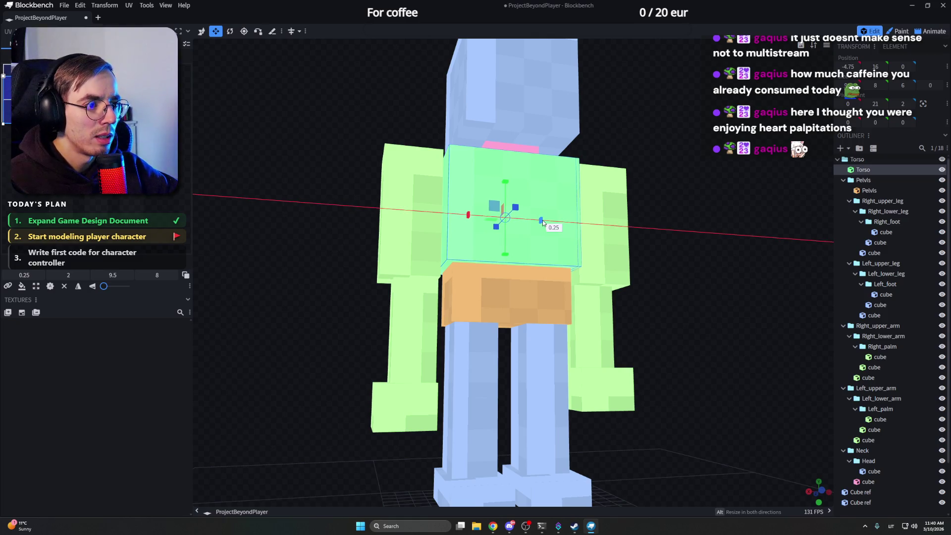
pyautogui.moveTo(675, 216)
pyautogui.mouseDown()
pyautogui.moveTo(675, 206)
pyautogui.moveTo(652, 210)
pyautogui.moveTo(622, 226)
pyautogui.moveTo(619, 213)
pyautogui.moveTo(550, 197)
pyautogui.moveTo(543, 228)
pyautogui.moveTo(508, 229)
pyautogui.mouseUp()
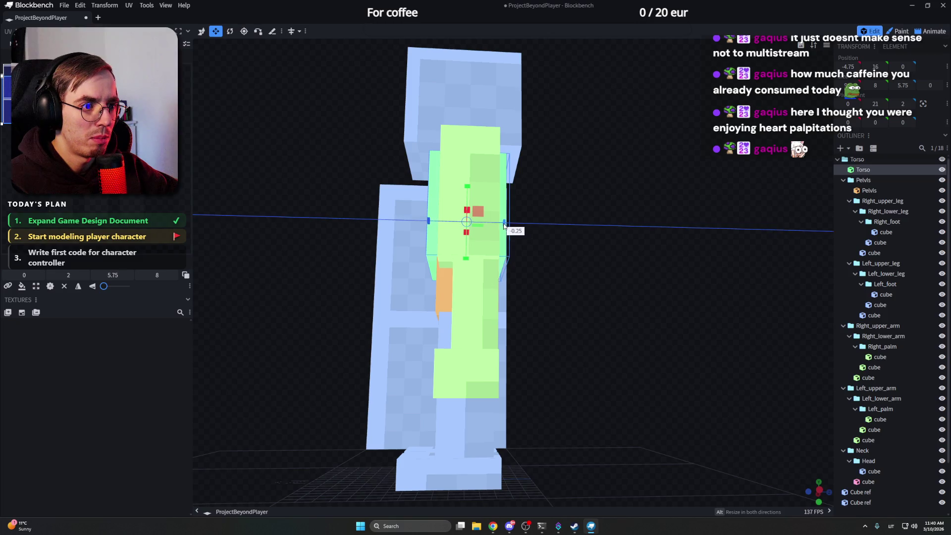
pyautogui.moveTo(600, 223)
pyautogui.mouseDown()
pyautogui.moveTo(483, 238)
pyautogui.moveTo(570, 219)
pyautogui.moveTo(580, 229)
pyautogui.moveTo(704, 249)
pyautogui.moveTo(657, 244)
pyautogui.moveTo(633, 257)
pyautogui.moveTo(605, 223)
pyautogui.moveTo(595, 238)
pyautogui.moveTo(576, 227)
pyautogui.mouseUp()
pyautogui.scroll(-3, 594, 238)
pyautogui.scroll(5, 594, 240)
pyautogui.scroll(-2, 594, 239)
pyautogui.click(520, 312)
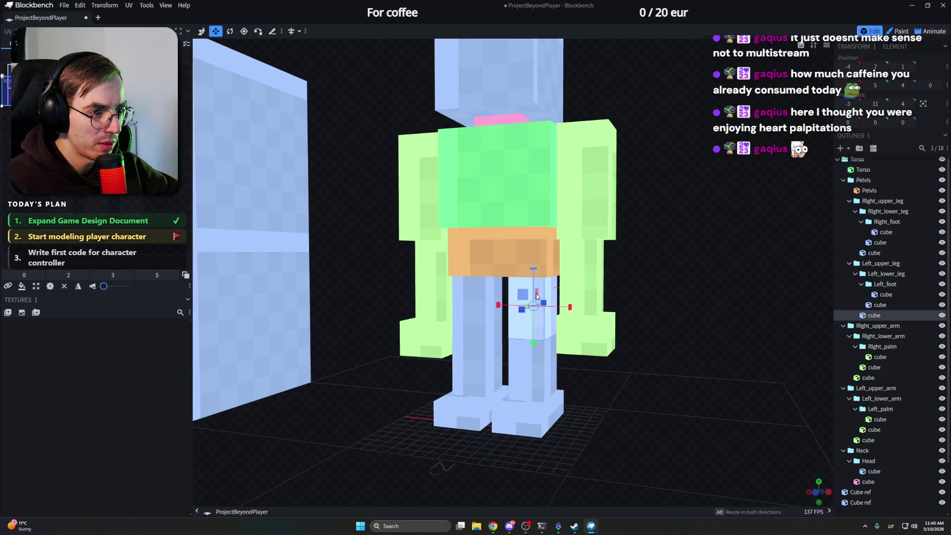
pyautogui.click(546, 335)
pyautogui.scroll(3, 630, 300)
pyautogui.moveTo(630, 301); pyautogui.dragTo(648, 281)
pyautogui.scroll(3, 648, 281)
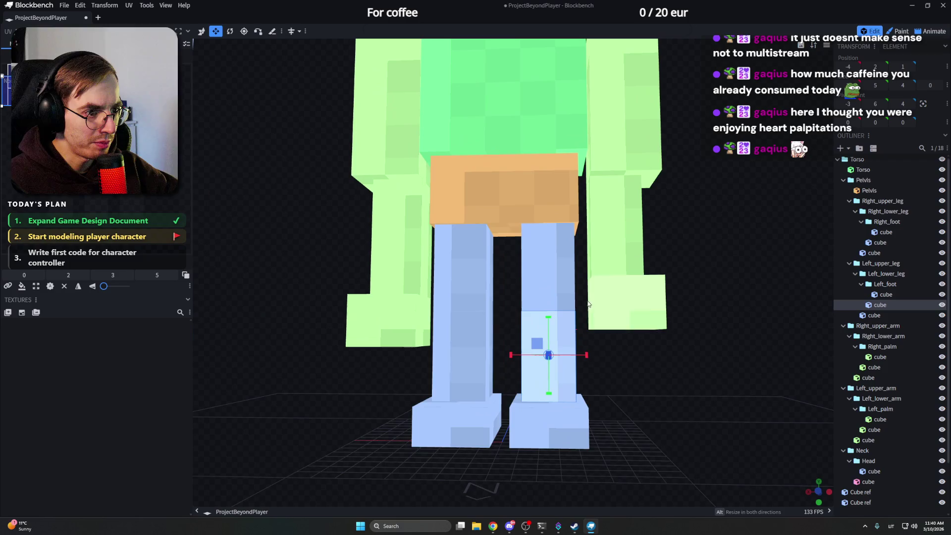
# Step: Trim the tops of both upper leg cubes down slightly
pyautogui.click(460, 349)
pyautogui.click(482, 286)
pyautogui.moveTo(467, 234); pyautogui.dragTo(465, 242)
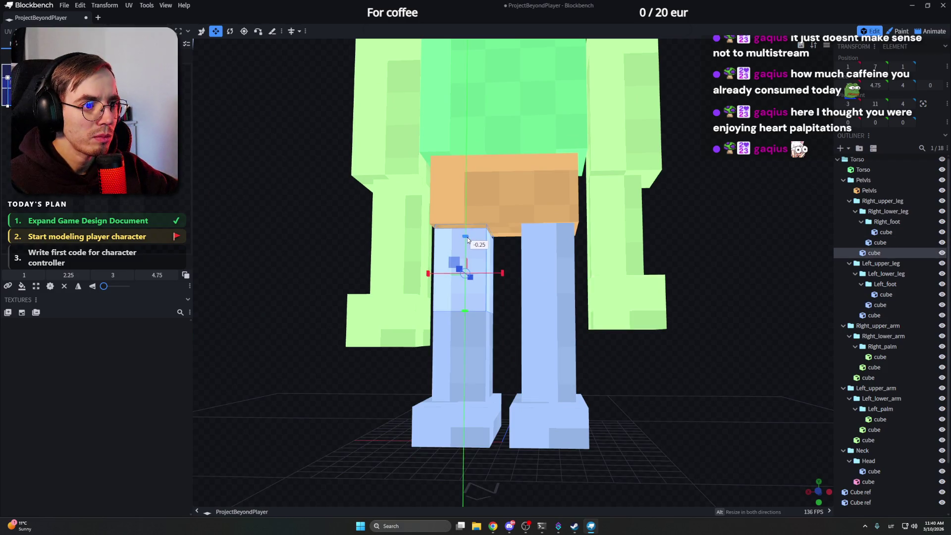
pyautogui.click(542, 253)
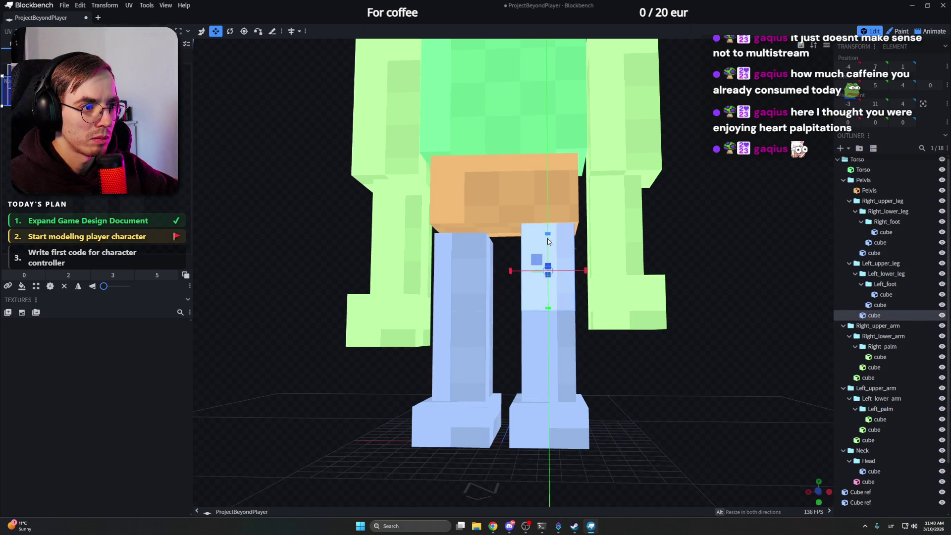
pyautogui.moveTo(547, 241); pyautogui.dragTo(548, 244)
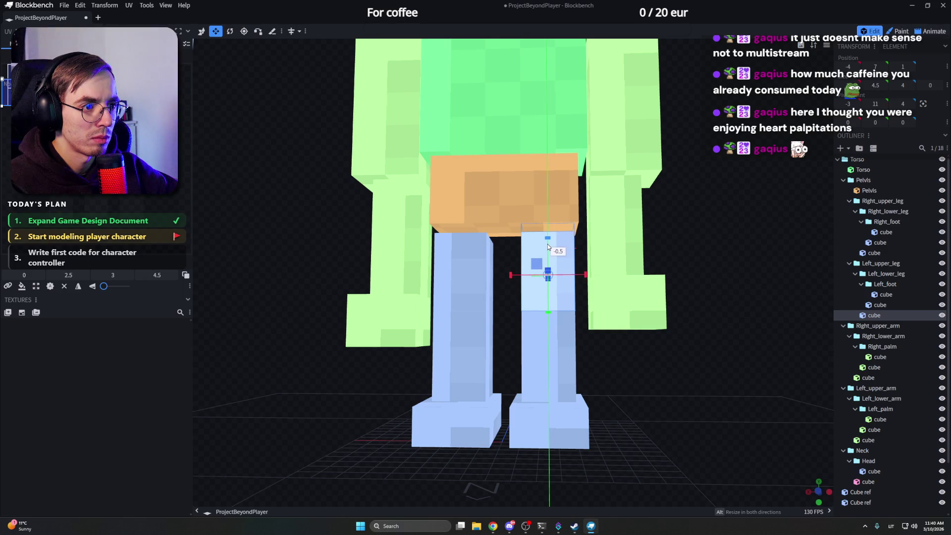
pyautogui.moveTo(689, 256); pyautogui.dragTo(528, 224)
# Step: Lower the pelvis top face and adjust the torso height so they fit together
pyautogui.click(529, 223)
pyautogui.press('s')
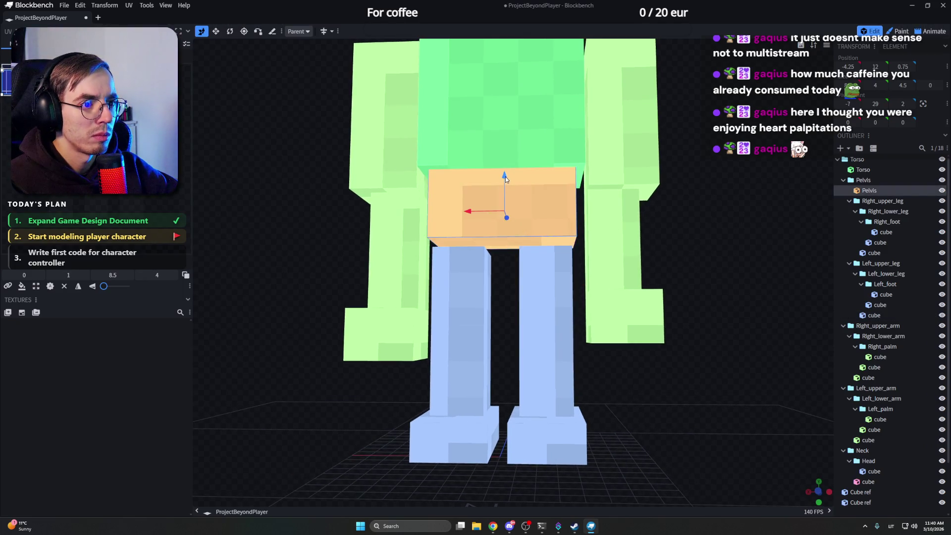
pyautogui.moveTo(506, 176)
pyautogui.mouseDown()
pyautogui.moveTo(505, 189)
pyautogui.moveTo(662, 208)
pyautogui.moveTo(543, 174)
pyautogui.moveTo(660, 231)
pyautogui.mouseUp()
pyautogui.click(543, 174)
pyautogui.moveTo(518, 149); pyautogui.dragTo(521, 156)
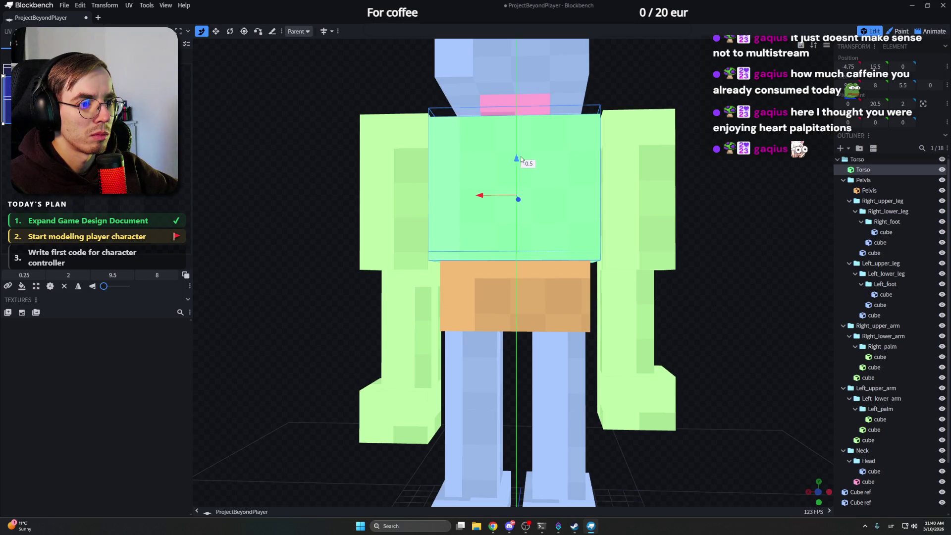
pyautogui.moveTo(699, 172); pyautogui.dragTo(671, 187)
pyautogui.scroll(-3, 671, 187)
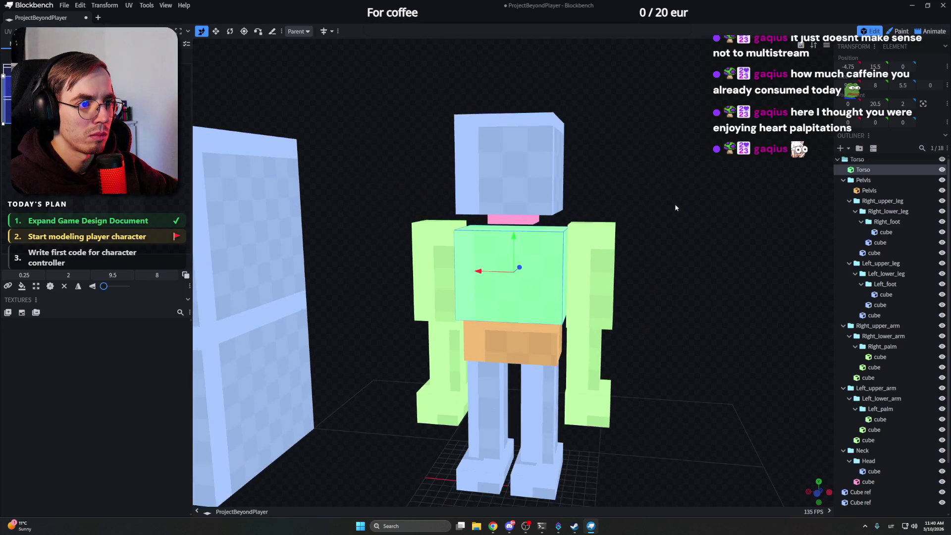
pyautogui.scroll(2, 674, 204)
pyautogui.scroll(-2, 677, 201)
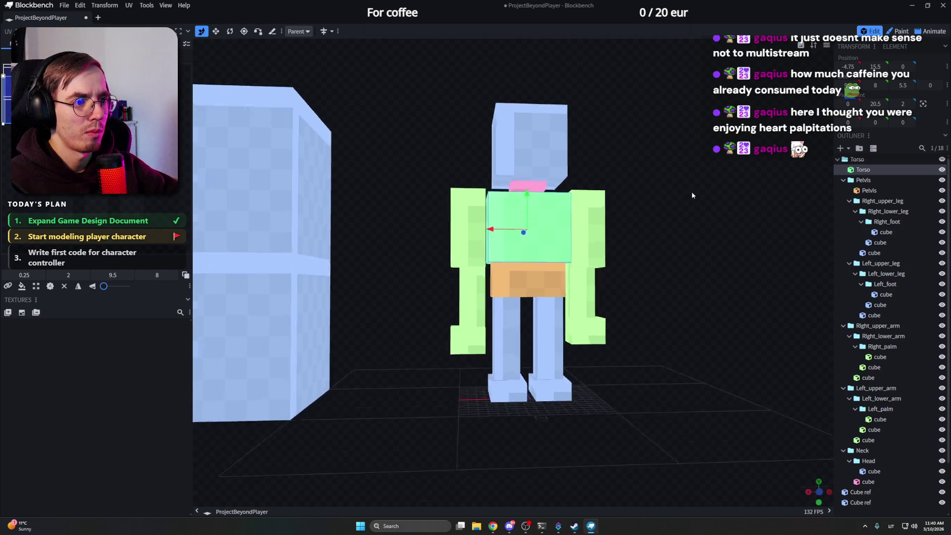
pyautogui.scroll(-1, 692, 191)
pyautogui.scroll(2, 684, 192)
pyautogui.moveTo(711, 195)
pyautogui.mouseDown()
pyautogui.moveTo(629, 211)
pyautogui.moveTo(668, 209)
pyautogui.moveTo(676, 199)
pyautogui.mouseUp()
pyautogui.click(516, 313)
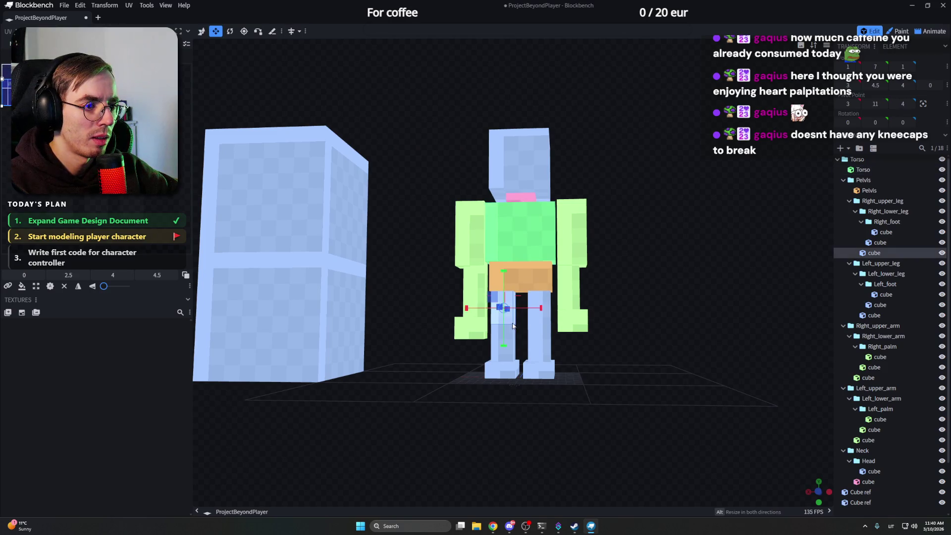
pyautogui.press('s')
pyautogui.moveTo(520, 312)
pyautogui.mouseDown()
pyautogui.moveTo(609, 304)
pyautogui.moveTo(698, 238)
pyautogui.mouseUp()
pyautogui.scroll(4, 641, 300)
pyautogui.scroll(-4, 657, 341)
pyautogui.scroll(3, 658, 341)
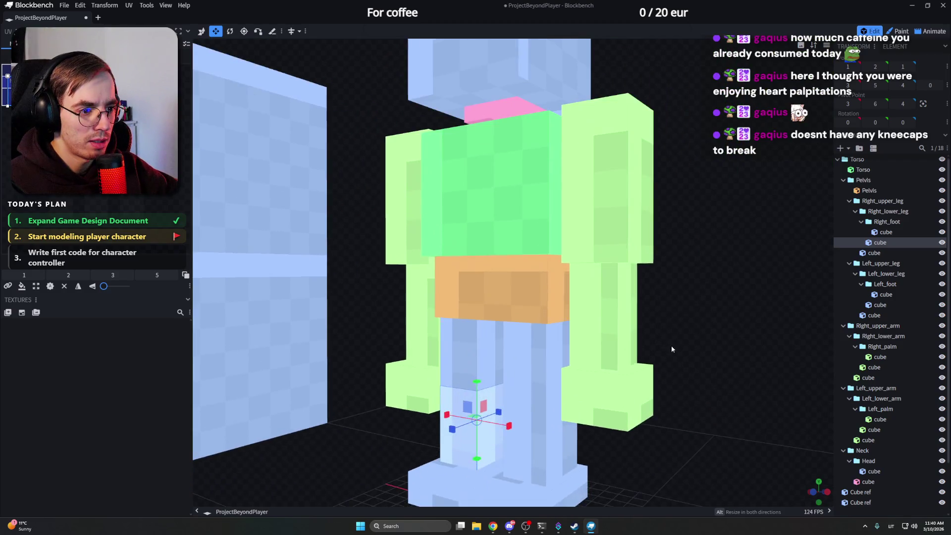
pyautogui.scroll(2, 670, 345)
pyautogui.scroll(2, 478, 281)
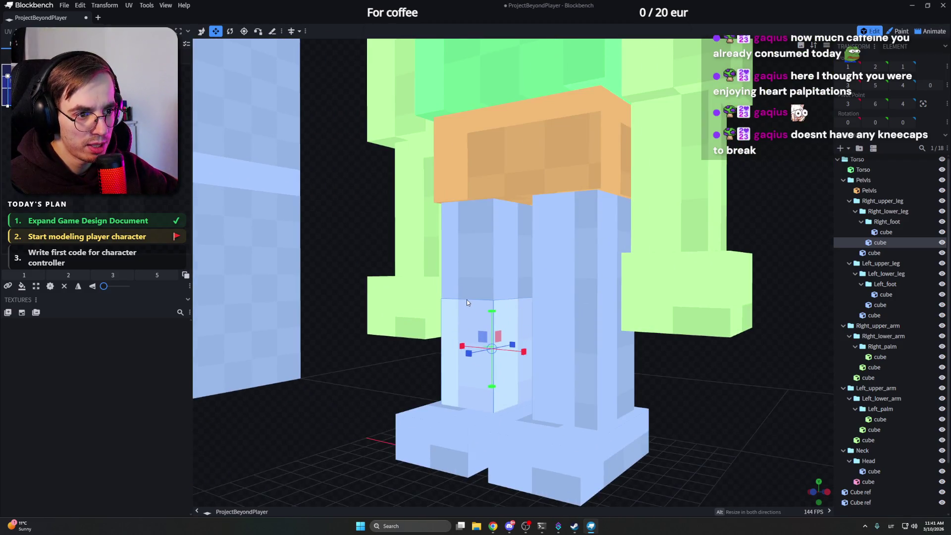
pyautogui.moveTo(618, 304); pyautogui.dragTo(437, 302)
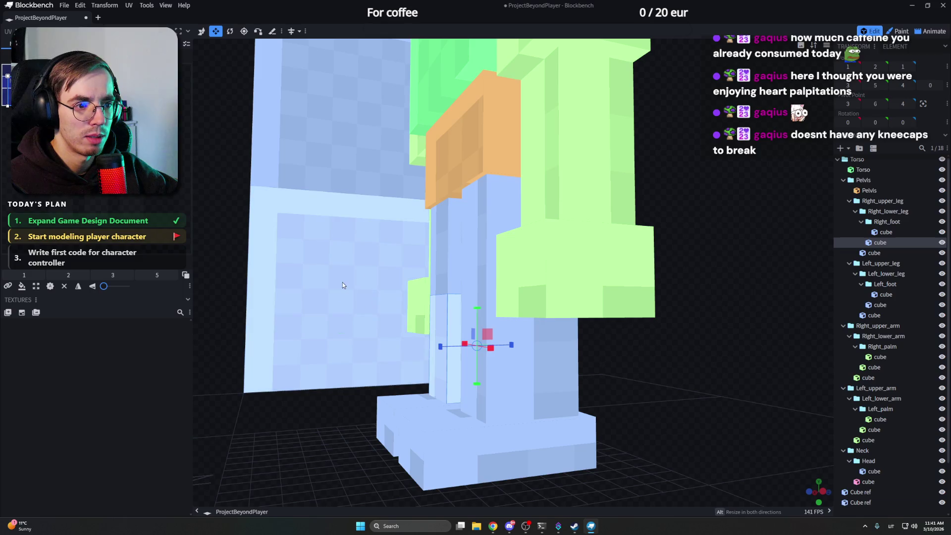
pyautogui.click(357, 304)
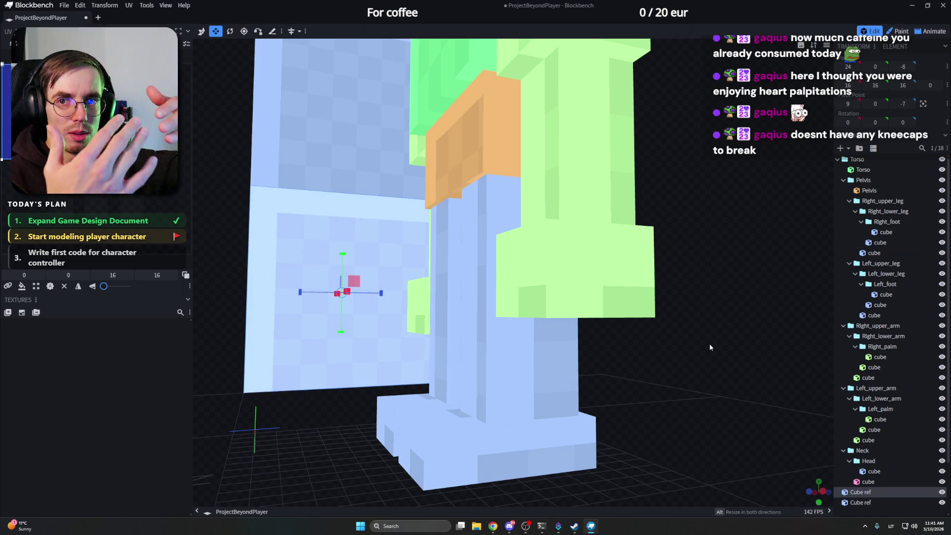
pyautogui.moveTo(709, 344); pyautogui.dragTo(683, 346)
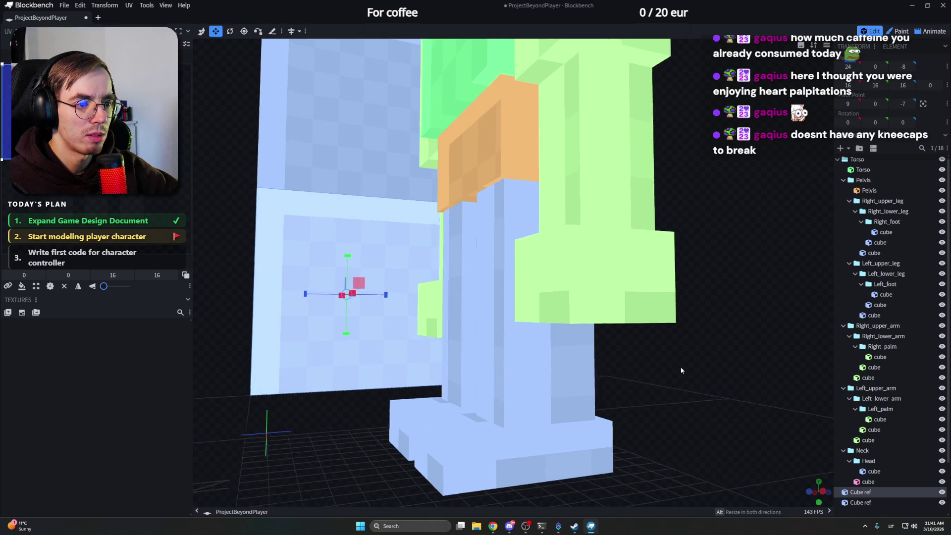
pyautogui.scroll(-5, 682, 347)
pyautogui.scroll(2, 684, 356)
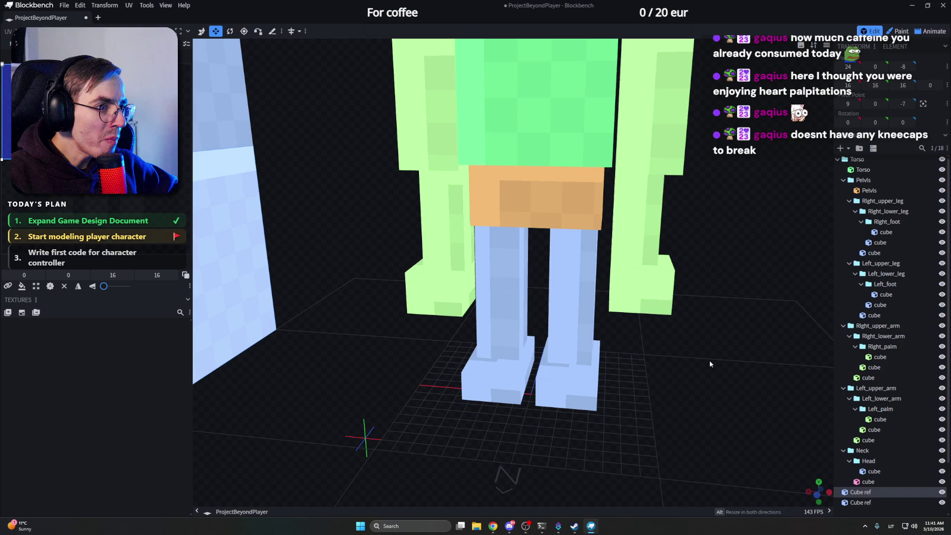
# Step: Resize the inner upper leg cube from its top until it meets the pelvis
pyautogui.click(580, 276)
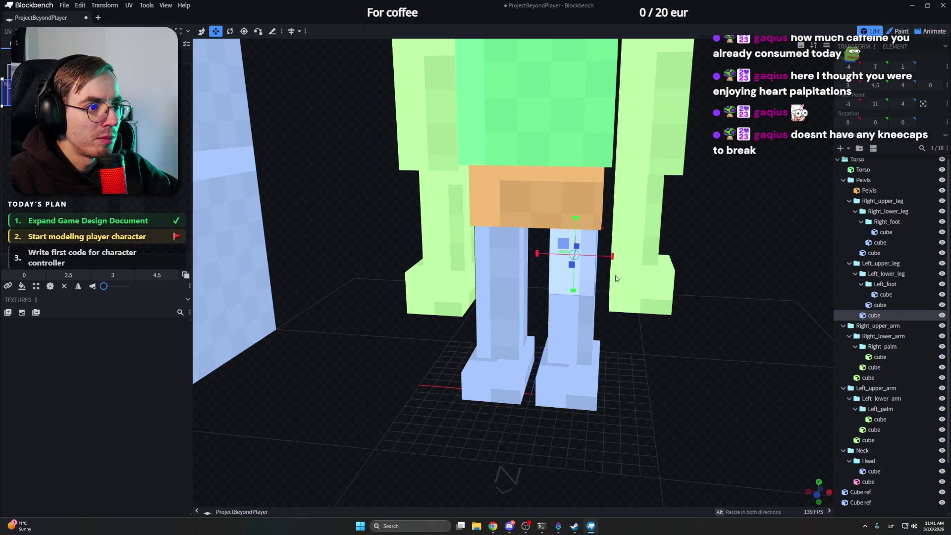
pyautogui.scroll(2, 615, 276)
pyautogui.moveTo(719, 285)
pyautogui.mouseDown()
pyautogui.moveTo(741, 320)
pyautogui.moveTo(736, 314)
pyautogui.mouseUp()
pyautogui.press('v')
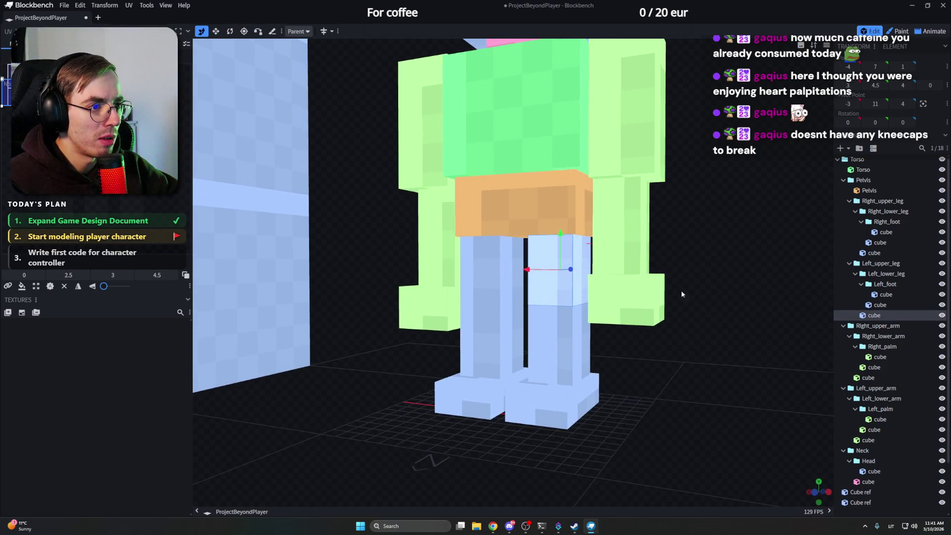
pyautogui.press('s')
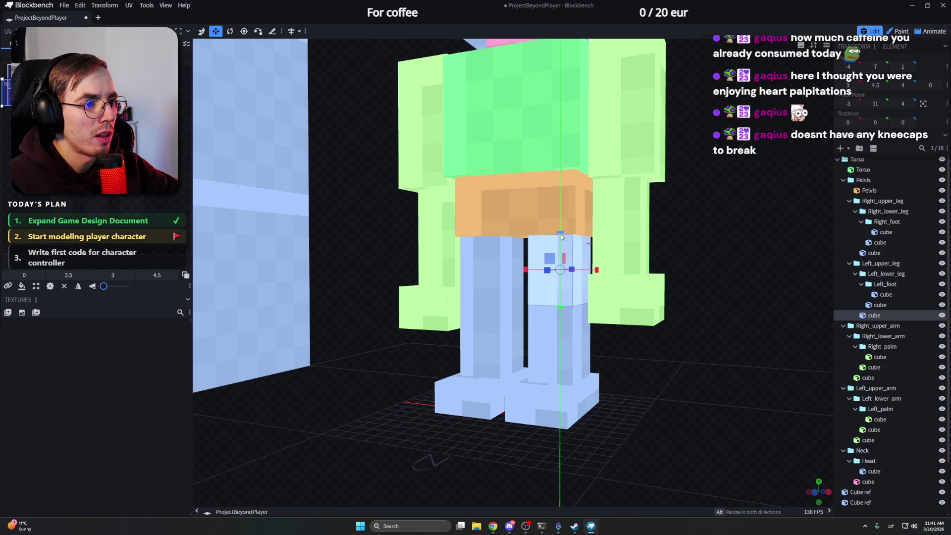
pyautogui.moveTo(561, 239); pyautogui.dragTo(561, 235)
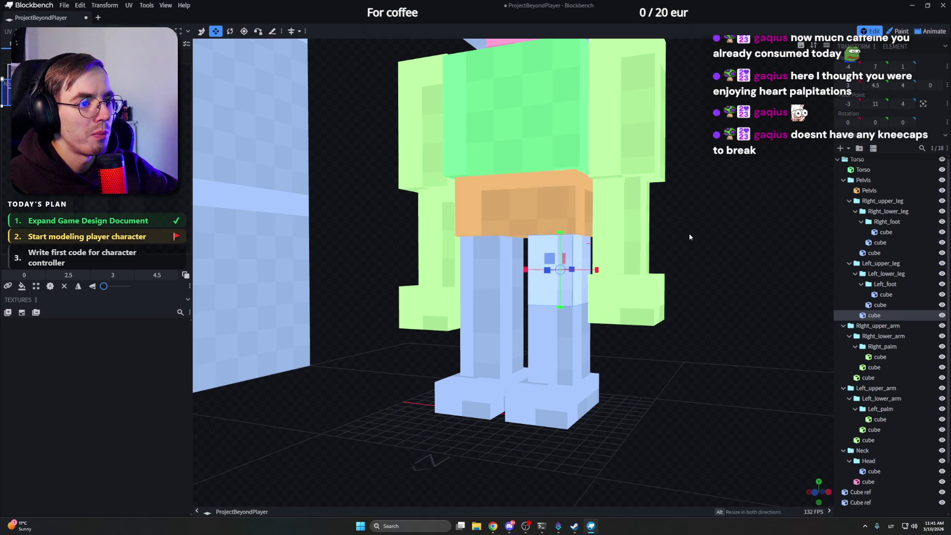
pyautogui.moveTo(689, 236); pyautogui.dragTo(639, 235)
pyautogui.moveTo(576, 238); pyautogui.dragTo(578, 227)
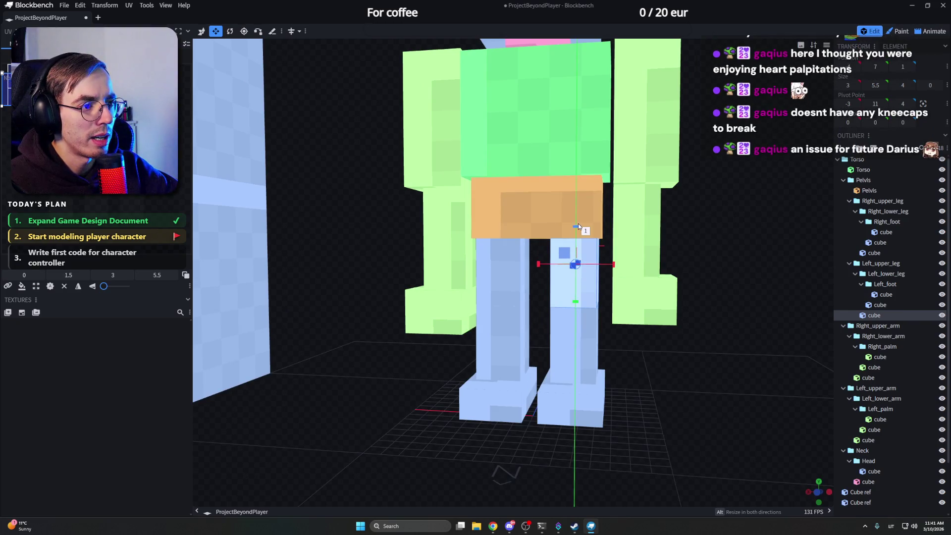
# Step: Select the other upper leg cube and check both legs from the front
pyautogui.click(505, 257)
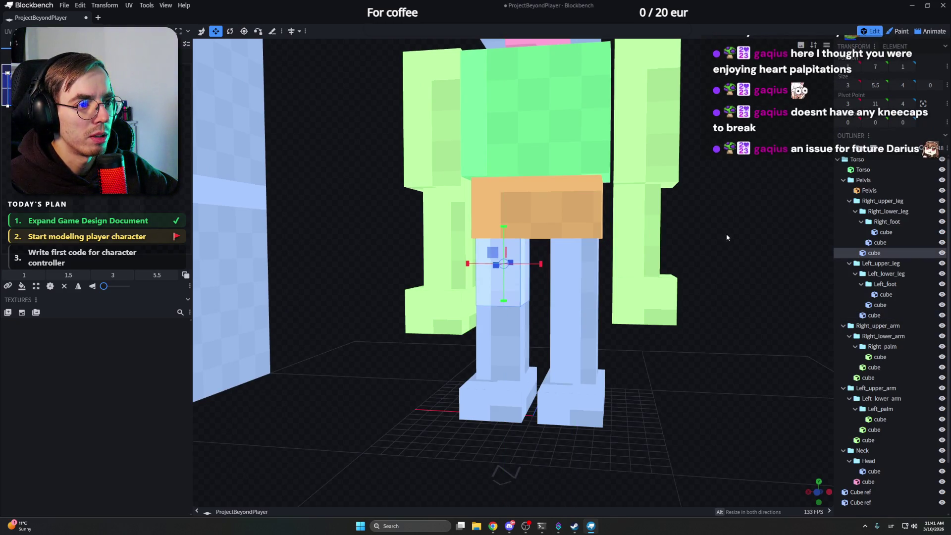
pyautogui.moveTo(726, 238); pyautogui.dragTo(681, 241)
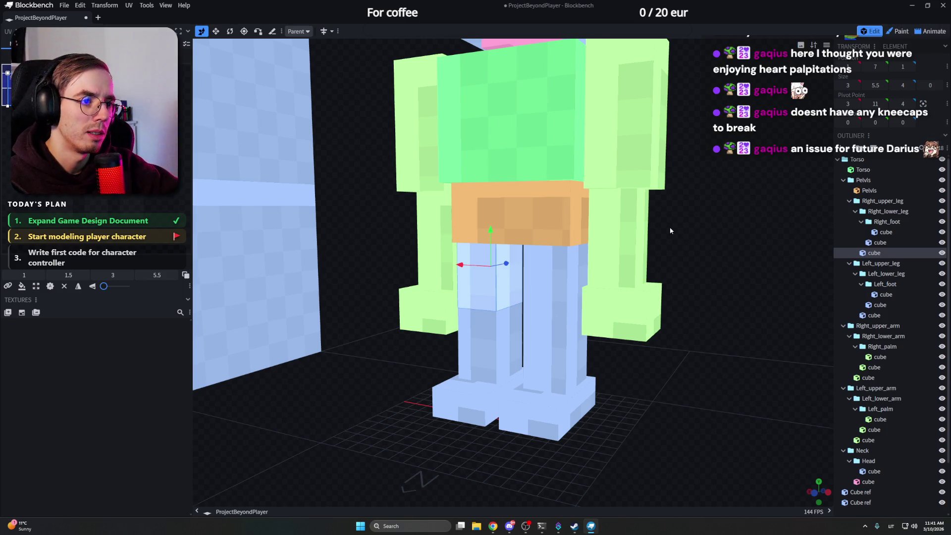
pyautogui.moveTo(682, 235)
pyautogui.mouseDown()
pyautogui.moveTo(669, 231)
pyautogui.moveTo(708, 245)
pyautogui.mouseUp()
pyautogui.moveTo(708, 245)
pyautogui.mouseDown()
pyautogui.moveTo(677, 255)
pyautogui.moveTo(665, 237)
pyautogui.moveTo(680, 241)
pyautogui.moveTo(680, 276)
pyautogui.moveTo(700, 259)
pyautogui.moveTo(671, 284)
pyautogui.moveTo(664, 382)
pyautogui.mouseUp()
pyautogui.click(564, 285)
# Step: Test-move the pink neck cube down one unit and back up
pyautogui.click(528, 199)
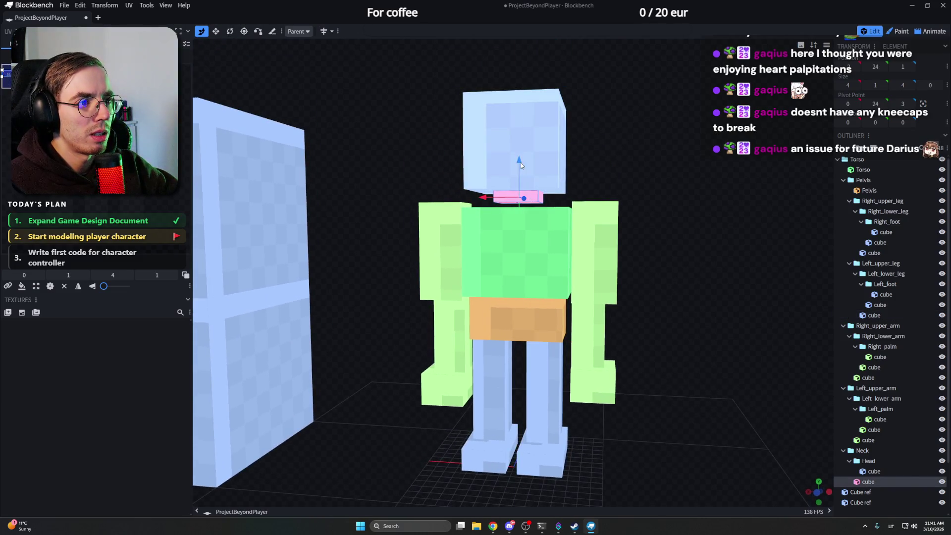
pyautogui.moveTo(521, 163)
pyautogui.mouseDown()
pyautogui.moveTo(523, 174)
pyautogui.moveTo(626, 177)
pyautogui.mouseUp()
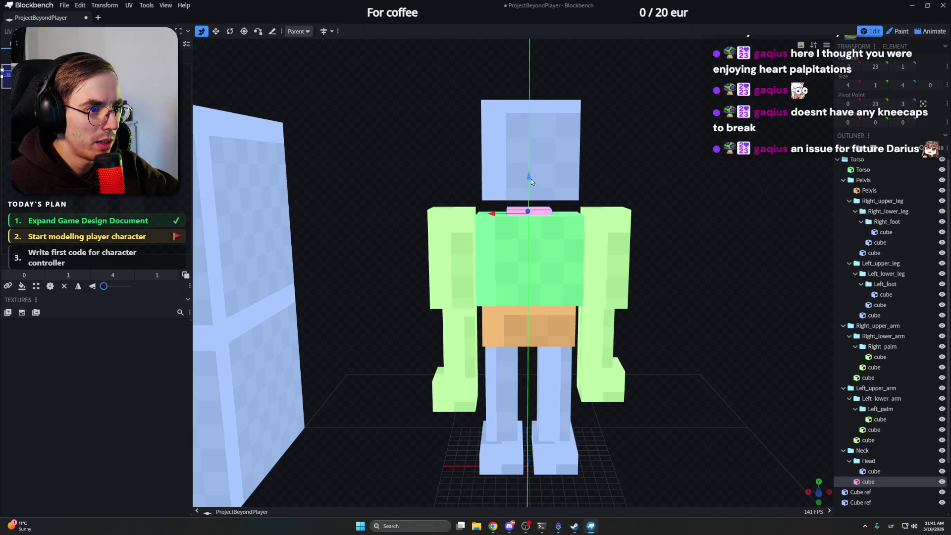
pyautogui.moveTo(532, 183)
pyautogui.mouseDown()
pyautogui.moveTo(547, 201)
pyautogui.moveTo(614, 157)
pyautogui.moveTo(599, 228)
pyautogui.moveTo(519, 246)
pyautogui.moveTo(487, 225)
pyautogui.moveTo(585, 227)
pyautogui.moveTo(472, 217)
pyautogui.mouseUp()
pyautogui.scroll(2, 546, 201)
pyautogui.scroll(2, 614, 156)
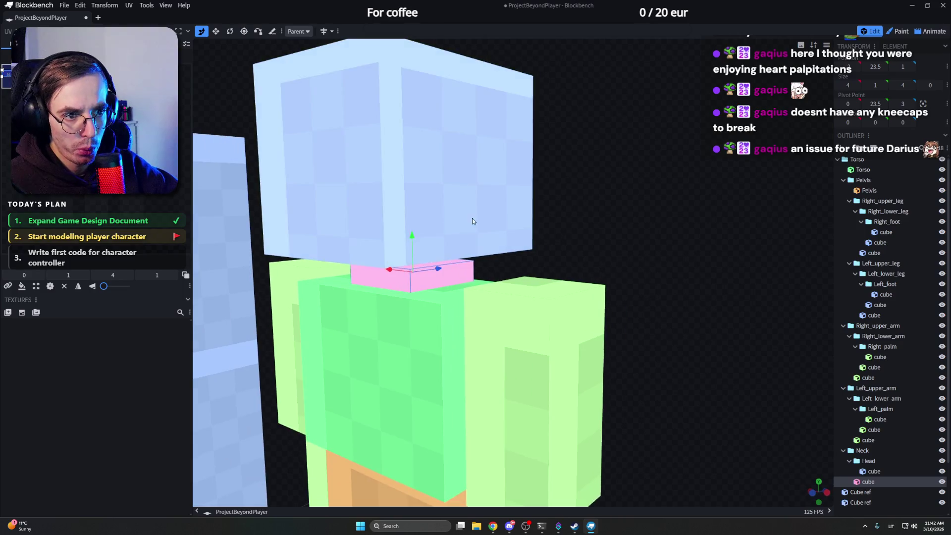
# Step: Select the head cube and inspect it from front and side views
pyautogui.click(536, 225)
pyautogui.moveTo(536, 224)
pyautogui.mouseDown()
pyautogui.moveTo(512, 124)
pyautogui.moveTo(513, 133)
pyautogui.mouseUp()
pyautogui.scroll(-3, 656, 161)
pyautogui.scroll(-3, 654, 187)
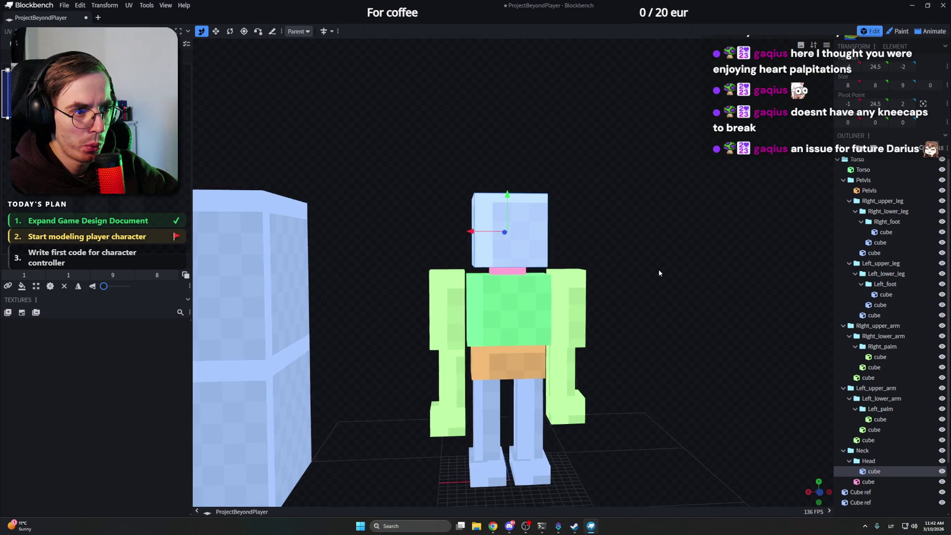
pyautogui.scroll(-2, 658, 269)
pyautogui.moveTo(625, 270)
pyautogui.mouseDown()
pyautogui.moveTo(697, 276)
pyautogui.moveTo(552, 283)
pyautogui.moveTo(583, 272)
pyautogui.mouseUp()
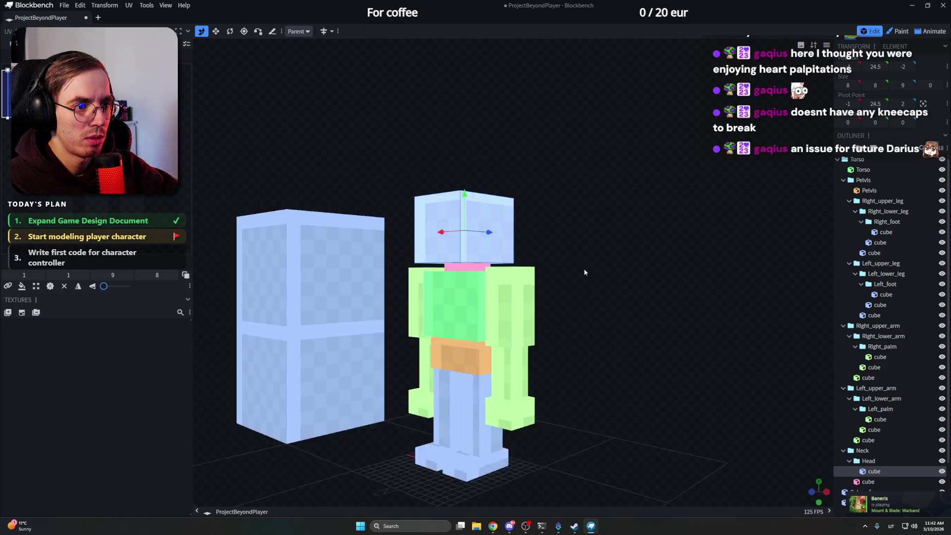
pyautogui.scroll(3, 584, 272)
pyautogui.moveTo(650, 283)
pyautogui.mouseDown()
pyautogui.moveTo(597, 269)
pyautogui.moveTo(616, 208)
pyautogui.moveTo(692, 230)
pyautogui.moveTo(619, 226)
pyautogui.moveTo(652, 226)
pyautogui.moveTo(611, 208)
pyautogui.moveTo(640, 208)
pyautogui.moveTo(630, 234)
pyautogui.moveTo(646, 233)
pyautogui.moveTo(619, 232)
pyautogui.moveTo(590, 200)
pyautogui.mouseUp()
pyautogui.scroll(-3, 597, 269)
pyautogui.scroll(-3, 615, 208)
pyautogui.scroll(2, 659, 227)
pyautogui.scroll(2, 643, 230)
pyautogui.scroll(3, 612, 210)
pyautogui.scroll(2, 619, 233)
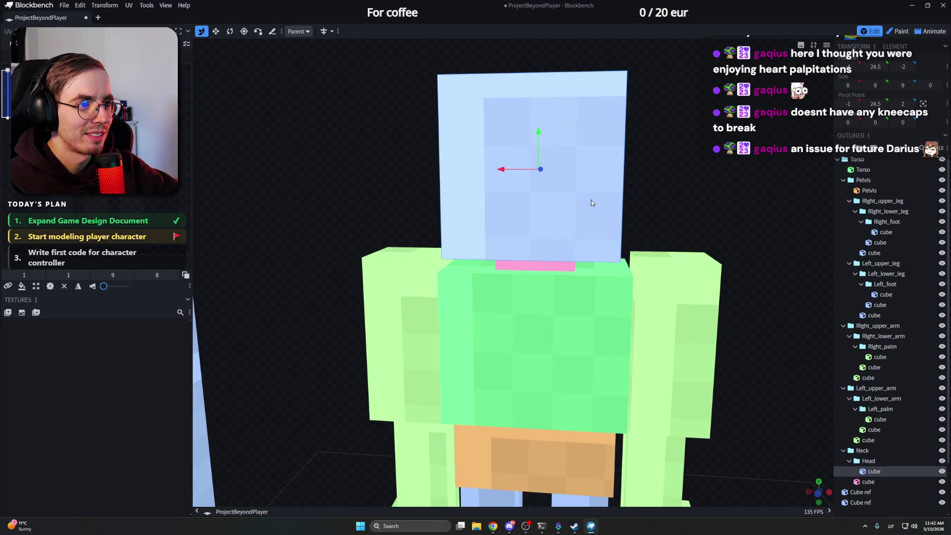
# Step: Shrink the head cube to 7×7×7 by bringing its top edge down with Resize
pyautogui.press('s')
pyautogui.scroll(-1, 647, 194)
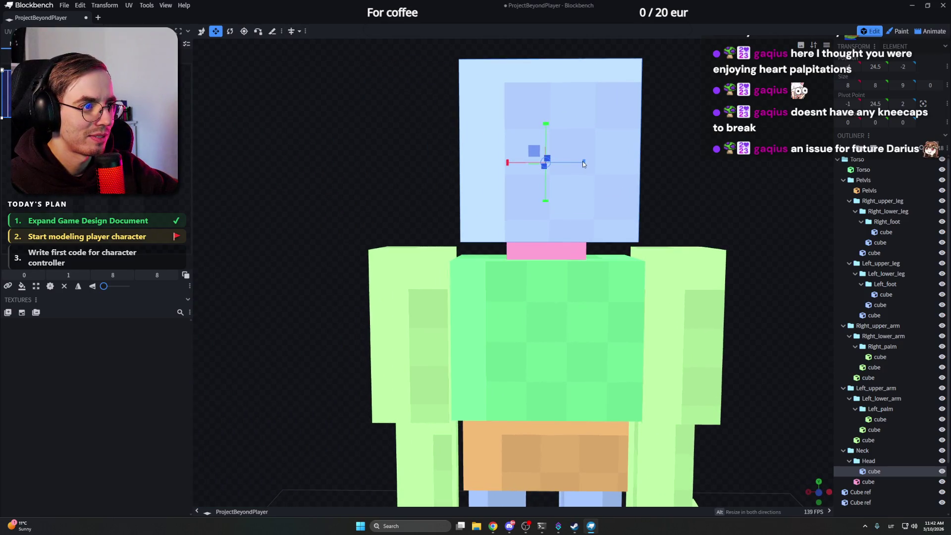
pyautogui.moveTo(571, 161)
pyautogui.mouseDown()
pyautogui.moveTo(676, 175)
pyautogui.moveTo(553, 165)
pyautogui.mouseUp()
pyautogui.press('v')
pyautogui.press('s')
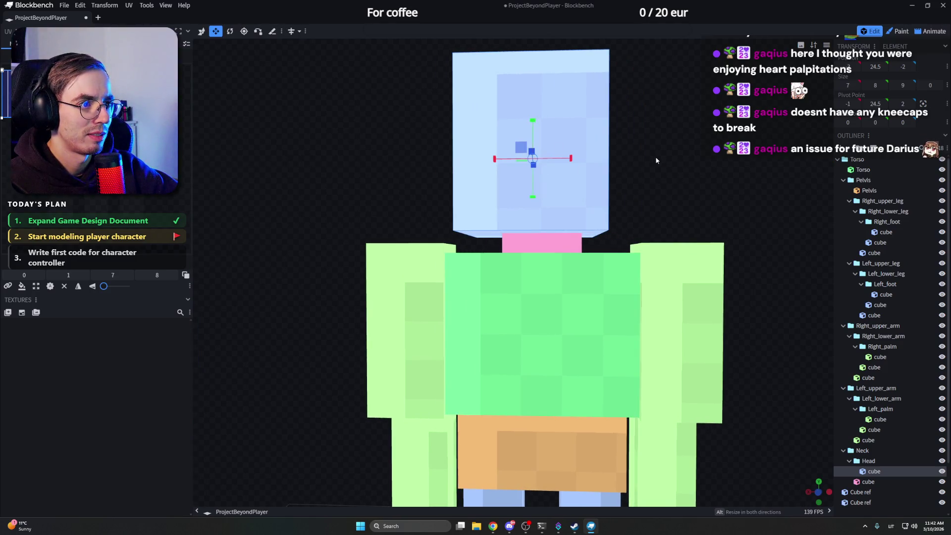
pyautogui.press('v')
pyautogui.press('s')
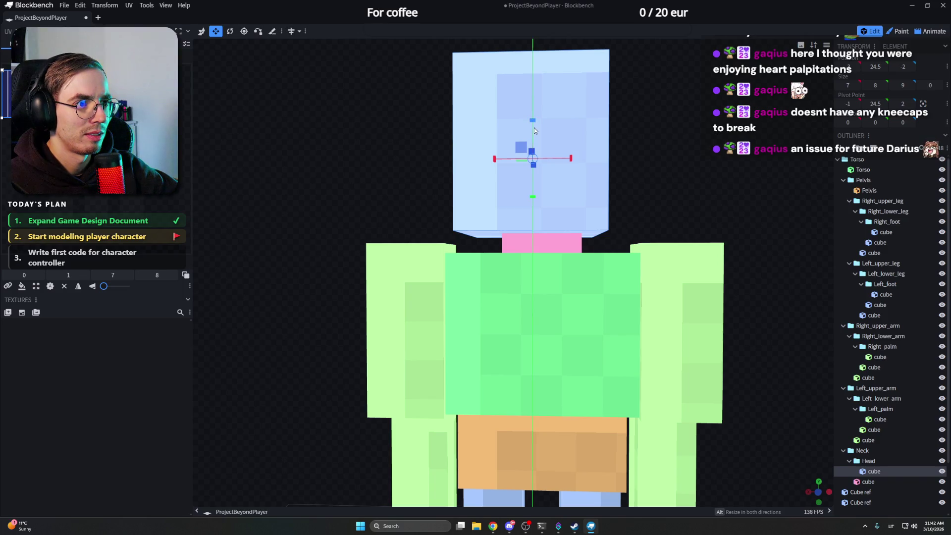
pyautogui.moveTo(534, 120)
pyautogui.mouseDown()
pyautogui.moveTo(515, 173)
pyautogui.moveTo(409, 178)
pyautogui.mouseUp()
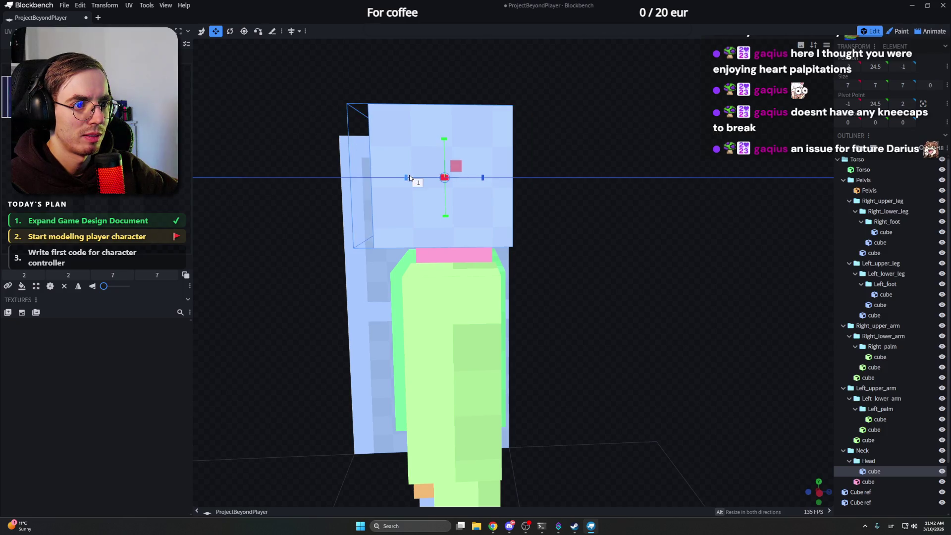
pyautogui.moveTo(570, 174); pyautogui.dragTo(672, 171)
pyautogui.scroll(-4, 647, 163)
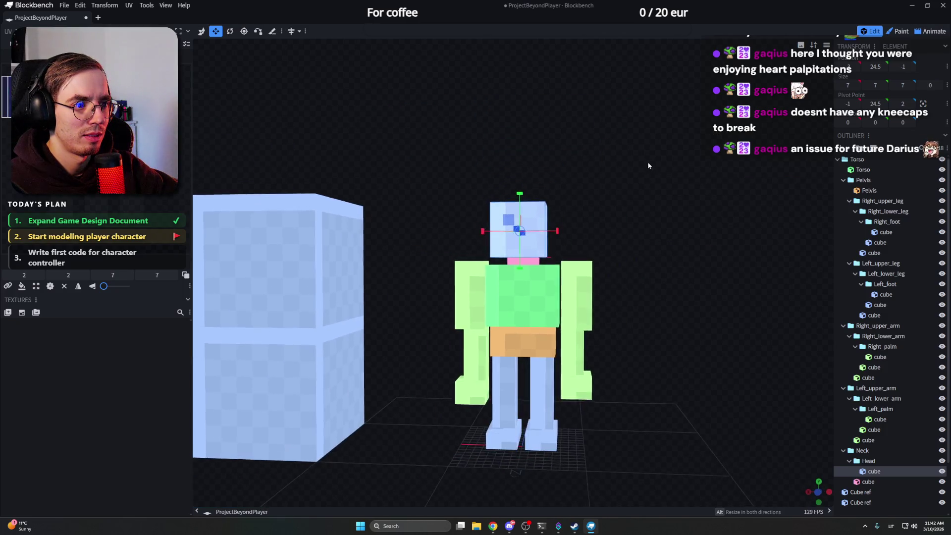
pyautogui.scroll(5, 654, 164)
# Step: Browse the action search list (Ctrl+P) twice without running anything
pyautogui.hotkey('ctrl', 'p')
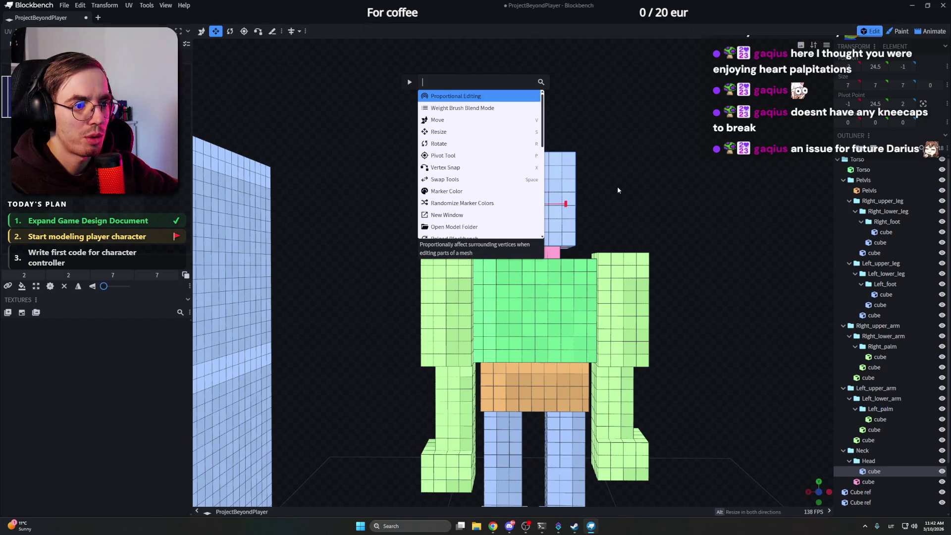
pyautogui.press('Escape')
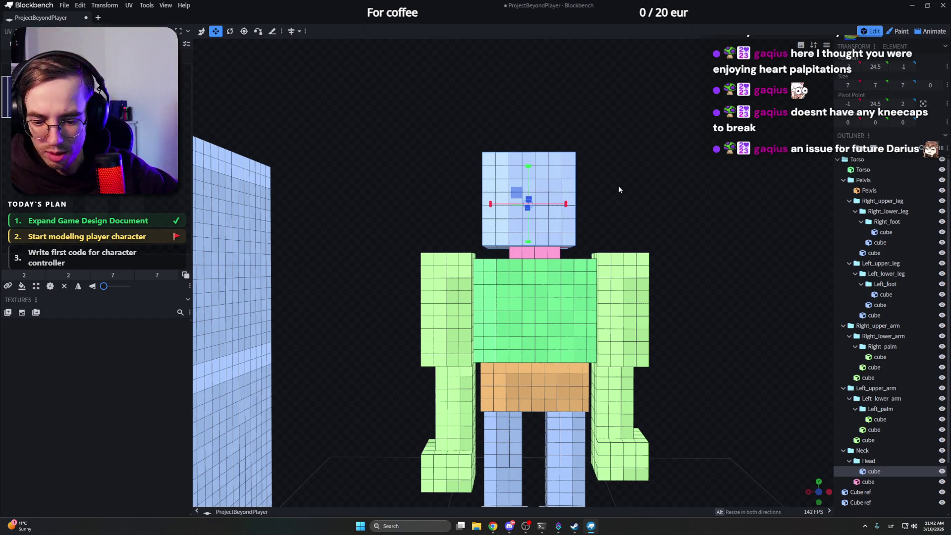
pyautogui.hotkey('ctrl', 'p')
pyautogui.press('Escape')
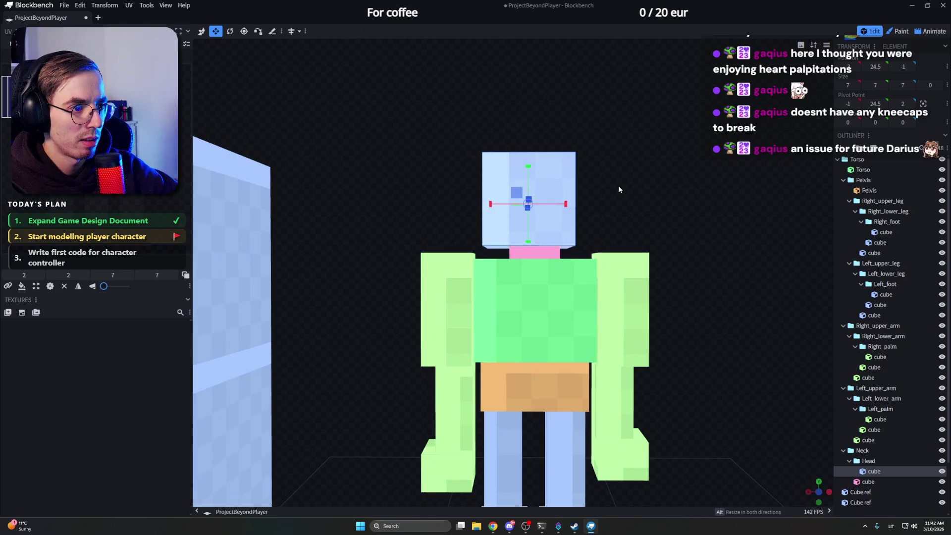
pyautogui.moveTo(618, 185); pyautogui.dragTo(629, 195)
pyautogui.scroll(3, 618, 203)
# Step: Recenter the head above the neck by shifting it on X and Z with Move
pyautogui.press('v')
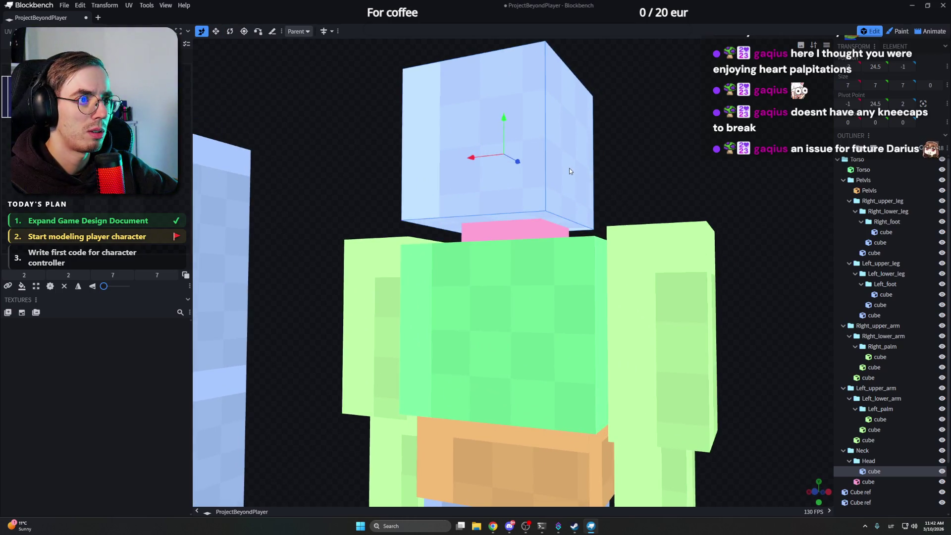
pyautogui.press('KP_1')
pyautogui.moveTo(518, 155); pyautogui.dragTo(527, 153)
pyautogui.scroll(-2, 640, 170)
pyautogui.scroll(-3, 632, 177)
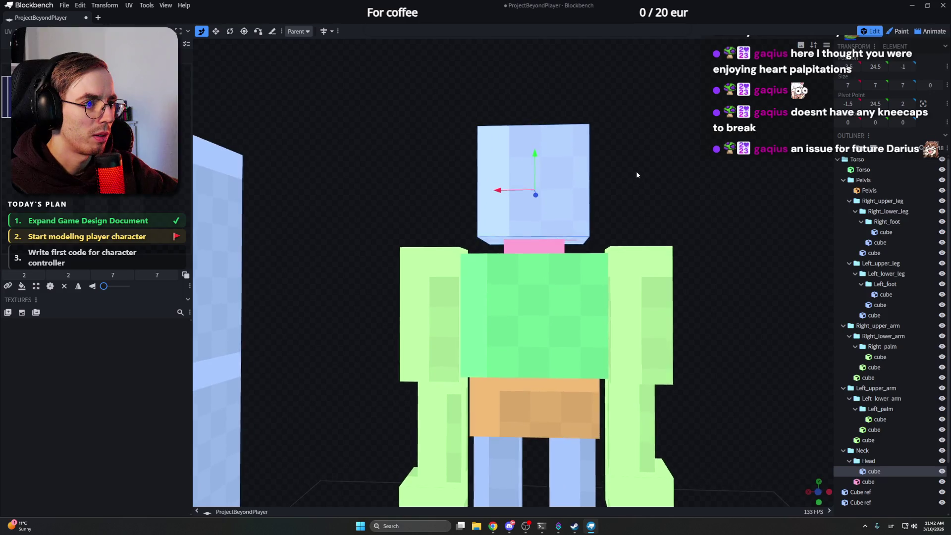
pyautogui.moveTo(634, 172)
pyautogui.mouseDown()
pyautogui.moveTo(642, 178)
pyautogui.moveTo(425, 175)
pyautogui.moveTo(536, 171)
pyautogui.mouseUp()
pyautogui.press('s')
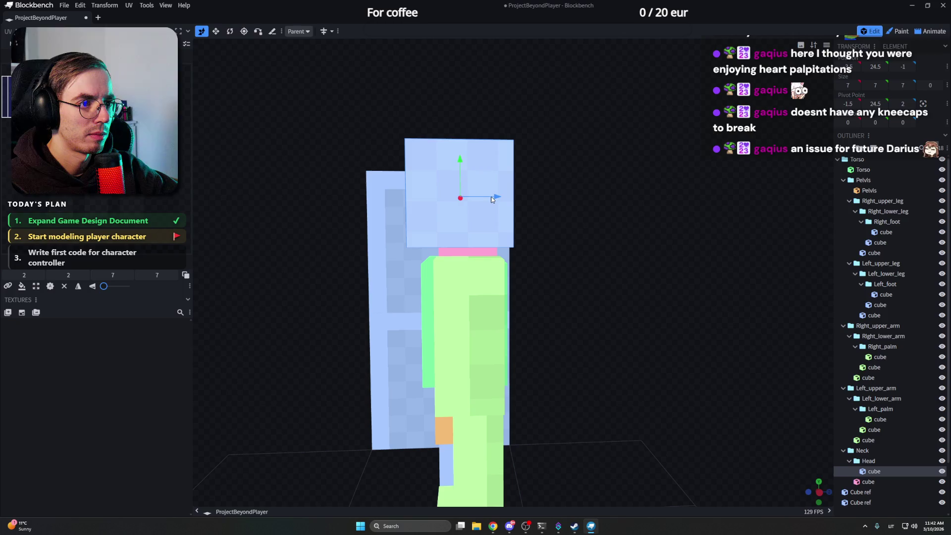
pyautogui.moveTo(491, 198); pyautogui.dragTo(512, 199)
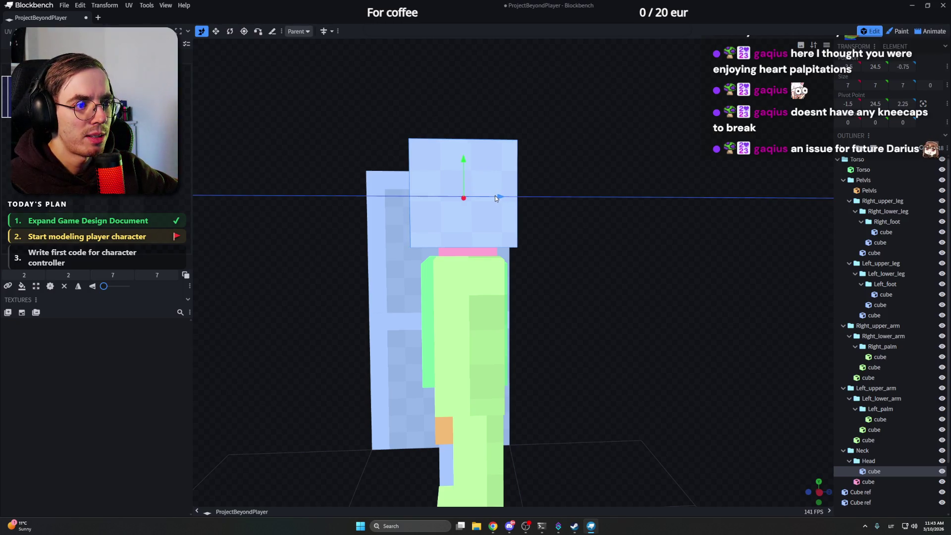
# Step: Orbit around the character to check the head's proportions
pyautogui.moveTo(495, 195); pyautogui.dragTo(537, 214)
pyautogui.scroll(-5, 538, 214)
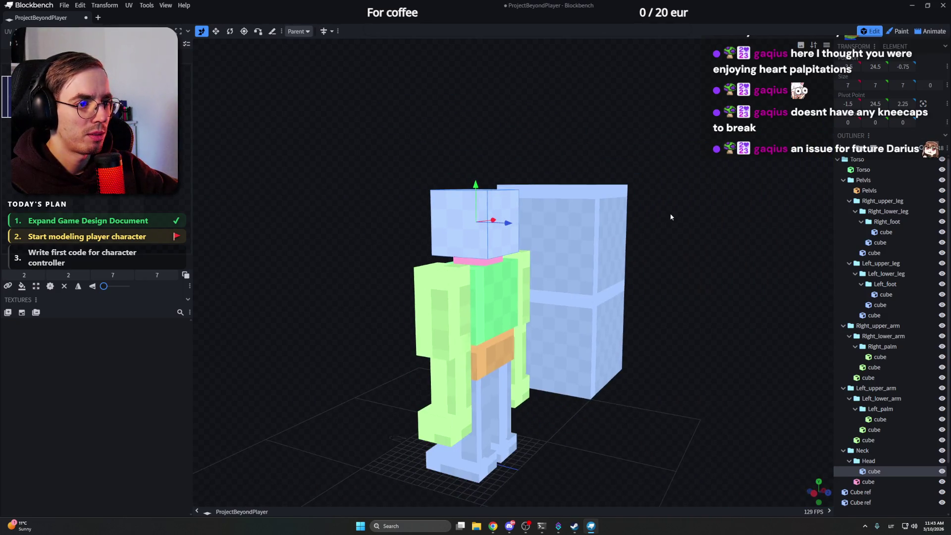
pyautogui.moveTo(671, 214)
pyautogui.mouseDown()
pyautogui.moveTo(499, 156)
pyautogui.moveTo(616, 145)
pyautogui.moveTo(575, 155)
pyautogui.moveTo(614, 148)
pyautogui.moveTo(606, 155)
pyautogui.mouseUp()
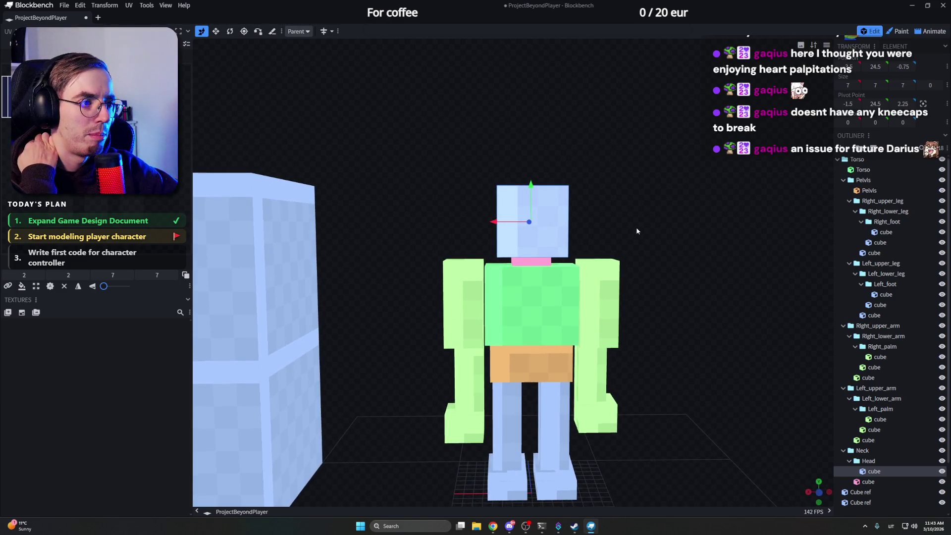
pyautogui.moveTo(640, 231)
pyautogui.mouseDown()
pyautogui.moveTo(624, 227)
pyautogui.moveTo(640, 221)
pyautogui.moveTo(587, 221)
pyautogui.moveTo(609, 228)
pyautogui.moveTo(565, 215)
pyautogui.moveTo(593, 230)
pyautogui.moveTo(579, 242)
pyautogui.moveTo(574, 231)
pyautogui.moveTo(617, 246)
pyautogui.moveTo(584, 259)
pyautogui.mouseUp()
pyautogui.scroll(2, 564, 216)
pyautogui.scroll(2, 579, 237)
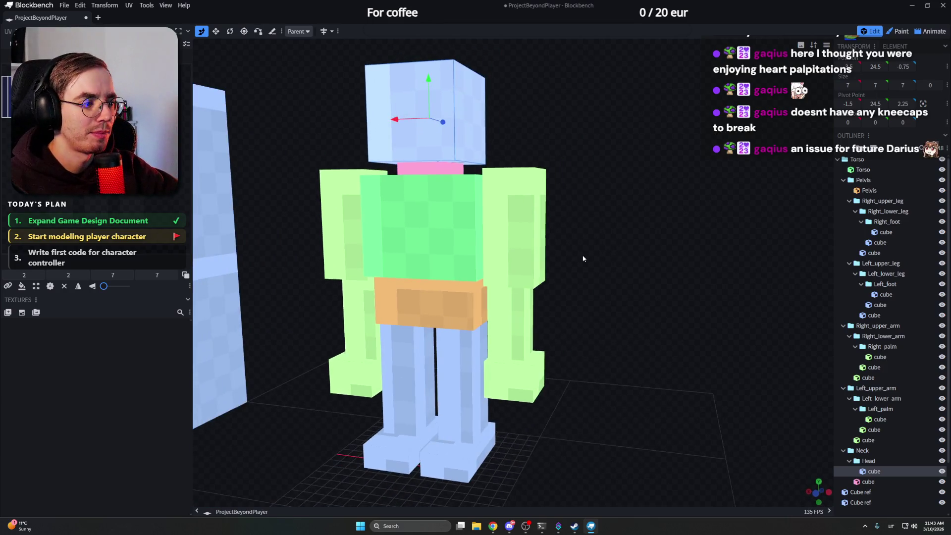
pyautogui.moveTo(773, 202)
pyautogui.mouseDown()
pyautogui.moveTo(624, 252)
pyautogui.moveTo(646, 251)
pyautogui.moveTo(561, 235)
pyautogui.moveTo(558, 294)
pyautogui.mouseUp()
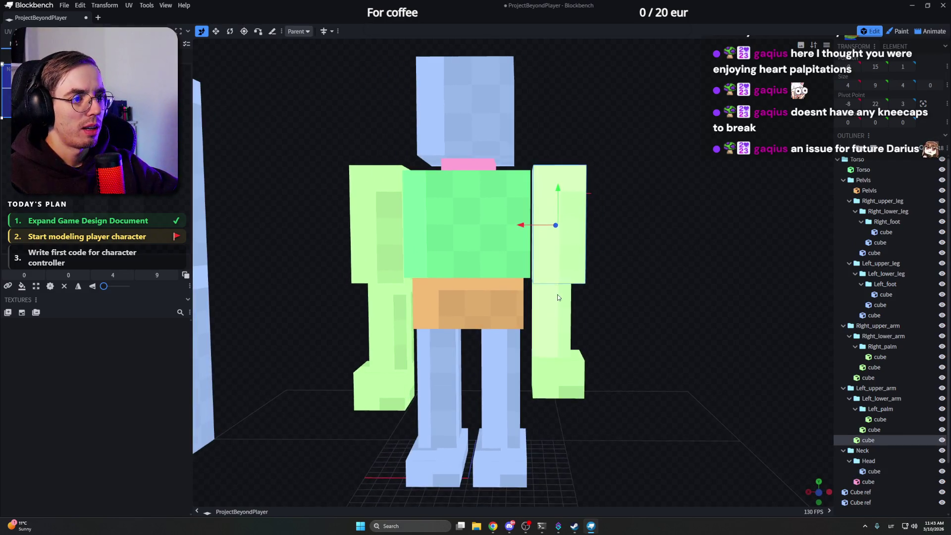
# Step: Nudge the left upper arm cube a quarter unit inward toward the torso
pyautogui.click(557, 294)
pyautogui.click(557, 360)
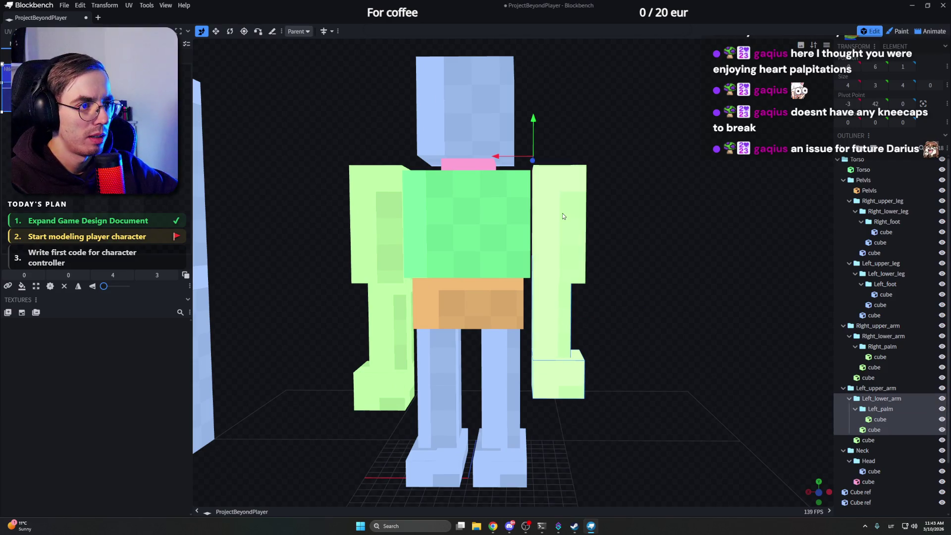
pyautogui.click(534, 308)
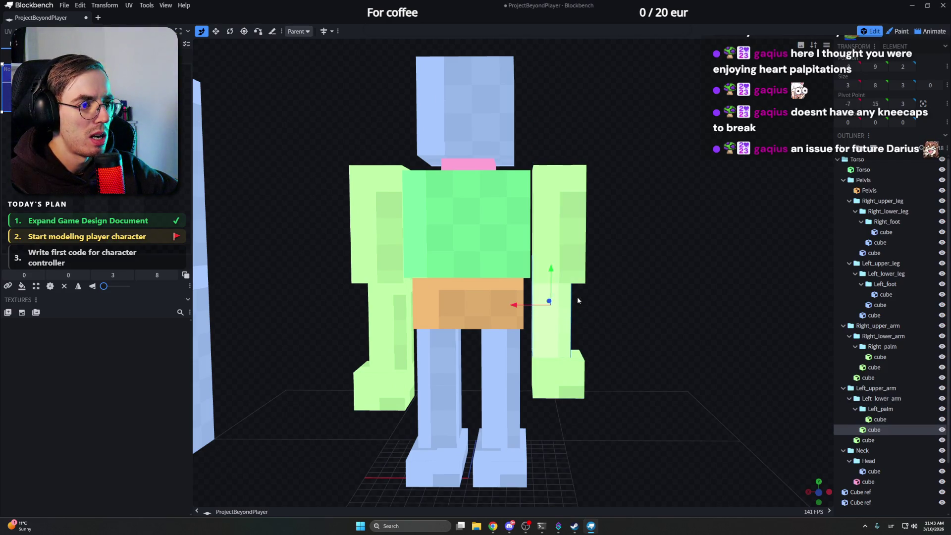
pyautogui.click(573, 260)
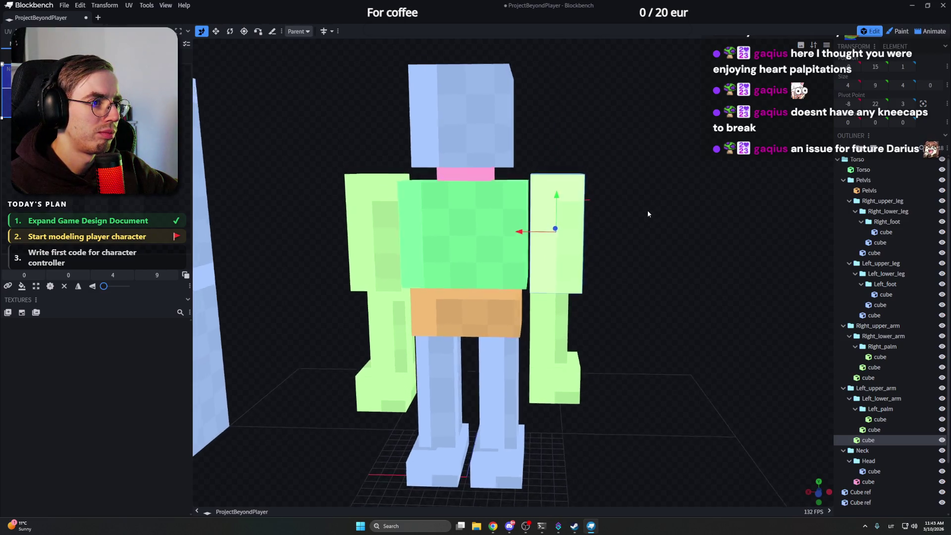
pyautogui.moveTo(559, 202); pyautogui.dragTo(552, 209)
pyautogui.moveTo(534, 244); pyautogui.dragTo(532, 245)
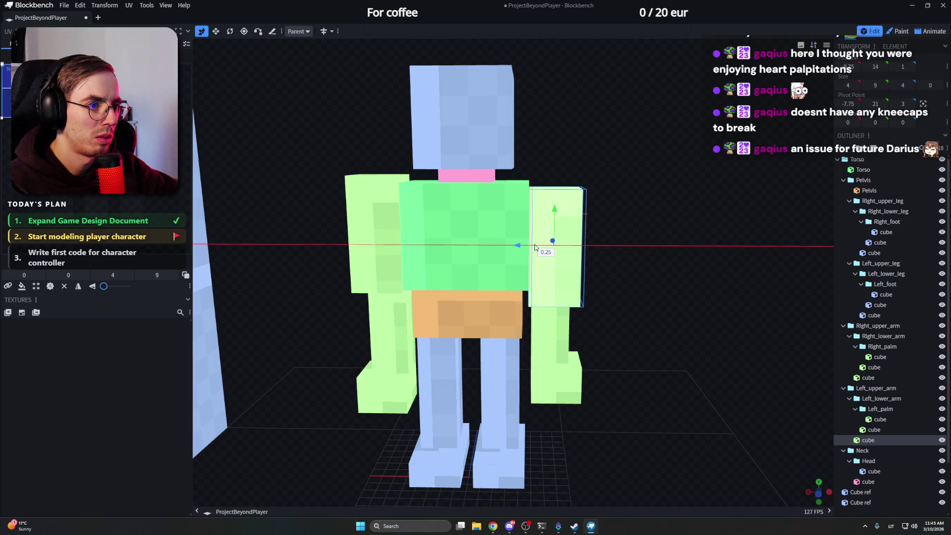
pyautogui.moveTo(633, 244); pyautogui.dragTo(494, 241)
pyautogui.moveTo(549, 227)
pyautogui.mouseDown()
pyautogui.moveTo(653, 206)
pyautogui.moveTo(570, 239)
pyautogui.moveTo(596, 233)
pyautogui.moveTo(417, 231)
pyautogui.mouseUp()
# Step: Resize the torso by half a unit and review it from the side
pyautogui.click(429, 226)
pyautogui.moveTo(539, 220); pyautogui.dragTo(640, 190)
pyautogui.moveTo(641, 189); pyautogui.dragTo(658, 188)
pyautogui.moveTo(554, 189); pyautogui.dragTo(563, 227)
pyautogui.click(520, 253)
pyautogui.moveTo(520, 253)
pyautogui.mouseDown()
pyautogui.moveTo(523, 241)
pyautogui.moveTo(644, 224)
pyautogui.mouseUp()
# Step: Delete the right arm's cubes
pyautogui.click(381, 245)
pyautogui.press('Delete')
pyautogui.click(419, 348)
pyautogui.press('Delete')
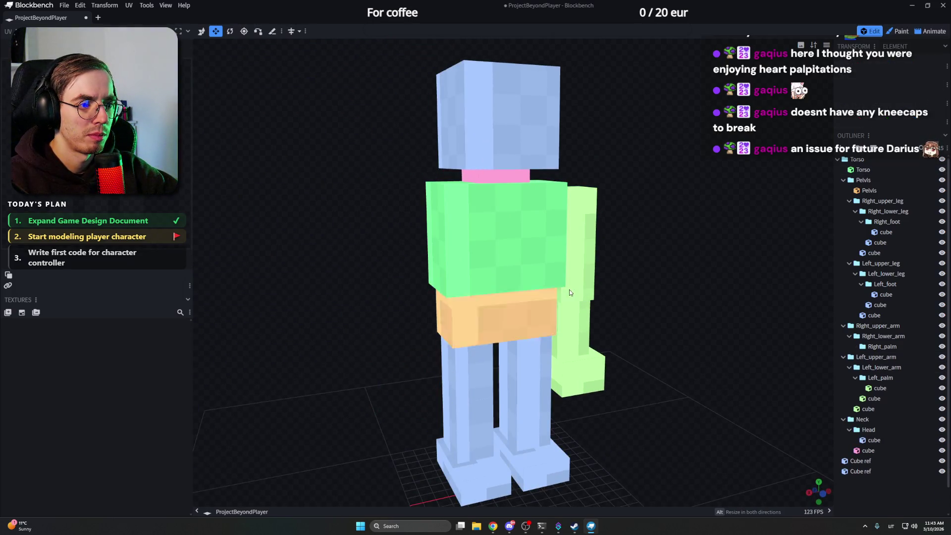
# Step: Make the left upper arm cube thinner, adjusting its width by a quarter unit
pyautogui.click(569, 289)
pyautogui.moveTo(569, 289)
pyautogui.mouseDown()
pyautogui.moveTo(501, 245)
pyautogui.moveTo(474, 253)
pyautogui.moveTo(483, 248)
pyautogui.mouseUp()
pyautogui.press('v')
pyautogui.moveTo(513, 250); pyautogui.dragTo(638, 219)
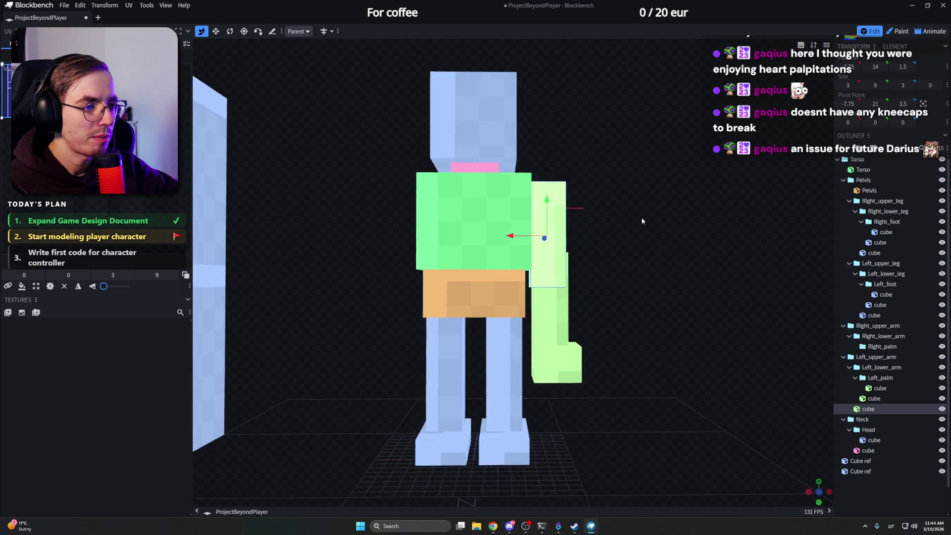
pyautogui.scroll(3, 632, 217)
pyautogui.moveTo(623, 221); pyautogui.dragTo(640, 209)
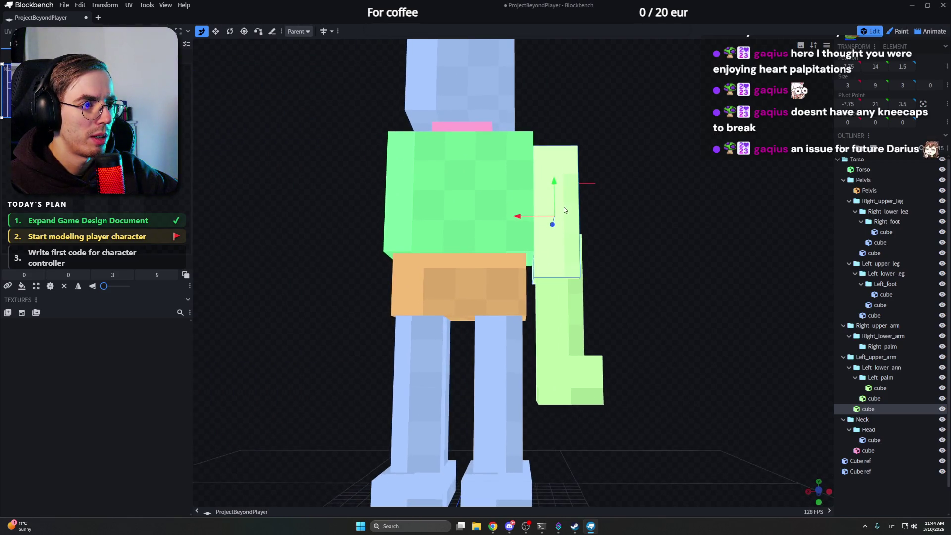
pyautogui.press('s')
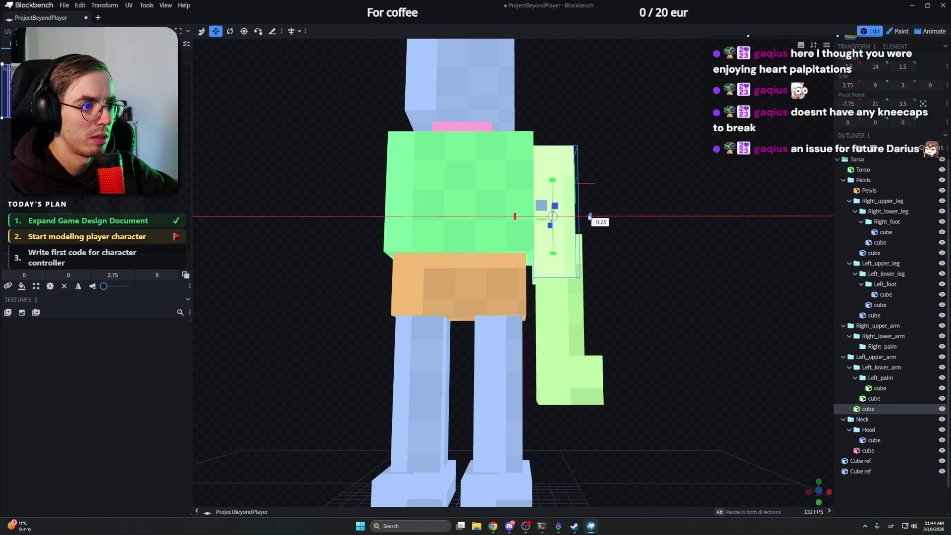
pyautogui.moveTo(591, 217); pyautogui.dragTo(579, 221)
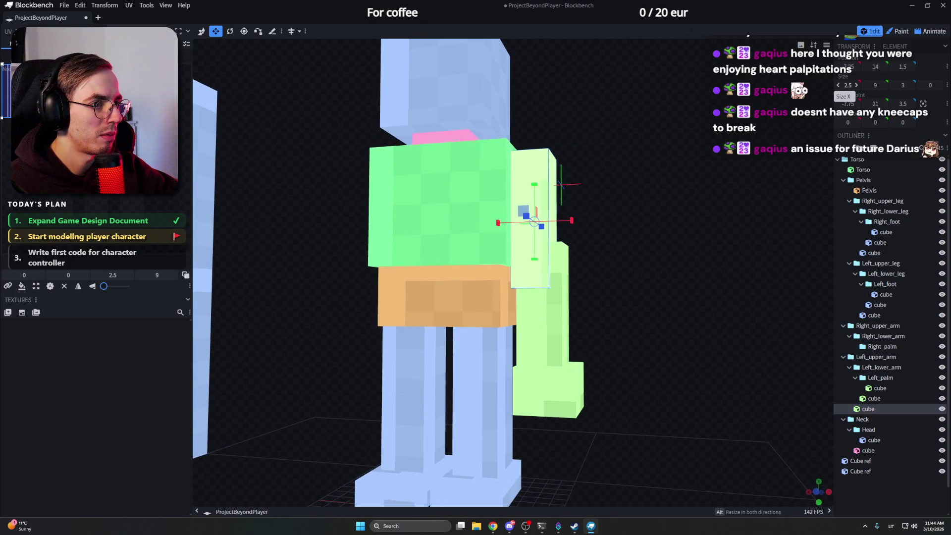
# Step: Inspect the slimmer arm from the front and select the left lower arm cube
pyautogui.moveTo(635, 209)
pyautogui.mouseDown()
pyautogui.moveTo(634, 233)
pyautogui.moveTo(623, 209)
pyautogui.mouseUp()
pyautogui.moveTo(585, 239)
pyautogui.mouseDown()
pyautogui.moveTo(559, 224)
pyautogui.moveTo(546, 251)
pyautogui.mouseUp()
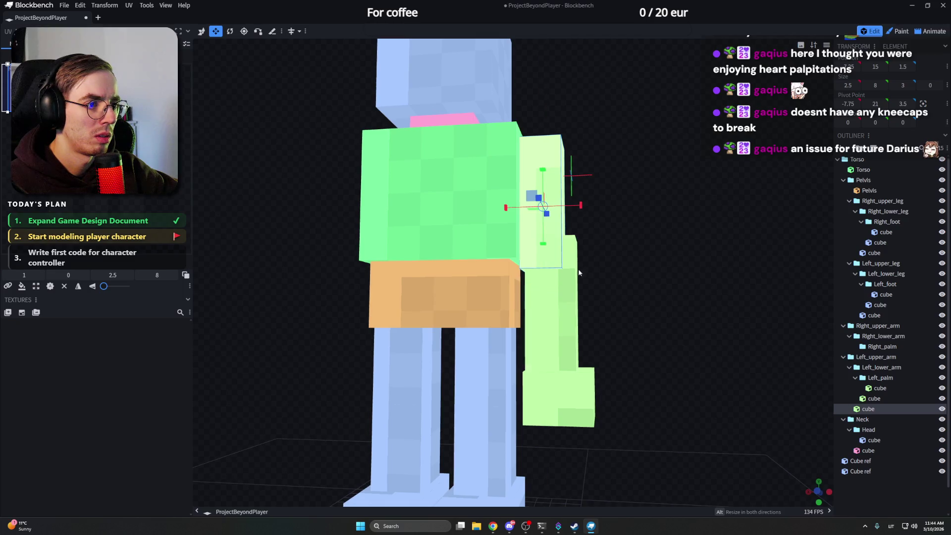
pyautogui.click(571, 297)
pyautogui.moveTo(578, 299)
pyautogui.mouseDown()
pyautogui.moveTo(609, 271)
pyautogui.moveTo(558, 290)
pyautogui.moveTo(588, 327)
pyautogui.moveTo(569, 286)
pyautogui.moveTo(518, 290)
pyautogui.mouseUp()
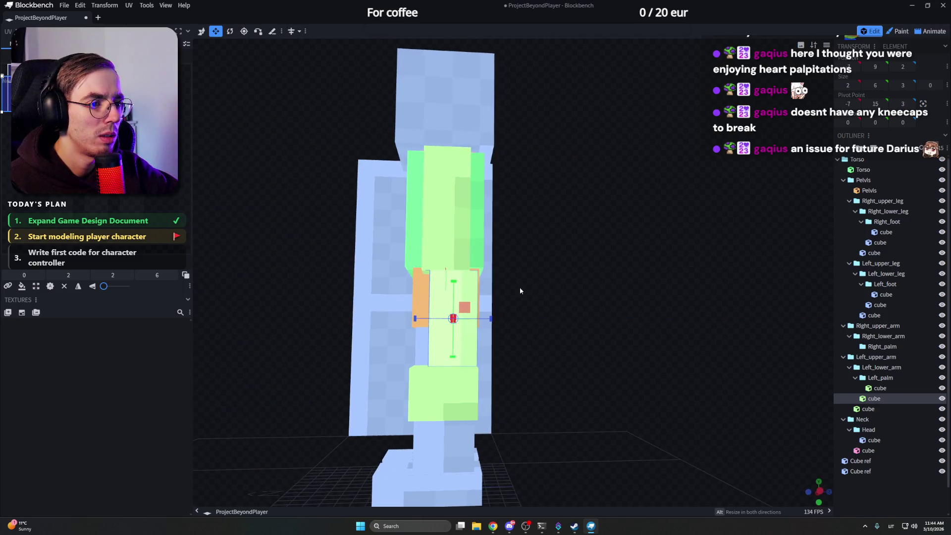
# Step: Slim the left lower arm cube to match the upper arm, then select the hand cube
pyautogui.moveTo(482, 320)
pyautogui.mouseDown()
pyautogui.moveTo(519, 288)
pyautogui.moveTo(484, 318)
pyautogui.moveTo(541, 288)
pyautogui.moveTo(488, 325)
pyautogui.mouseUp()
pyautogui.press('s')
pyautogui.moveTo(557, 275); pyautogui.dragTo(551, 361)
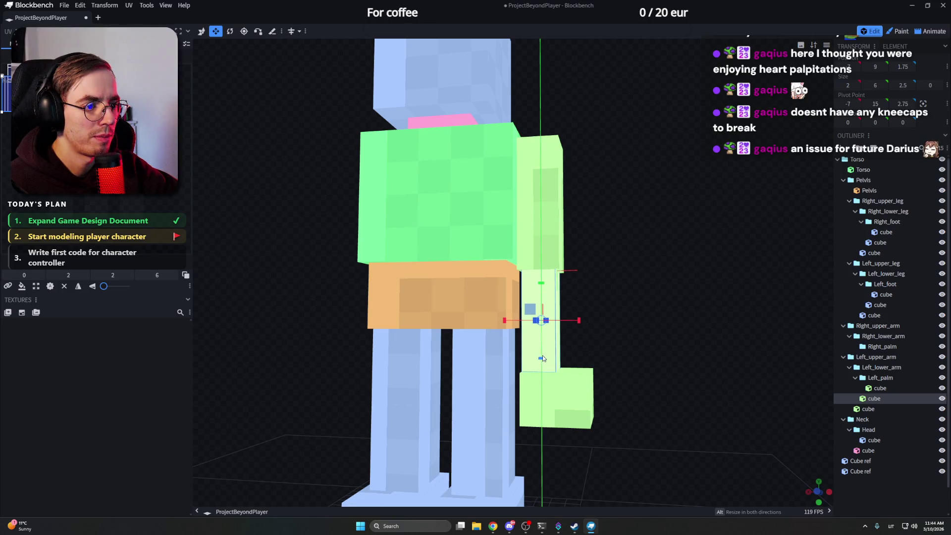
pyautogui.click(557, 393)
pyautogui.moveTo(633, 342)
pyautogui.mouseDown()
pyautogui.moveTo(607, 380)
pyautogui.moveTo(580, 381)
pyautogui.mouseUp()
pyautogui.moveTo(589, 342)
pyautogui.mouseDown()
pyautogui.moveTo(536, 333)
pyautogui.moveTo(480, 382)
pyautogui.moveTo(403, 387)
pyautogui.moveTo(595, 322)
pyautogui.moveTo(602, 302)
pyautogui.moveTo(587, 324)
pyautogui.mouseUp()
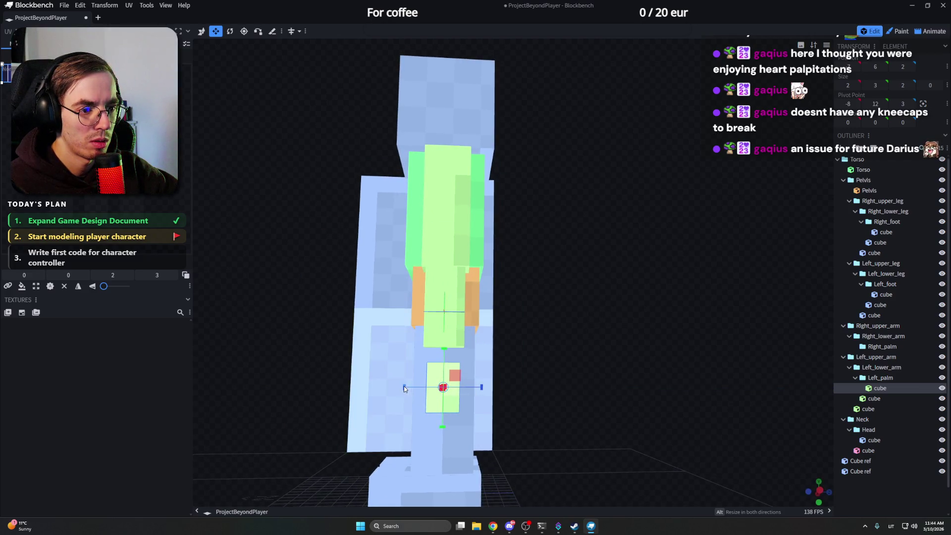
# Step: Widen the left palm cube by a quarter unit and adjust its length
pyautogui.moveTo(404, 385); pyautogui.dragTo(400, 386)
pyautogui.moveTo(481, 387); pyautogui.dragTo(482, 386)
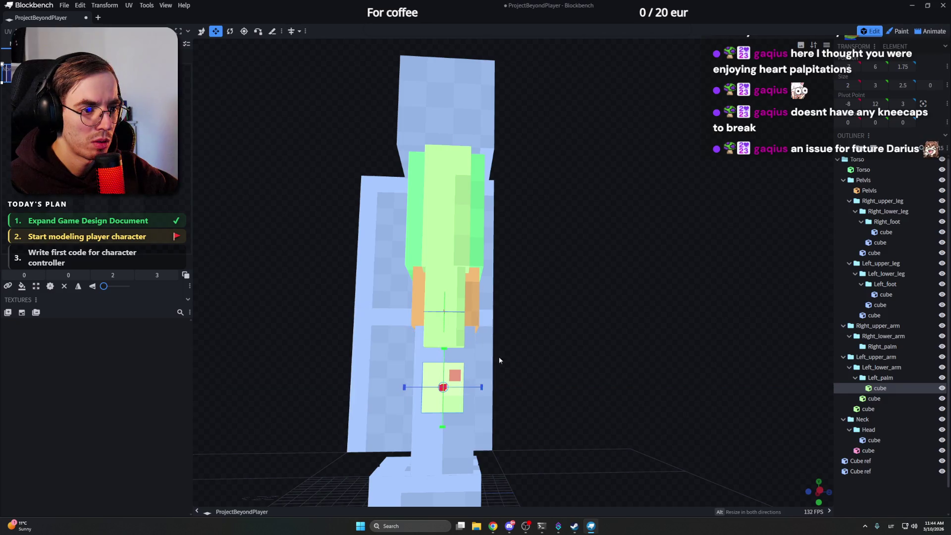
pyautogui.moveTo(499, 356); pyautogui.dragTo(664, 353)
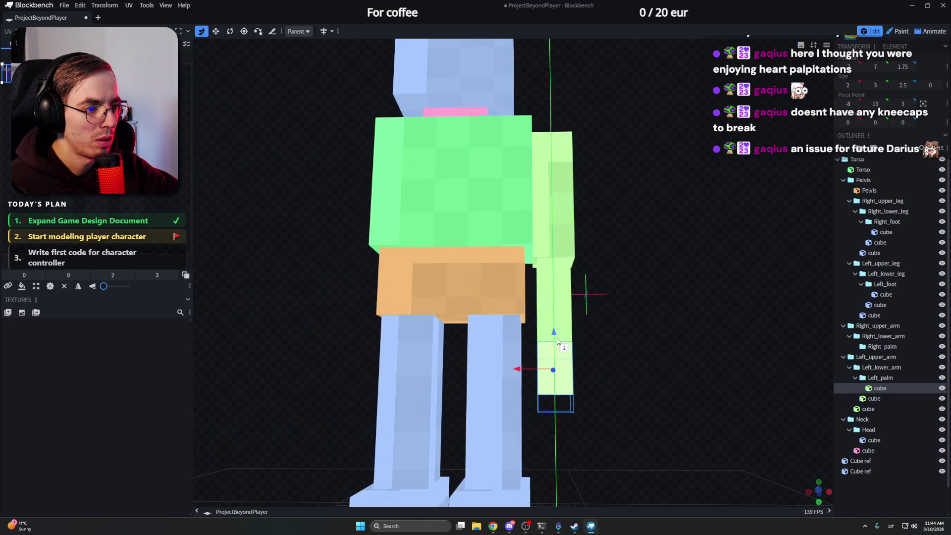
pyautogui.moveTo(557, 338); pyautogui.dragTo(562, 365)
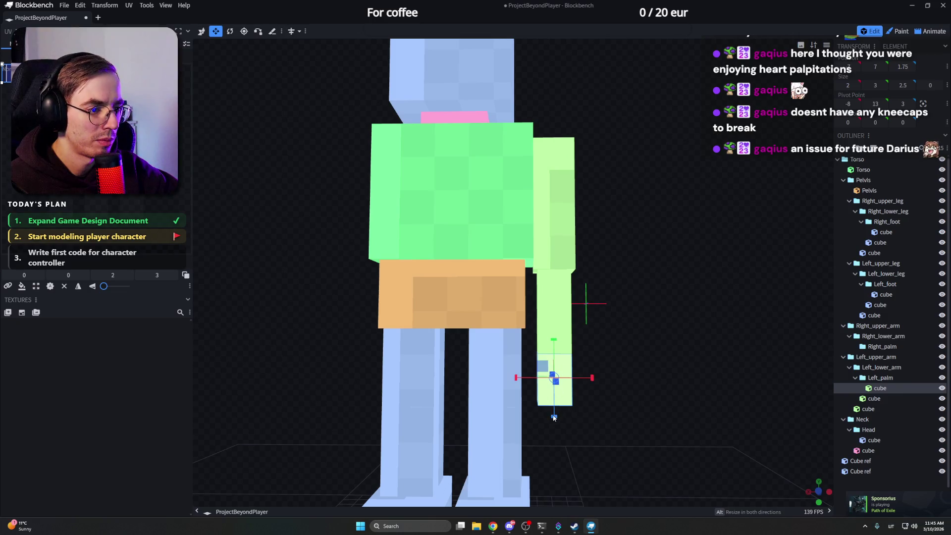
pyautogui.moveTo(620, 355)
pyautogui.mouseDown()
pyautogui.moveTo(556, 340)
pyautogui.moveTo(630, 401)
pyautogui.moveTo(545, 285)
pyautogui.moveTo(582, 304)
pyautogui.moveTo(582, 353)
pyautogui.mouseUp()
pyautogui.scroll(3, 598, 346)
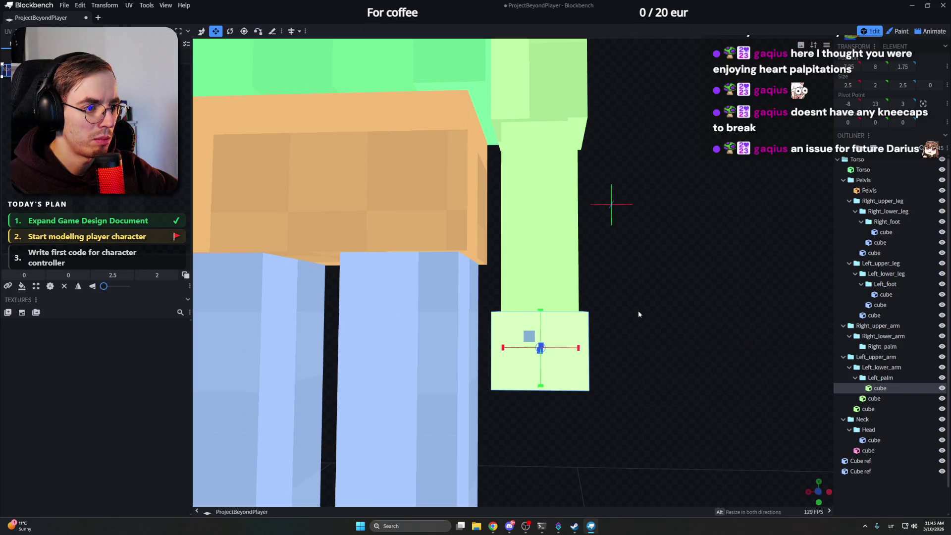
# Step: Orbit around the arm and hand to check the reshaped palm
pyautogui.moveTo(638, 314); pyautogui.dragTo(337, 381)
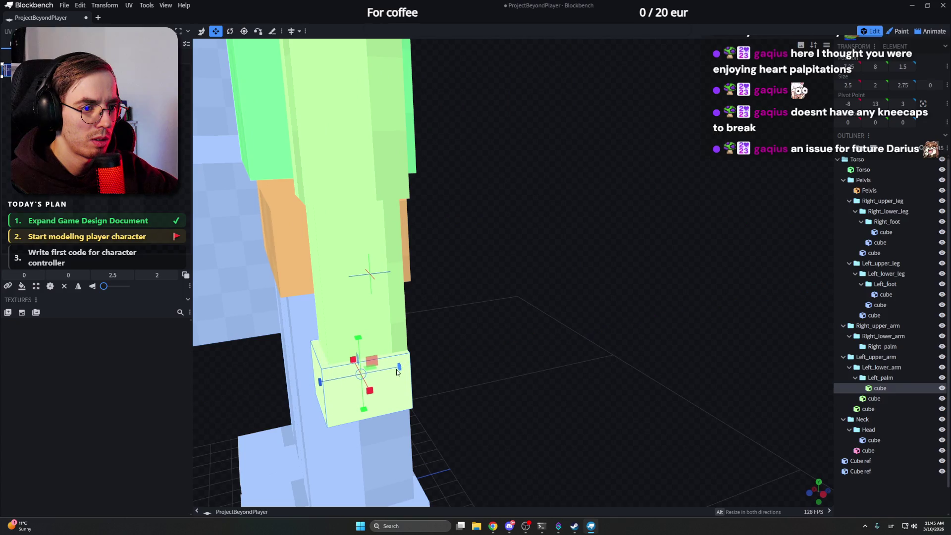
pyautogui.moveTo(398, 372); pyautogui.dragTo(429, 348)
pyautogui.scroll(3, 564, 313)
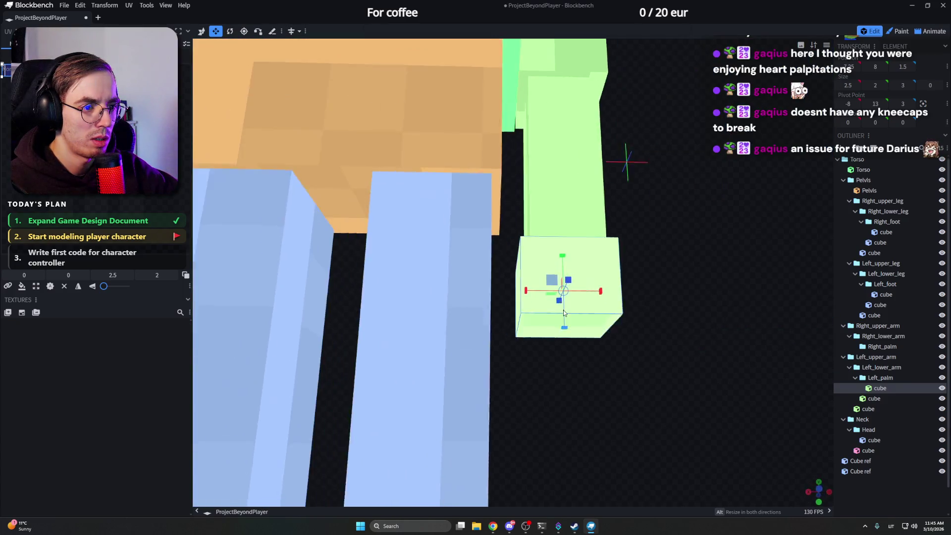
pyautogui.moveTo(564, 313)
pyautogui.mouseDown()
pyautogui.moveTo(389, 404)
pyautogui.moveTo(523, 375)
pyautogui.moveTo(519, 405)
pyautogui.mouseUp()
pyautogui.scroll(-3, 551, 343)
pyautogui.scroll(-2, 577, 268)
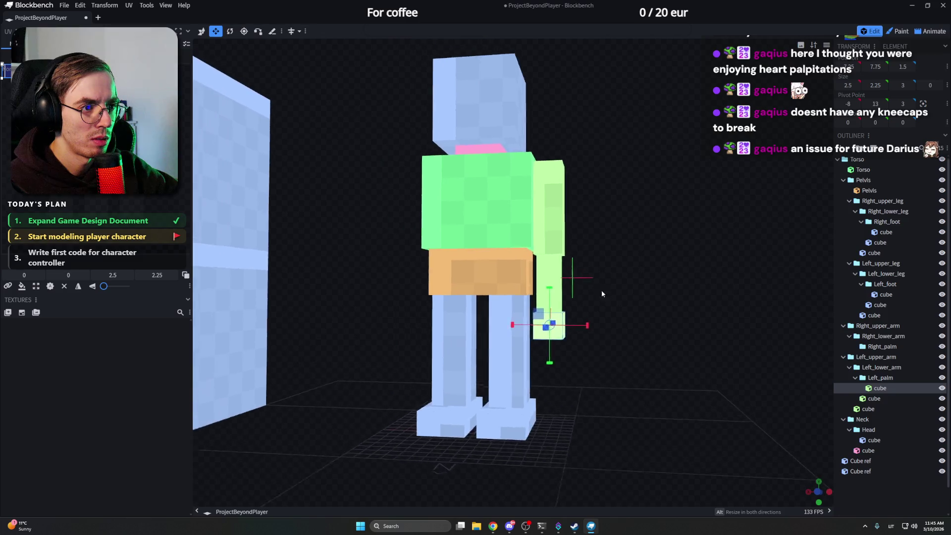
pyautogui.scroll(-2, 598, 327)
pyautogui.scroll(-2, 597, 359)
pyautogui.moveTo(584, 339)
pyautogui.mouseDown()
pyautogui.moveTo(590, 294)
pyautogui.moveTo(670, 281)
pyautogui.moveTo(658, 290)
pyautogui.moveTo(637, 280)
pyautogui.moveTo(662, 285)
pyautogui.moveTo(602, 284)
pyautogui.mouseUp()
# Step: Set the Pelvis cube's marker colour to Green via its context menu
pyautogui.click(503, 308)
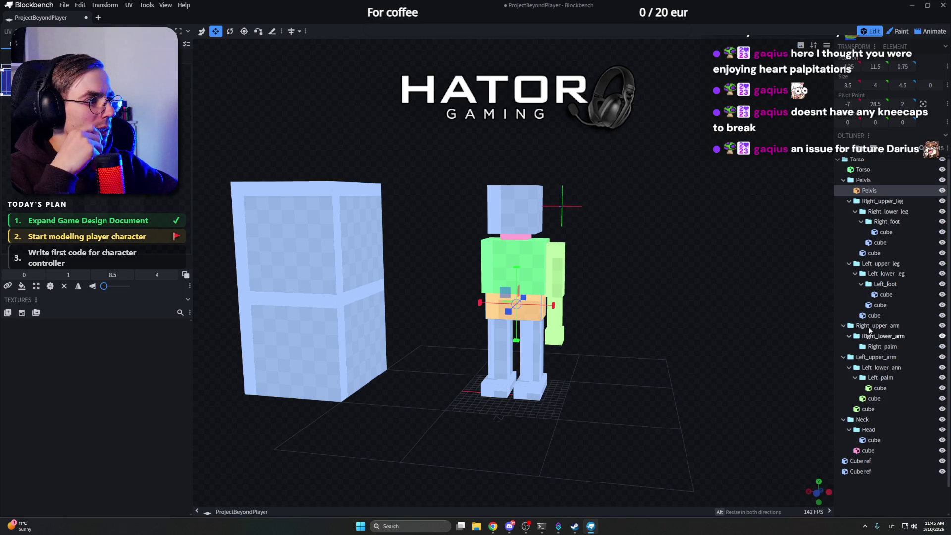
pyautogui.rightClick(525, 312)
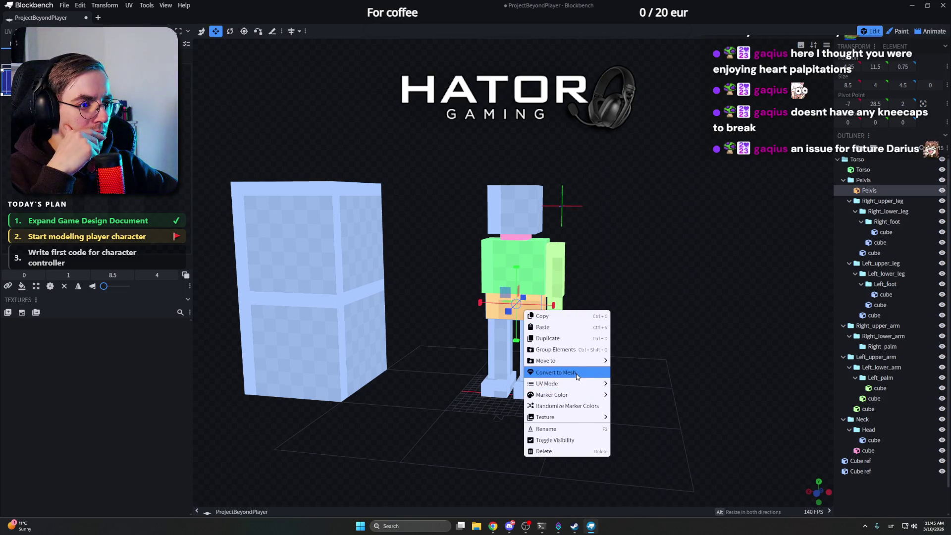
pyautogui.moveTo(565, 394)
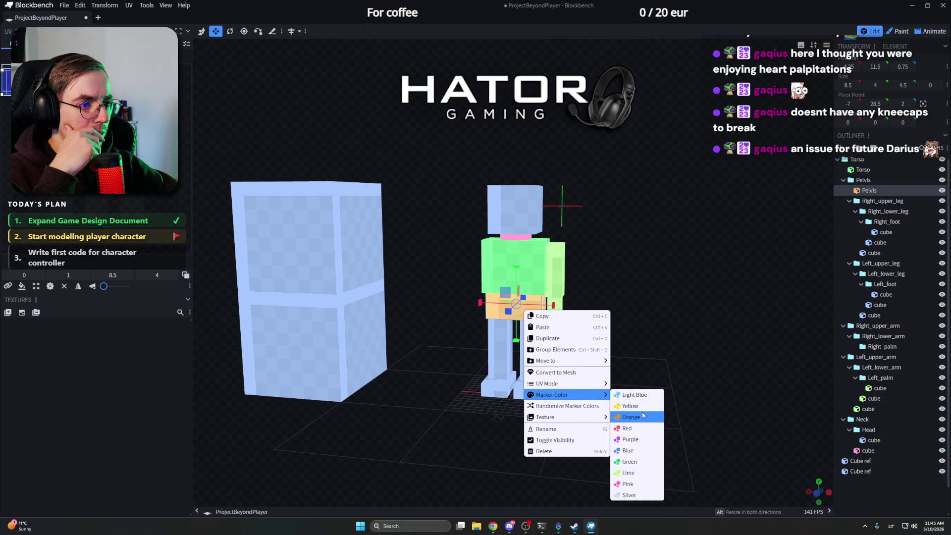
pyautogui.click(637, 466)
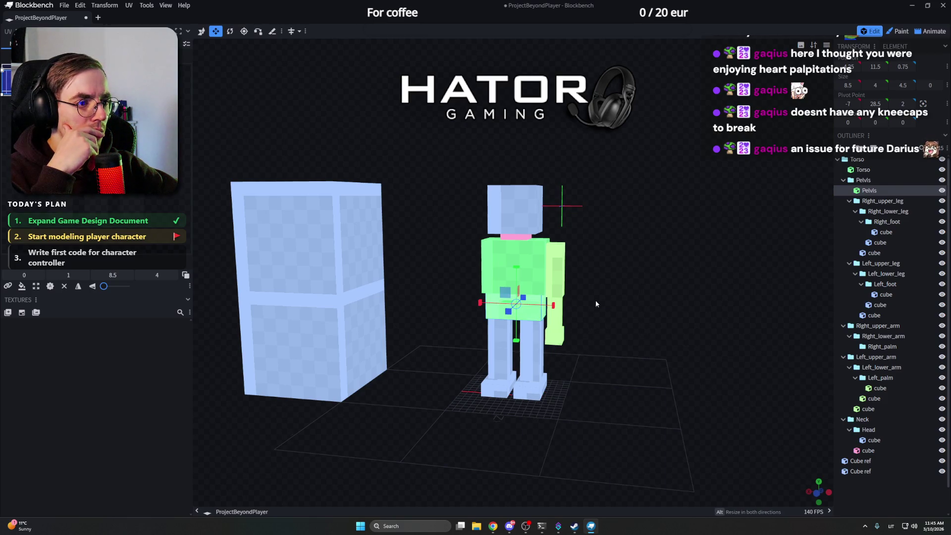
pyautogui.moveTo(595, 303); pyautogui.dragTo(649, 286)
# Step: Check the torso's context menu without changes and select the left foot cube
pyautogui.rightClick(536, 269)
pyautogui.click(675, 273)
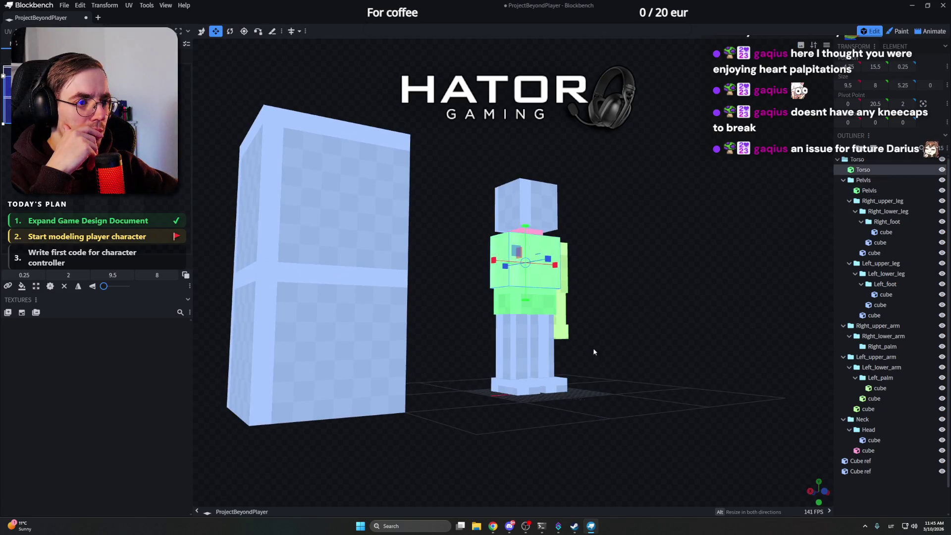
pyautogui.click(553, 386)
pyautogui.moveTo(680, 327); pyautogui.dragTo(582, 261)
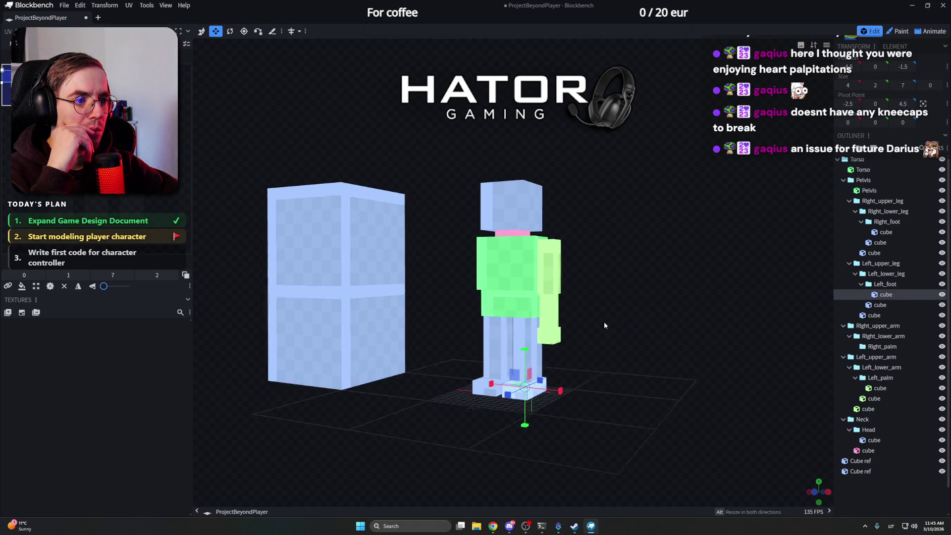
# Step: Move the left hand cube up so it meets the bottom of the forearm
pyautogui.moveTo(643, 278)
pyautogui.mouseDown()
pyautogui.moveTo(584, 266)
pyautogui.moveTo(695, 265)
pyautogui.moveTo(562, 270)
pyautogui.moveTo(666, 272)
pyautogui.mouseUp()
pyautogui.scroll(5, 654, 260)
pyautogui.click(599, 269)
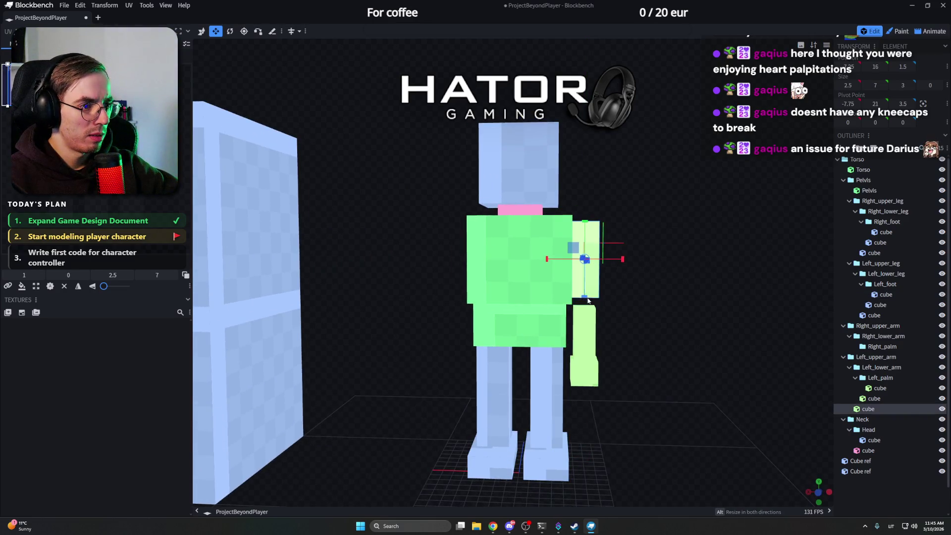
pyautogui.click(587, 319)
pyautogui.press('v')
pyautogui.moveTo(596, 303)
pyautogui.mouseDown()
pyautogui.moveTo(608, 297)
pyautogui.moveTo(586, 289)
pyautogui.mouseUp()
pyautogui.click(586, 368)
pyautogui.moveTo(586, 325)
pyautogui.mouseDown()
pyautogui.moveTo(600, 320)
pyautogui.moveTo(609, 265)
pyautogui.moveTo(438, 255)
pyautogui.moveTo(671, 268)
pyautogui.moveTo(620, 273)
pyautogui.moveTo(596, 250)
pyautogui.moveTo(616, 201)
pyautogui.moveTo(596, 209)
pyautogui.moveTo(636, 212)
pyautogui.moveTo(564, 213)
pyautogui.mouseUp()
# Step: Nudge the head cube sideways into line, then focus on the pink neck cube
pyautogui.click(525, 214)
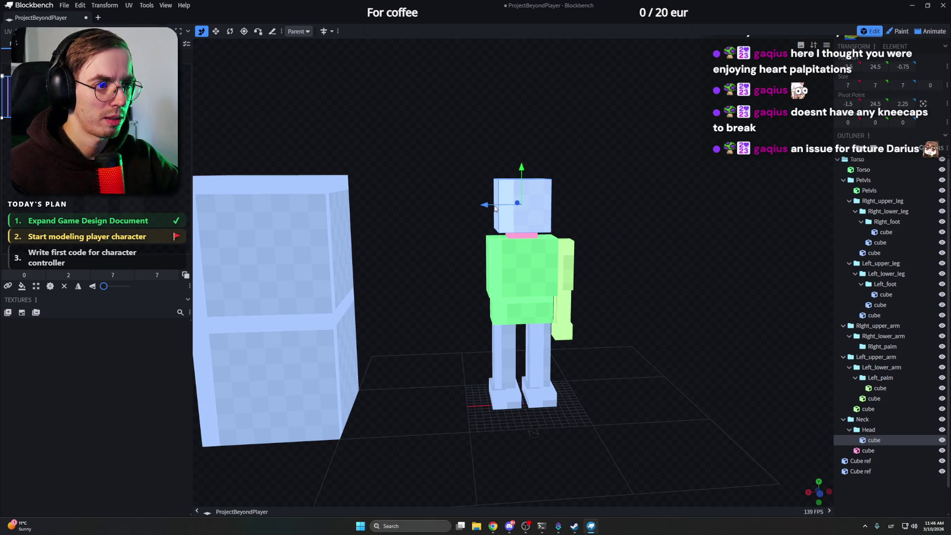
pyautogui.moveTo(491, 205)
pyautogui.mouseDown()
pyautogui.moveTo(344, 209)
pyautogui.moveTo(506, 195)
pyautogui.mouseUp()
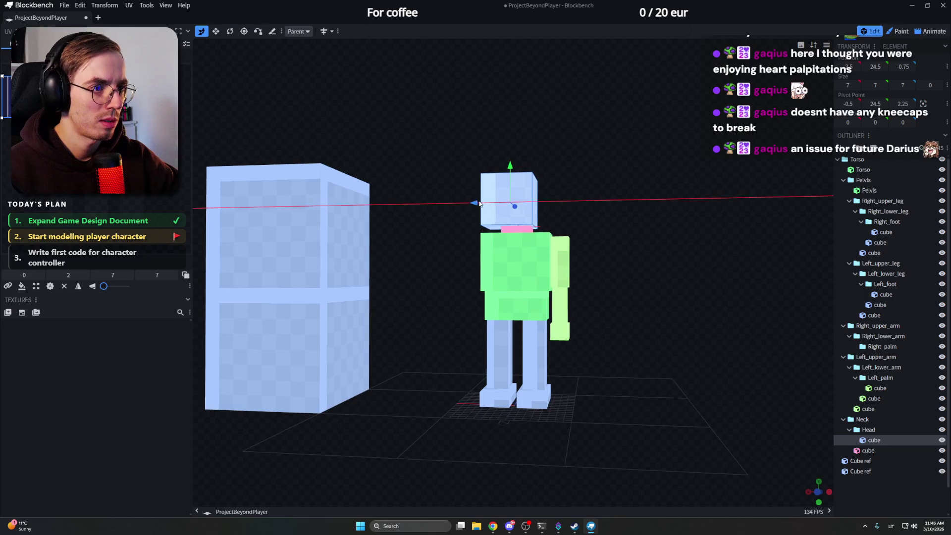
pyautogui.moveTo(558, 187)
pyautogui.mouseDown()
pyautogui.moveTo(544, 204)
pyautogui.moveTo(623, 212)
pyautogui.moveTo(589, 220)
pyautogui.moveTo(671, 259)
pyautogui.moveTo(609, 252)
pyautogui.mouseUp()
pyautogui.scroll(2, 589, 220)
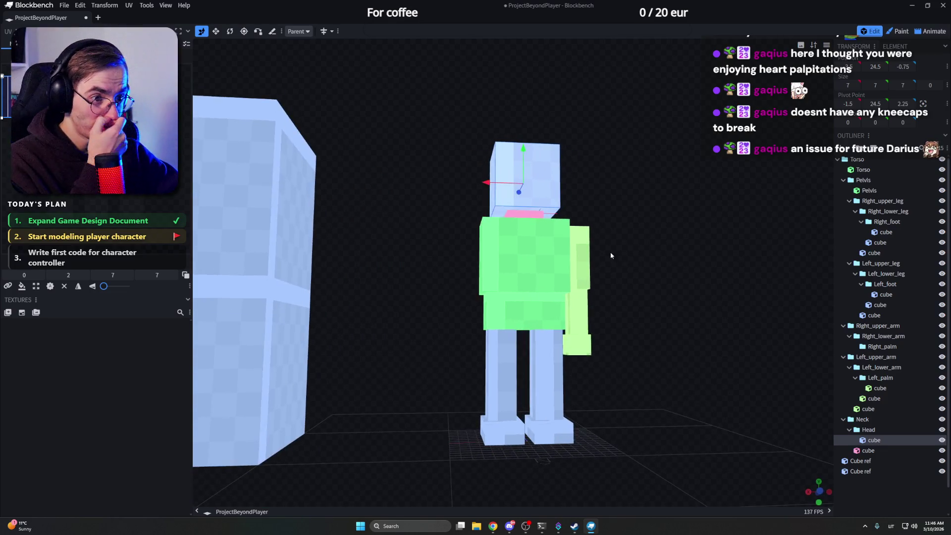
pyautogui.click(553, 257)
pyautogui.moveTo(689, 255)
pyautogui.mouseDown()
pyautogui.moveTo(591, 290)
pyautogui.moveTo(664, 290)
pyautogui.moveTo(490, 289)
pyautogui.moveTo(662, 290)
pyautogui.mouseUp()
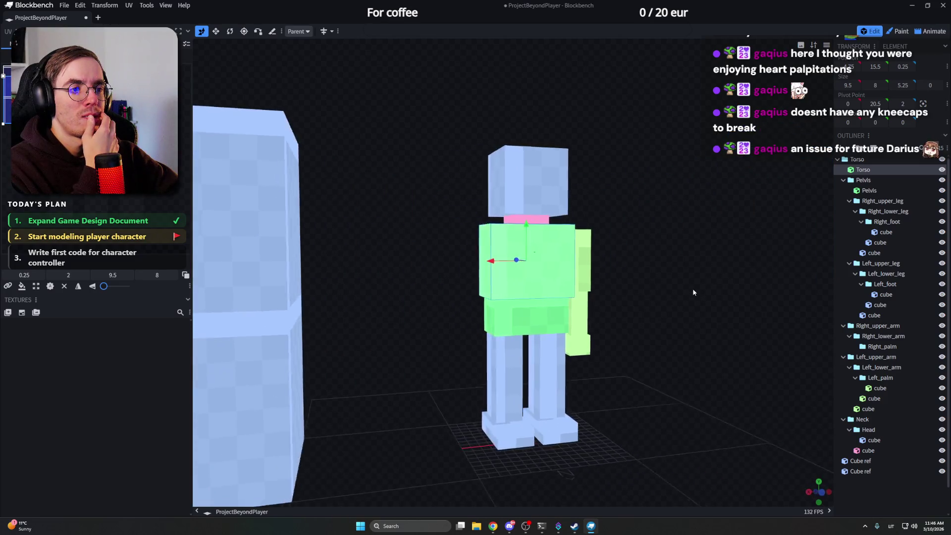
pyautogui.click(516, 221)
pyautogui.moveTo(603, 217); pyautogui.dragTo(624, 213)
pyautogui.scroll(3, 624, 213)
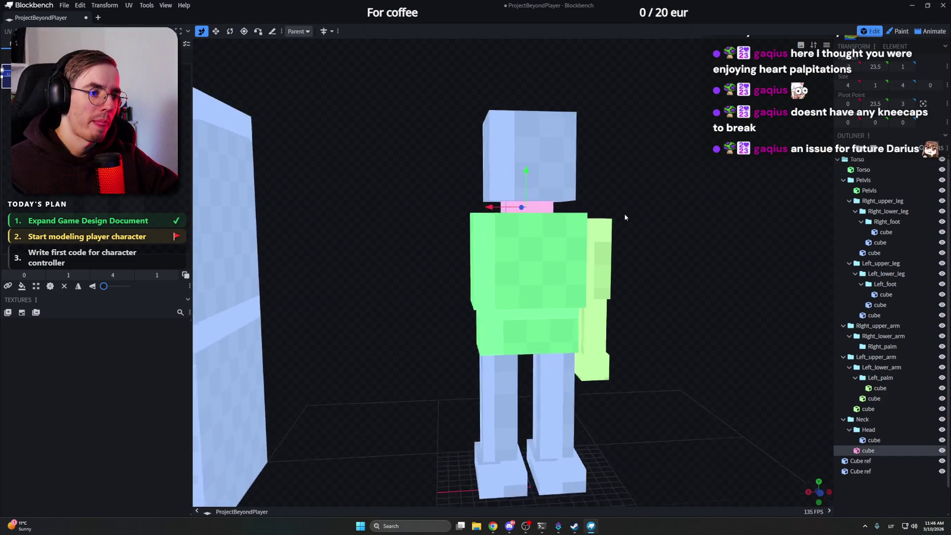
# Step: Halve the neck cube's height and lower the head half a unit onto it
pyautogui.press('s')
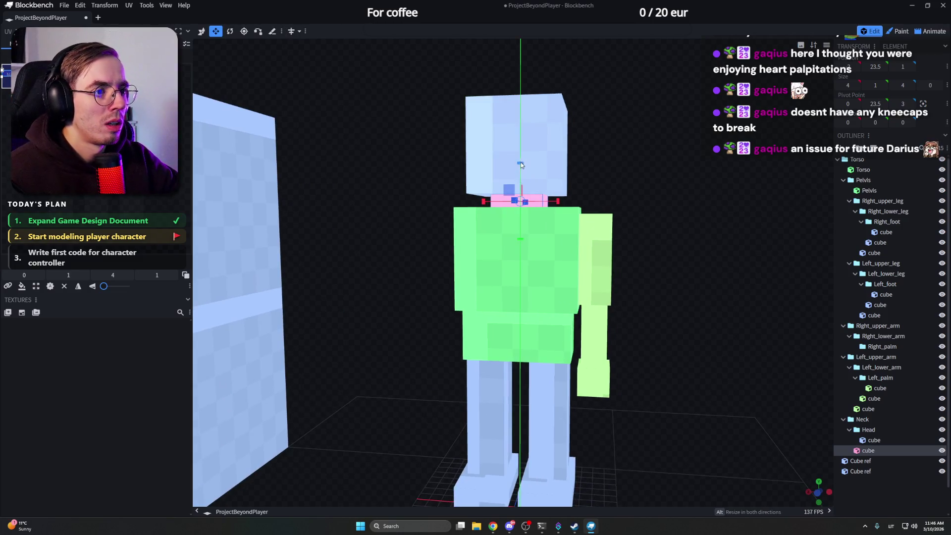
pyautogui.moveTo(521, 162); pyautogui.dragTo(521, 168)
pyautogui.click(556, 159)
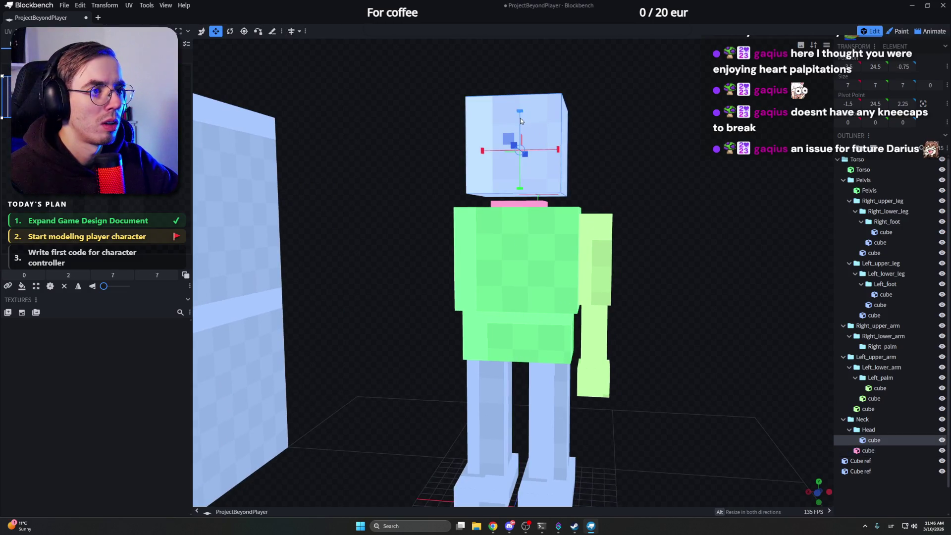
pyautogui.press('v')
pyautogui.moveTo(520, 114)
pyautogui.mouseDown()
pyautogui.moveTo(612, 146)
pyautogui.moveTo(580, 126)
pyautogui.mouseUp()
pyautogui.scroll(-2, 612, 146)
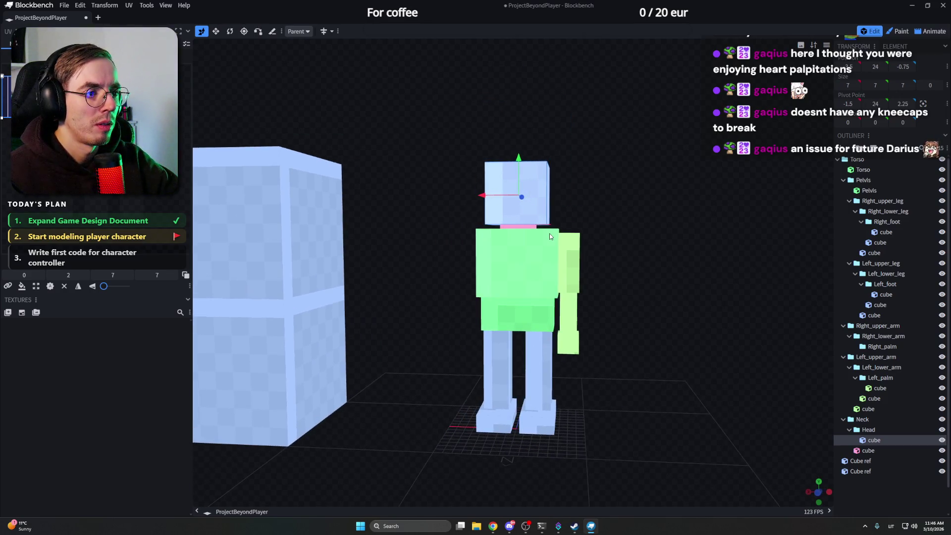
# Step: Shorten the torso slightly, then lower the neck and head to rest on it
pyautogui.click(530, 233)
pyautogui.press('s')
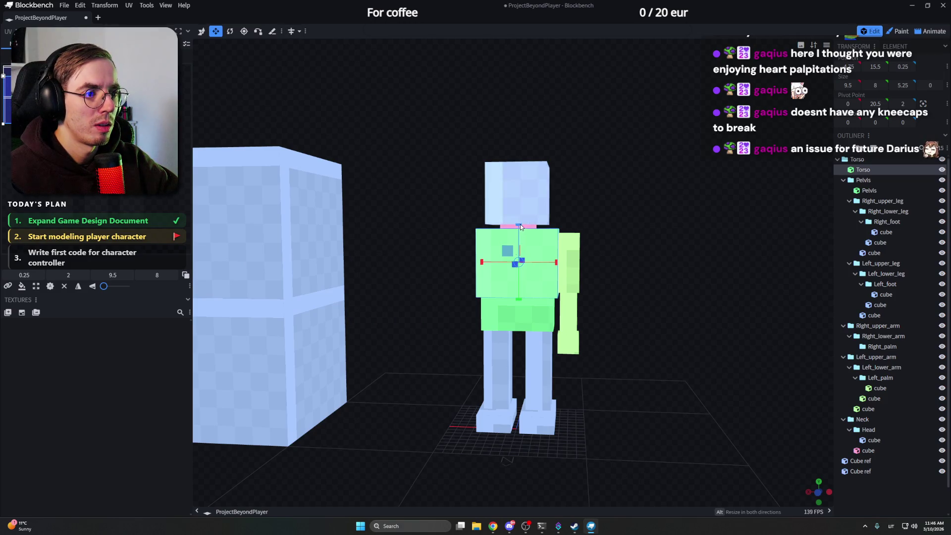
pyautogui.moveTo(521, 228); pyautogui.dragTo(521, 232)
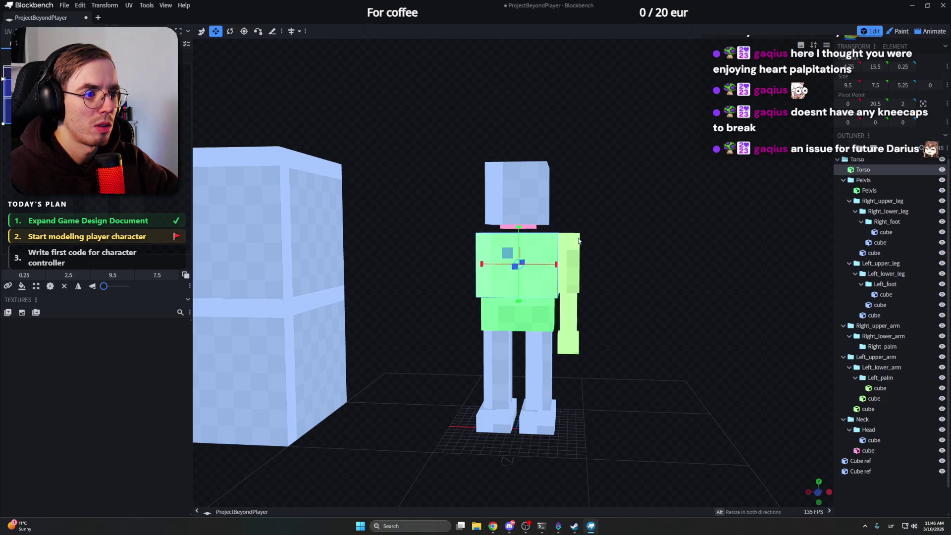
pyautogui.click(576, 240)
pyautogui.click(532, 220)
pyautogui.press('v')
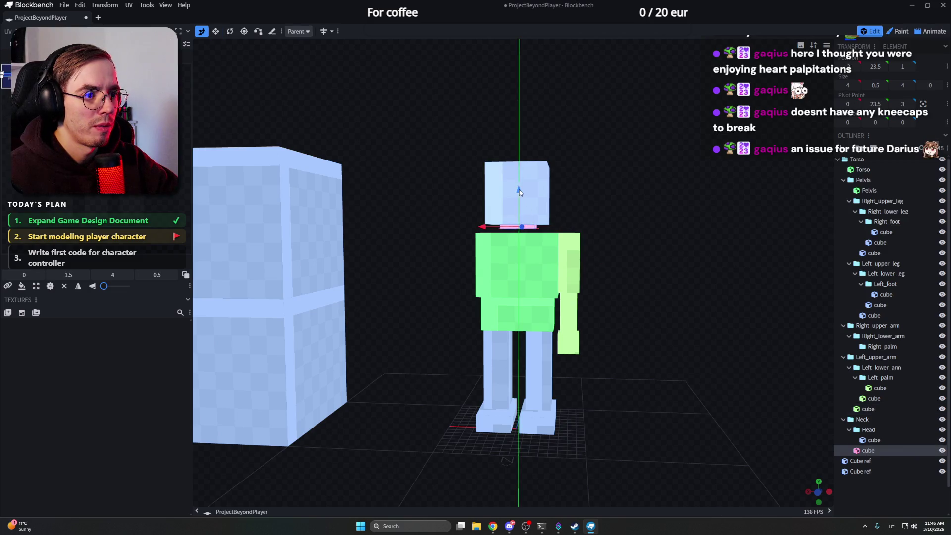
pyautogui.moveTo(519, 195); pyautogui.dragTo(519, 195)
pyautogui.click(537, 202)
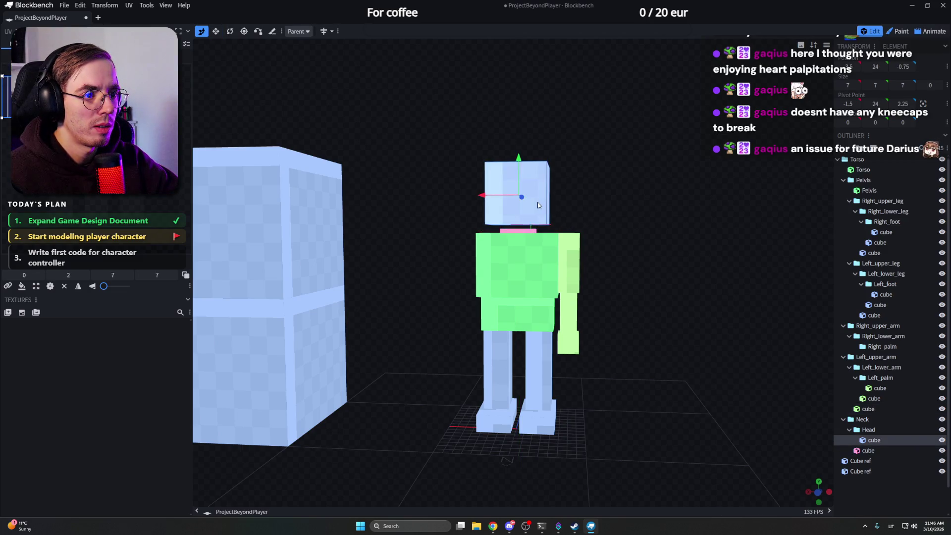
pyautogui.moveTo(520, 158); pyautogui.dragTo(520, 168)
pyautogui.moveTo(605, 173)
pyautogui.mouseDown()
pyautogui.moveTo(577, 220)
pyautogui.moveTo(563, 219)
pyautogui.moveTo(645, 213)
pyautogui.mouseUp()
pyautogui.scroll(2, 644, 211)
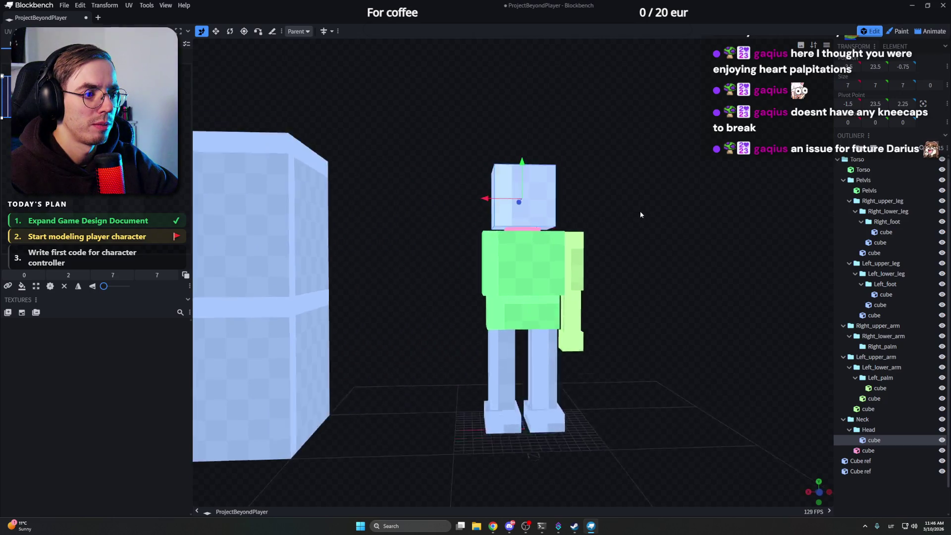
pyautogui.scroll(2, 631, 210)
# Step: Lower the pelvis by one unit and the torso by half a unit
pyautogui.click(543, 312)
pyautogui.scroll(2, 692, 327)
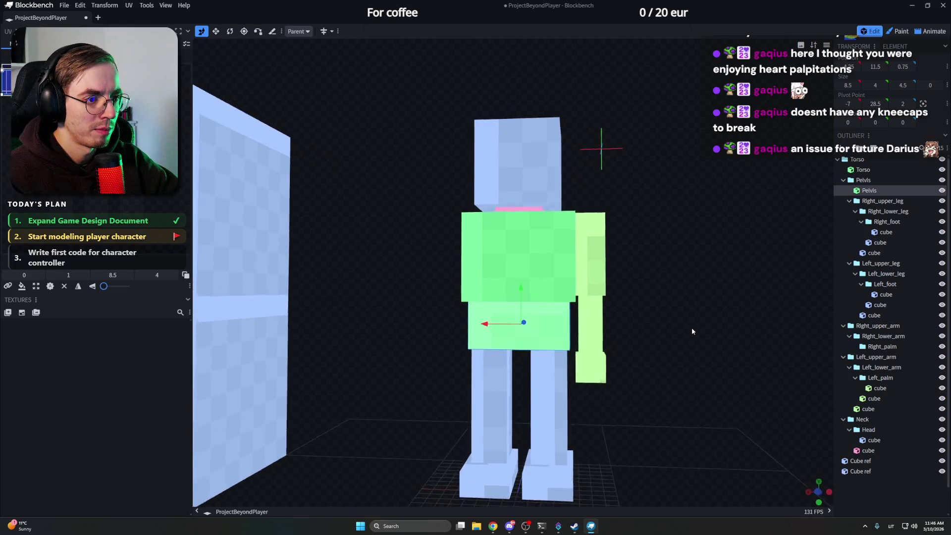
pyautogui.scroll(1, 661, 347)
pyautogui.moveTo(662, 346); pyautogui.dragTo(654, 316, button='right')
pyautogui.click(546, 331)
pyautogui.click(522, 299)
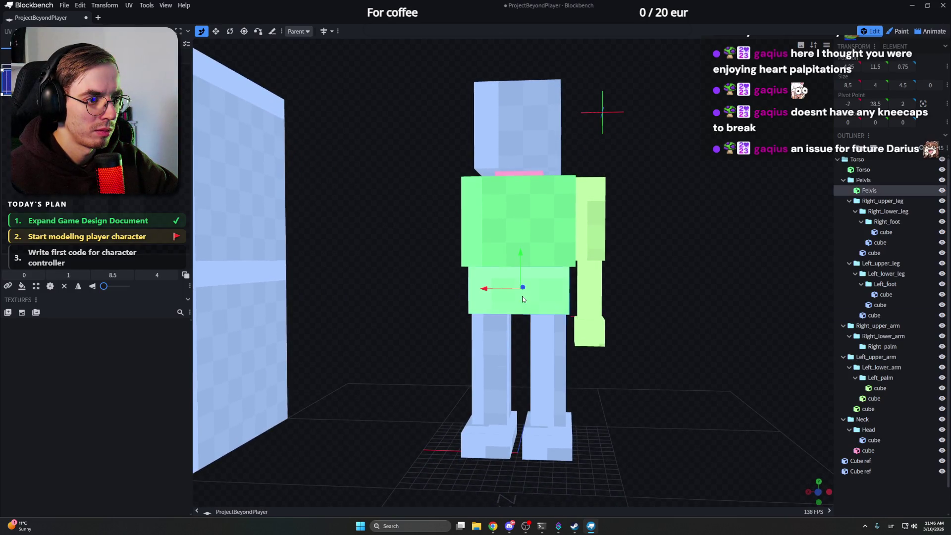
pyautogui.moveTo(522, 272); pyautogui.dragTo(522, 275)
pyautogui.click(522, 264)
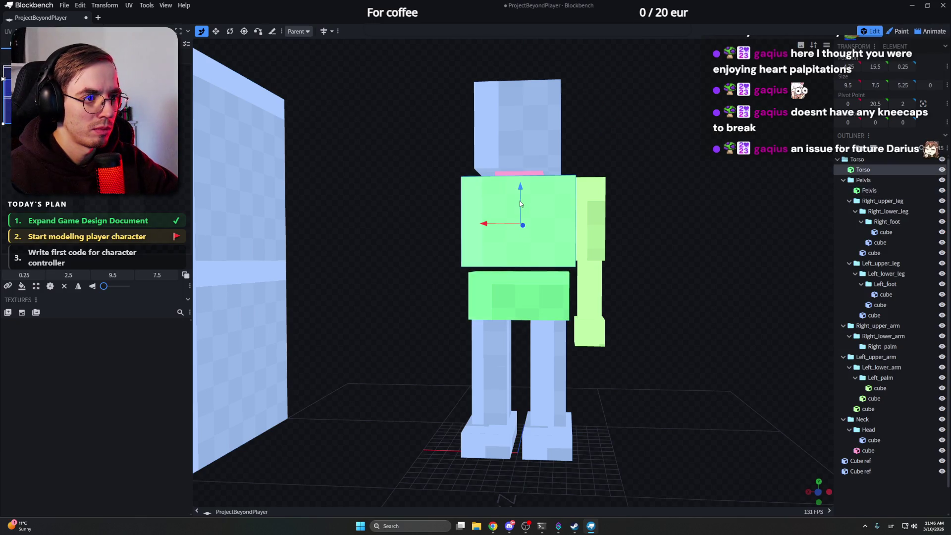
pyautogui.moveTo(519, 195); pyautogui.dragTo(520, 208)
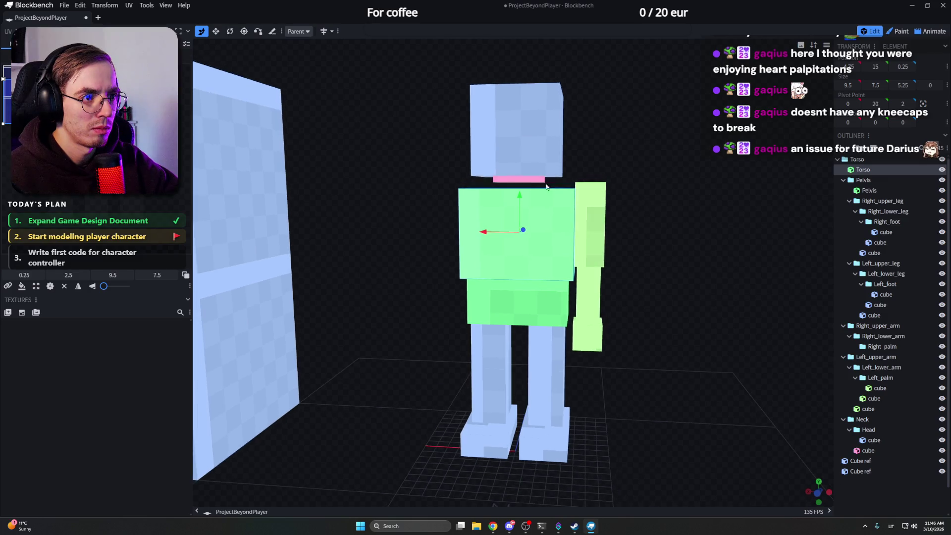
# Step: Check the neck, torso, foot and reference cube, then lower the neck slightly
pyautogui.click(521, 176)
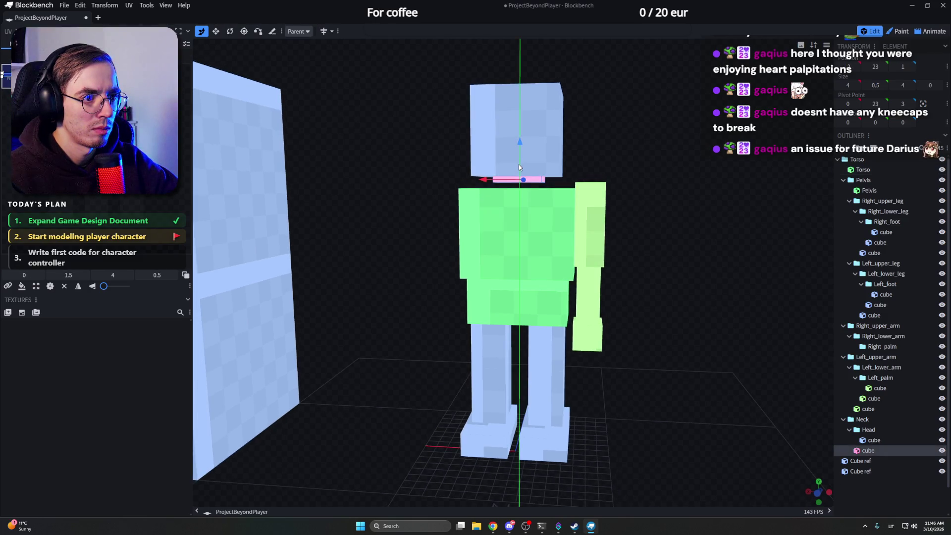
pyautogui.click(528, 241)
pyautogui.scroll(-3, 656, 258)
pyautogui.scroll(-2, 656, 259)
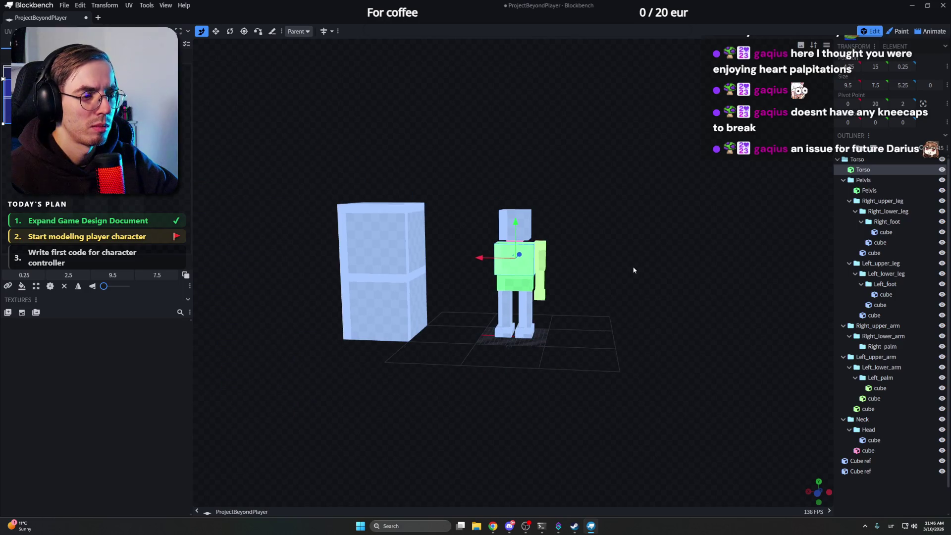
pyautogui.rightClick(634, 268)
pyautogui.click(528, 334)
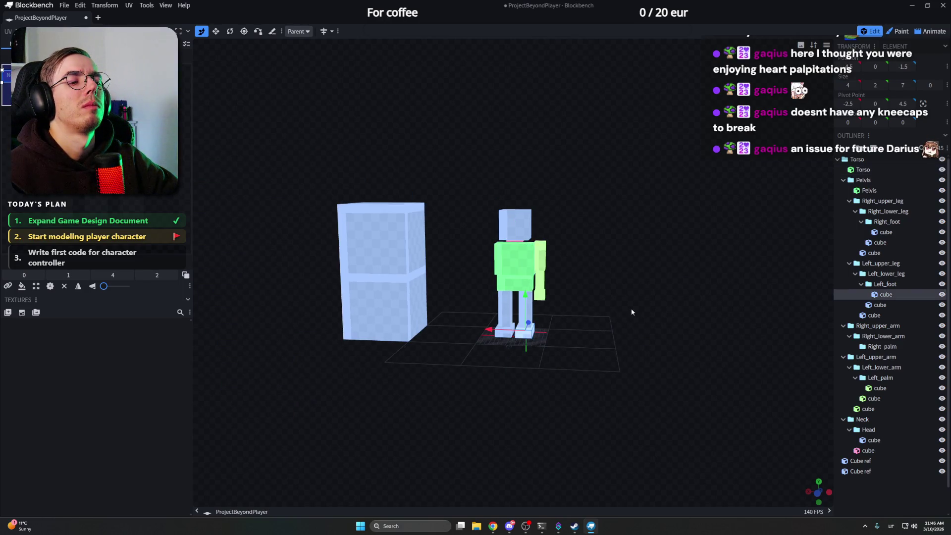
pyautogui.click(374, 285)
pyautogui.moveTo(374, 285)
pyautogui.mouseDown()
pyautogui.moveTo(694, 261)
pyautogui.moveTo(669, 271)
pyautogui.mouseUp()
pyautogui.scroll(2, 668, 270)
pyautogui.scroll(3, 662, 267)
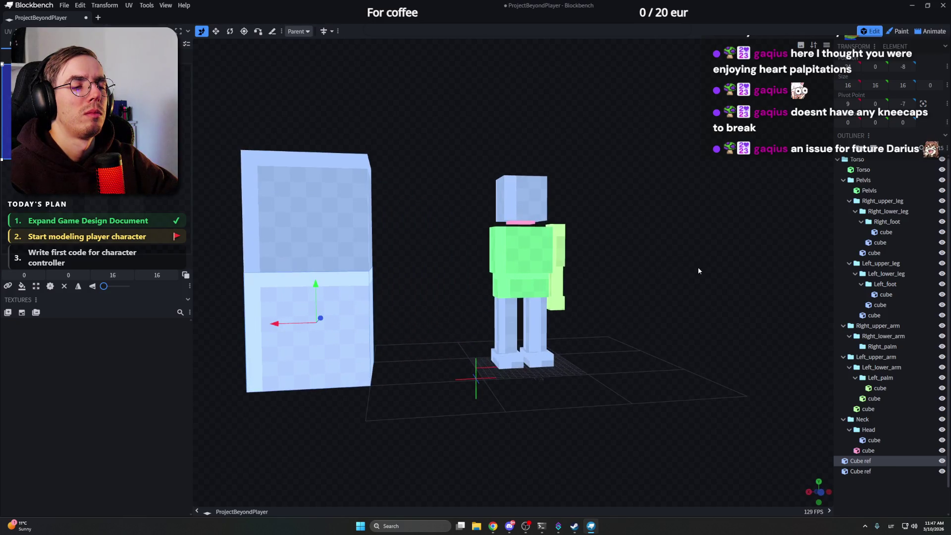
pyautogui.click(531, 221)
pyautogui.scroll(2, 532, 206)
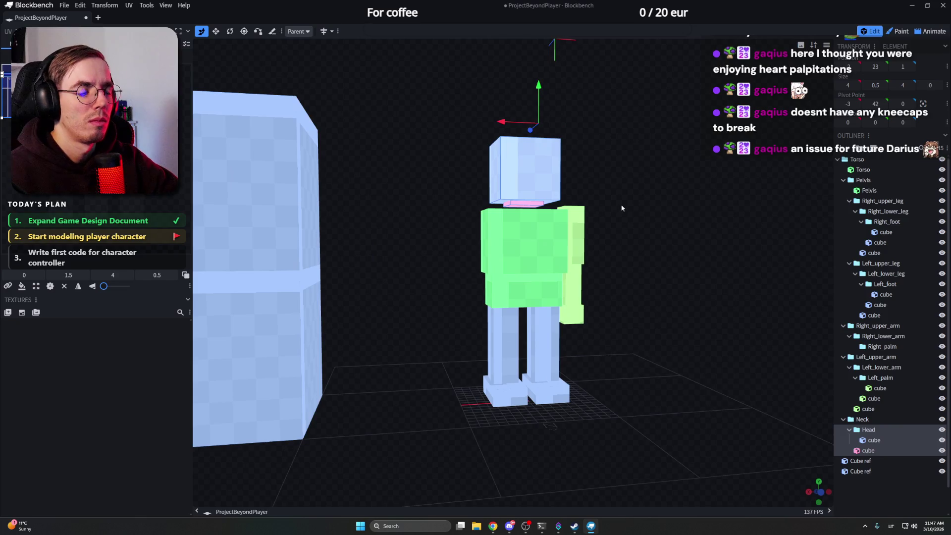
pyautogui.moveTo(523, 169); pyautogui.dragTo(524, 178)
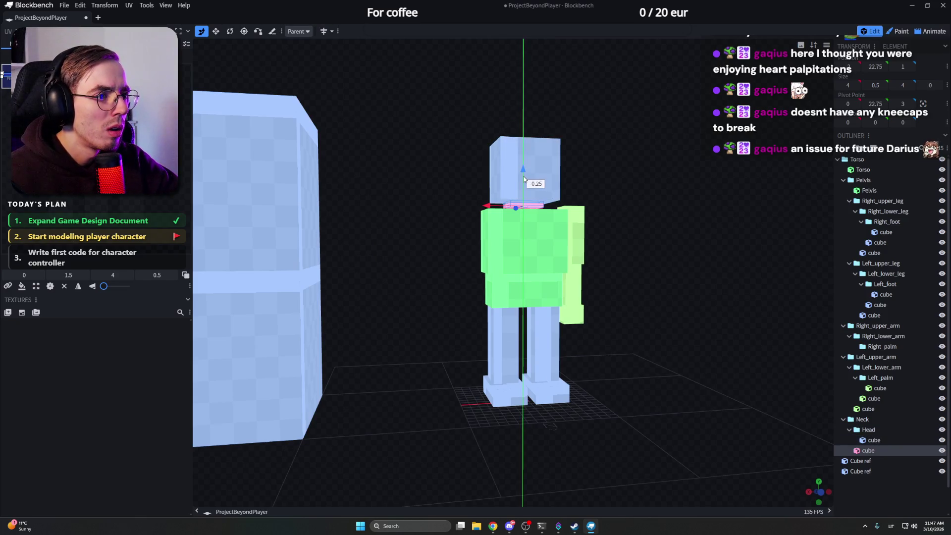
pyautogui.click(524, 177)
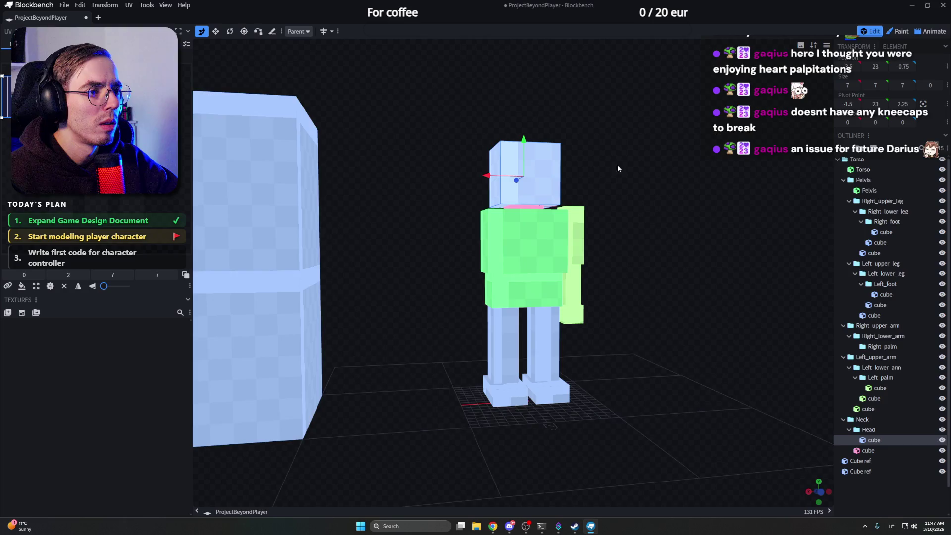
pyautogui.scroll(-3, 612, 235)
pyautogui.moveTo(613, 234); pyautogui.dragTo(641, 248)
pyautogui.scroll(2, 641, 249)
pyautogui.scroll(1, 641, 249)
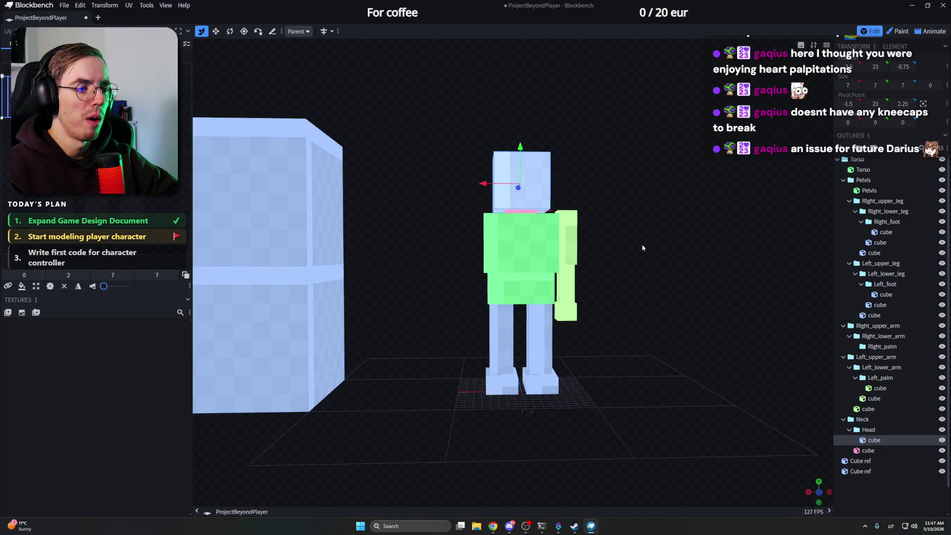
pyautogui.scroll(2, 611, 249)
pyautogui.click(580, 202)
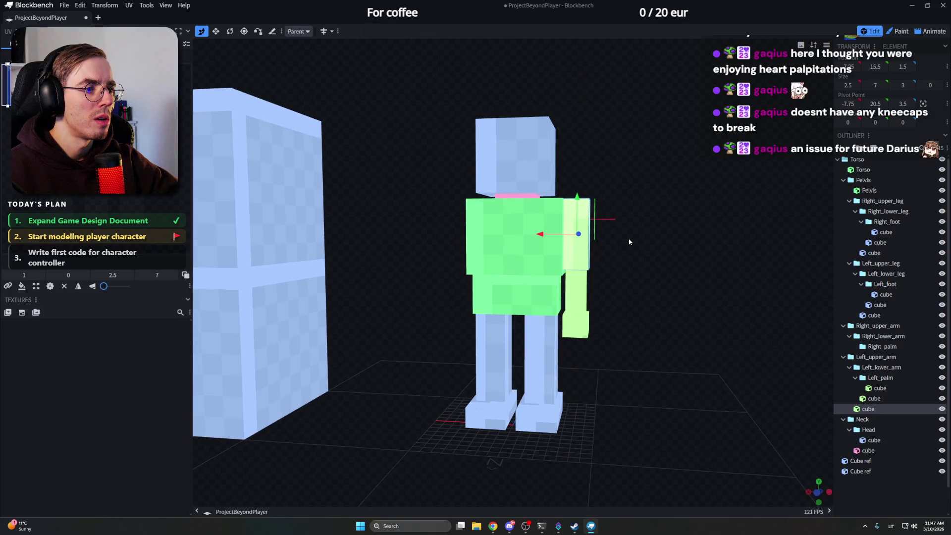
# Step: Lower the left lower arm slightly and raise the left palm a quarter unit
pyautogui.click(569, 285)
pyautogui.moveTo(570, 285)
pyautogui.mouseDown()
pyautogui.moveTo(632, 257)
pyautogui.moveTo(583, 258)
pyautogui.mouseUp()
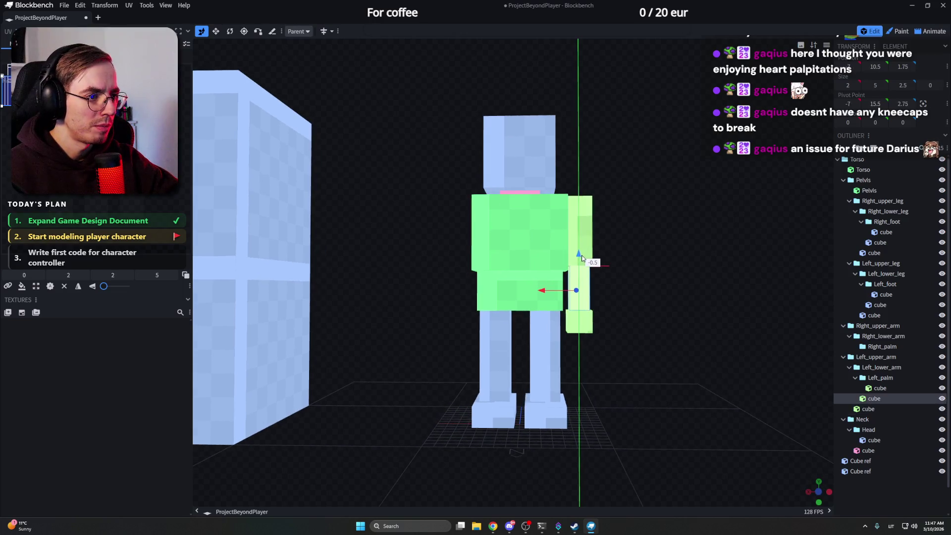
pyautogui.click(580, 320)
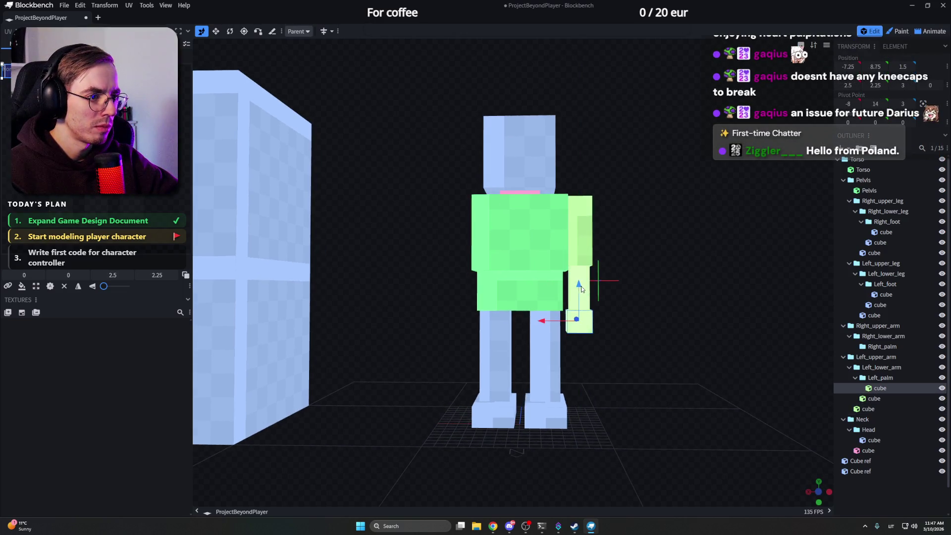
pyautogui.moveTo(580, 292); pyautogui.dragTo(620, 298)
pyautogui.scroll(-5, 594, 294)
pyautogui.click(434, 300)
pyautogui.moveTo(565, 290)
pyautogui.mouseDown()
pyautogui.moveTo(661, 265)
pyautogui.moveTo(599, 267)
pyautogui.mouseUp()
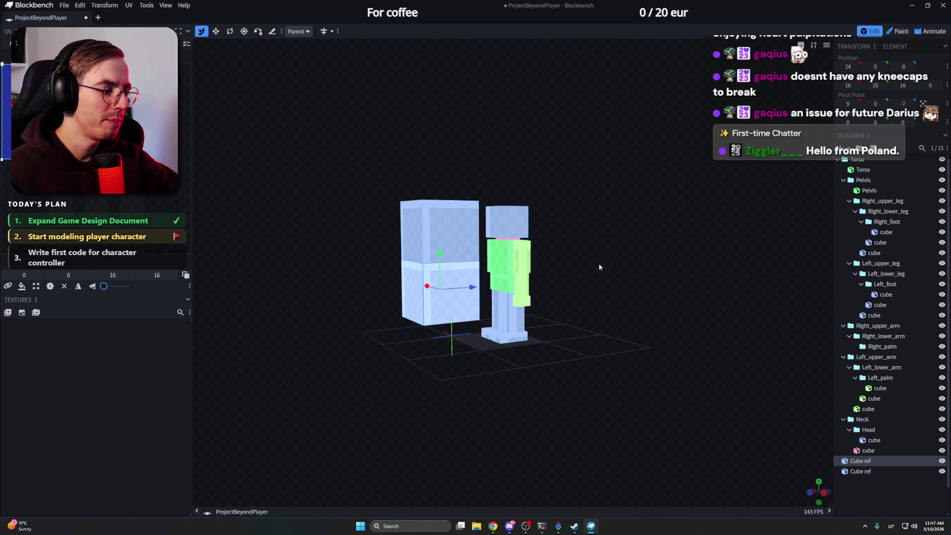
pyautogui.moveTo(587, 268); pyautogui.dragTo(642, 276)
pyautogui.scroll(5, 647, 276)
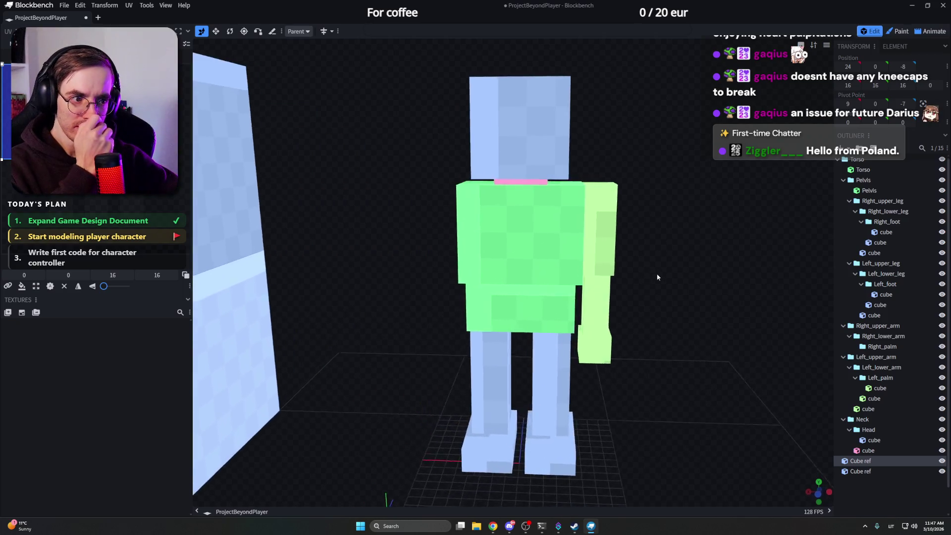
pyautogui.scroll(-2, 662, 273)
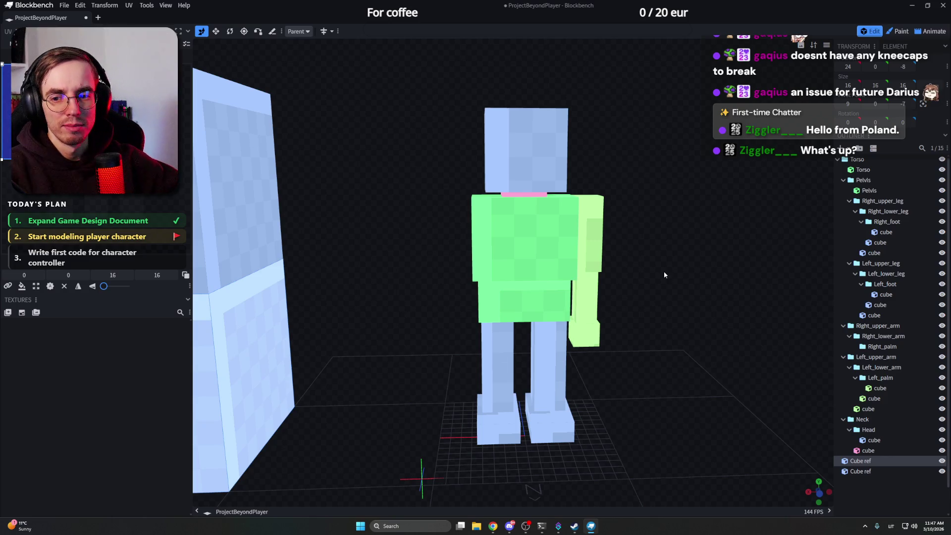
pyautogui.scroll(2, 675, 263)
pyautogui.scroll(2, 660, 256)
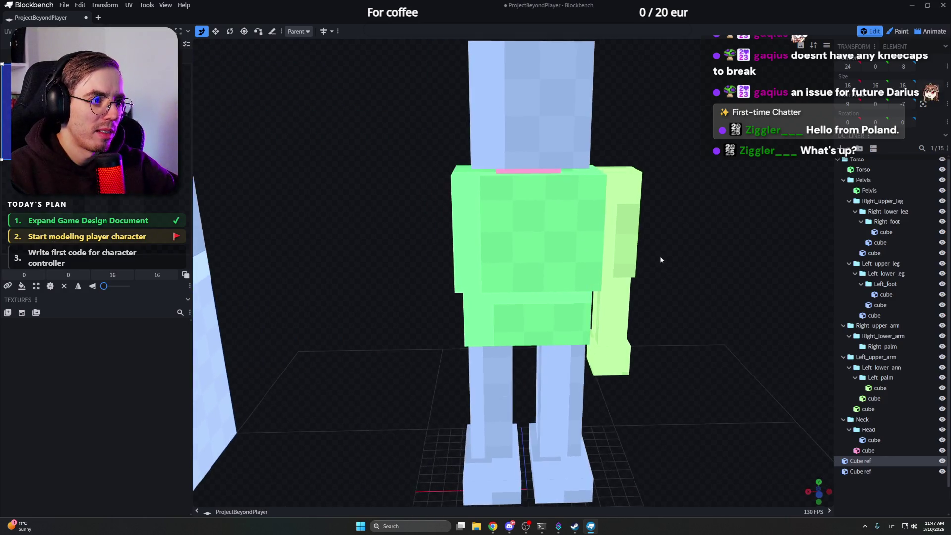
pyautogui.scroll(2, 654, 245)
pyautogui.scroll(-4, 654, 245)
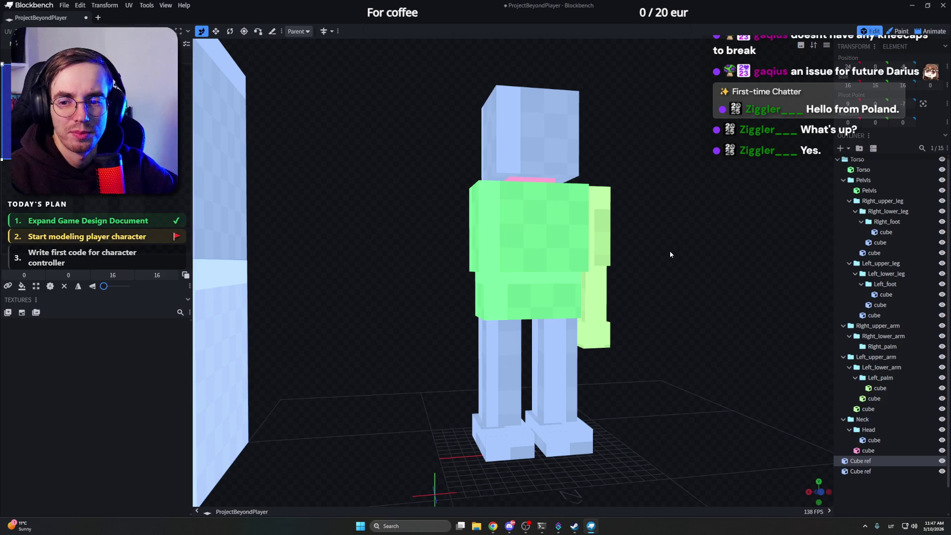
pyautogui.moveTo(656, 252)
pyautogui.mouseDown()
pyautogui.moveTo(562, 260)
pyautogui.moveTo(661, 247)
pyautogui.moveTo(621, 244)
pyautogui.moveTo(655, 236)
pyautogui.moveTo(562, 236)
pyautogui.moveTo(620, 213)
pyautogui.moveTo(622, 233)
pyautogui.moveTo(588, 245)
pyautogui.moveTo(723, 267)
pyautogui.moveTo(621, 251)
pyautogui.moveTo(639, 236)
pyautogui.mouseUp()
pyautogui.click(602, 241)
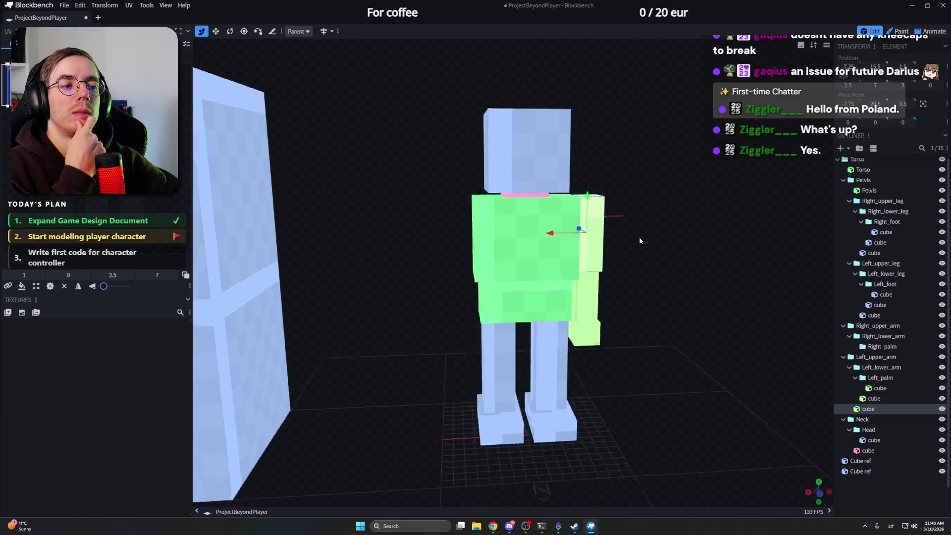
pyautogui.scroll(2, 639, 236)
# Step: Move the left upper arm cube into the Right_upper_arm group in the outliner
pyautogui.click(877, 388)
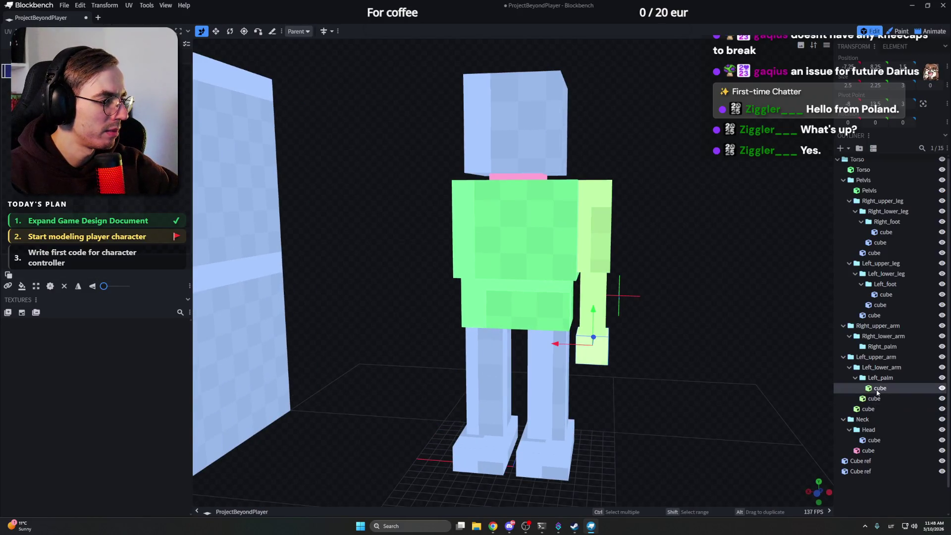
pyautogui.click(874, 408)
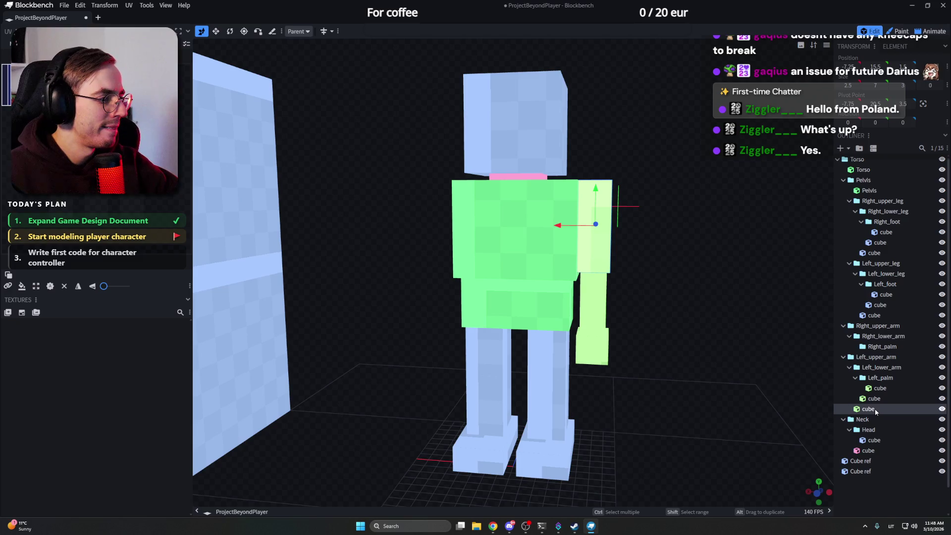
pyautogui.moveTo(881, 362); pyautogui.dragTo(881, 328)
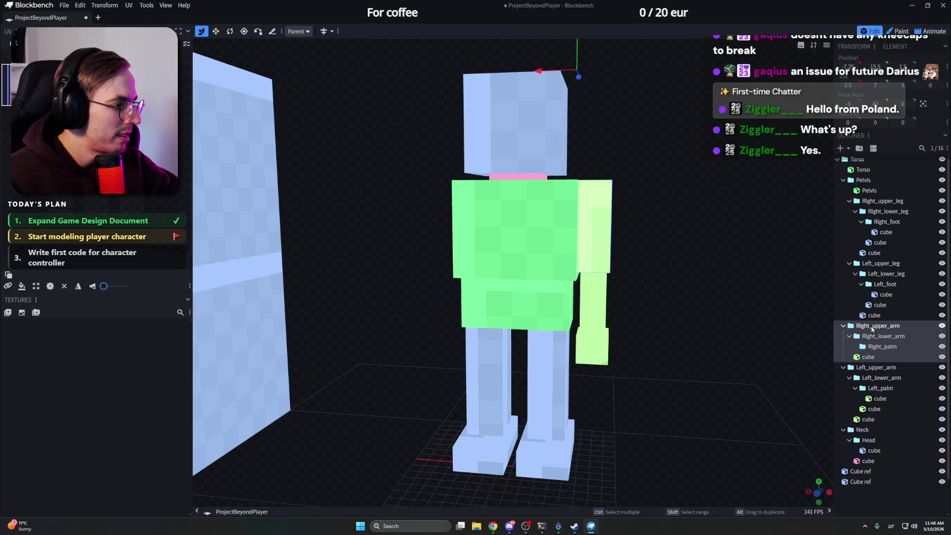
pyautogui.click(876, 359)
pyautogui.click(589, 226)
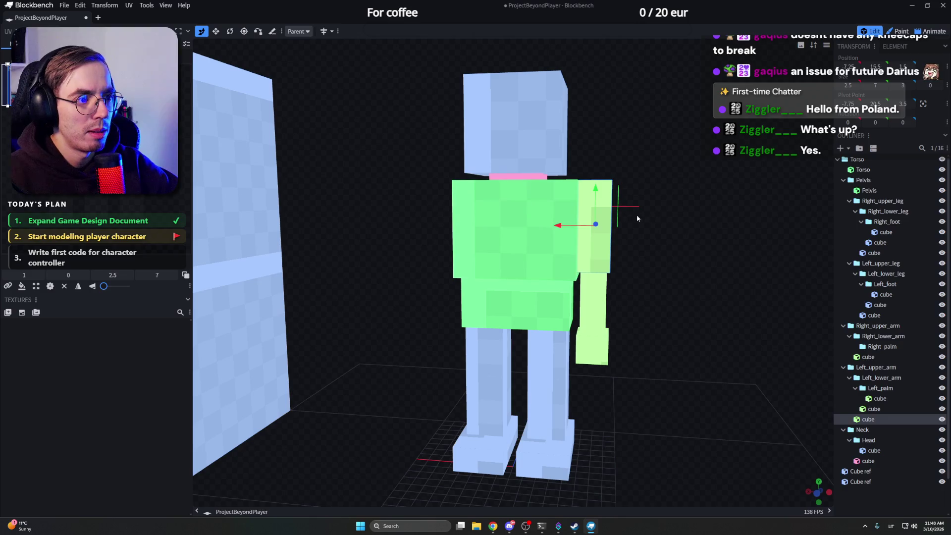
# Step: Slide that arm cube across onto the opposite shoulder and return to front view
pyautogui.moveTo(636, 215)
pyautogui.mouseDown()
pyautogui.moveTo(660, 232)
pyautogui.moveTo(667, 225)
pyautogui.mouseUp()
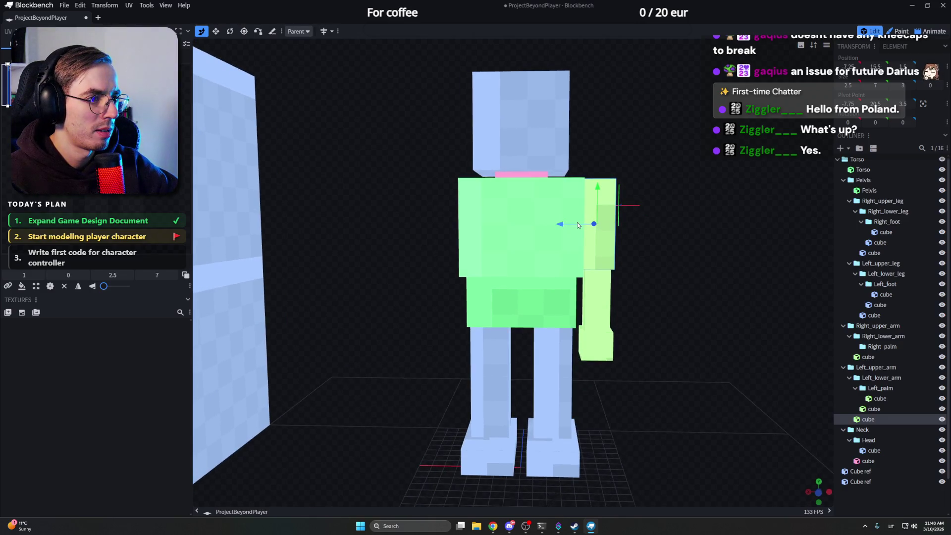
pyautogui.moveTo(582, 226); pyautogui.dragTo(440, 222)
pyautogui.moveTo(423, 190)
pyautogui.mouseDown()
pyautogui.moveTo(407, 197)
pyautogui.moveTo(437, 234)
pyautogui.mouseUp()
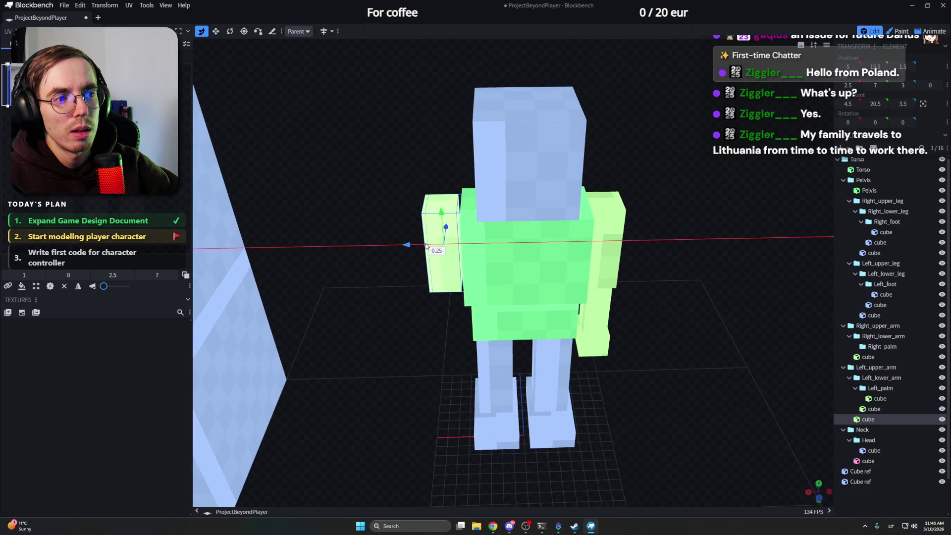
pyautogui.moveTo(405, 173); pyautogui.dragTo(401, 167)
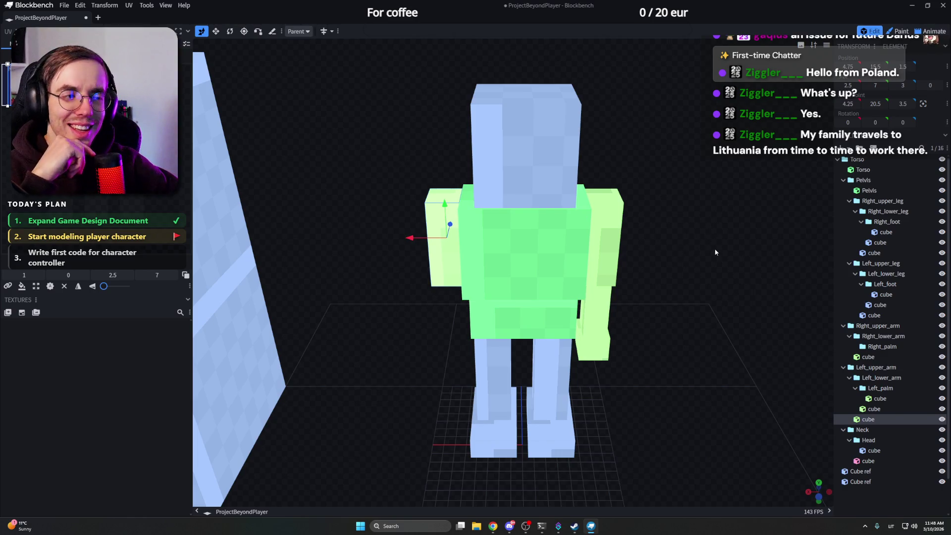
pyautogui.press('KP_1')
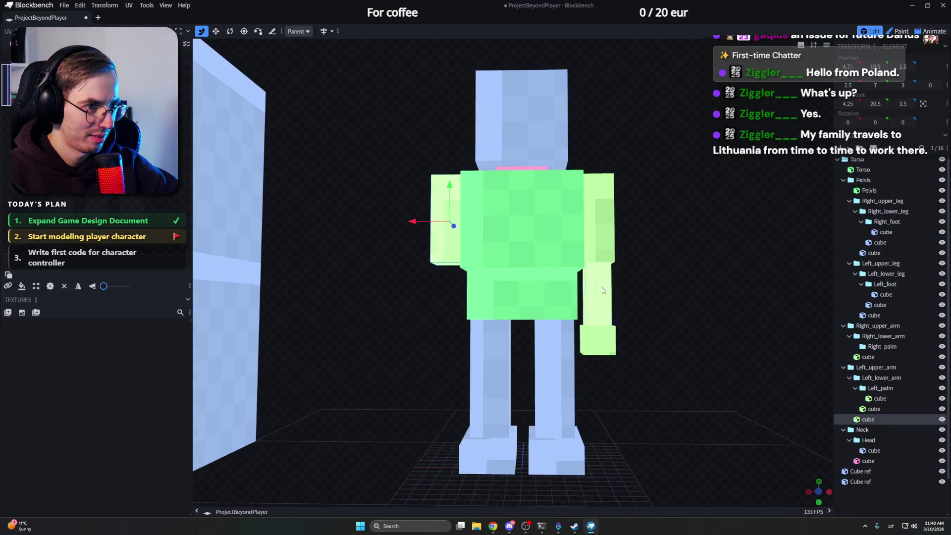
# Step: Review the left arm cubes and the Right_palm group in the outliner
pyautogui.click(601, 288)
pyautogui.moveTo(670, 270)
pyautogui.mouseDown()
pyautogui.moveTo(605, 289)
pyautogui.moveTo(653, 277)
pyautogui.moveTo(648, 255)
pyautogui.moveTo(654, 271)
pyautogui.moveTo(689, 291)
pyautogui.mouseUp()
pyautogui.click(606, 288)
pyautogui.click(879, 409)
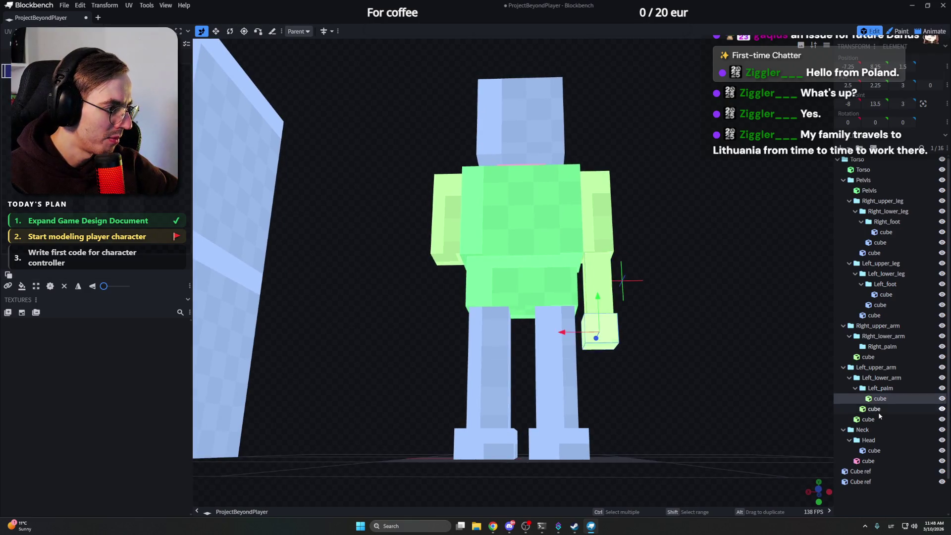
pyautogui.click(880, 347)
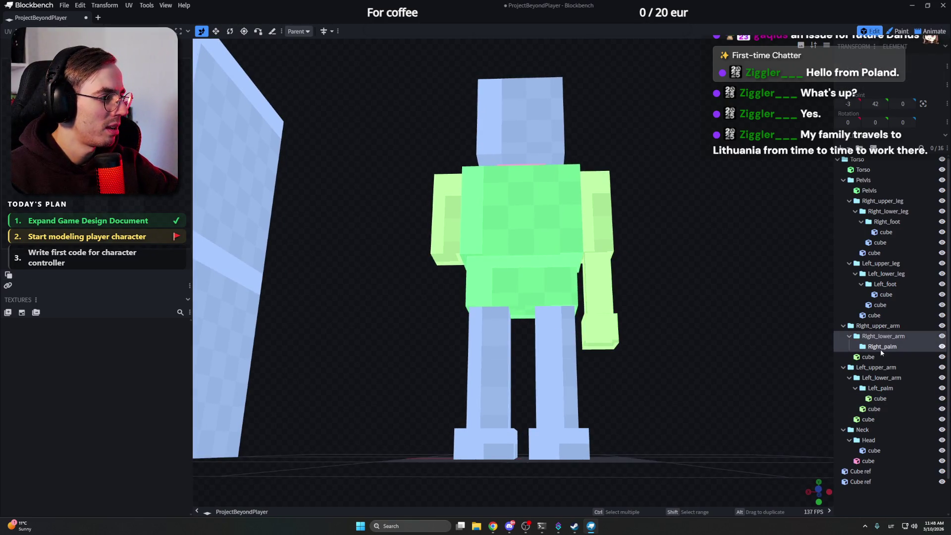
pyautogui.click(878, 358)
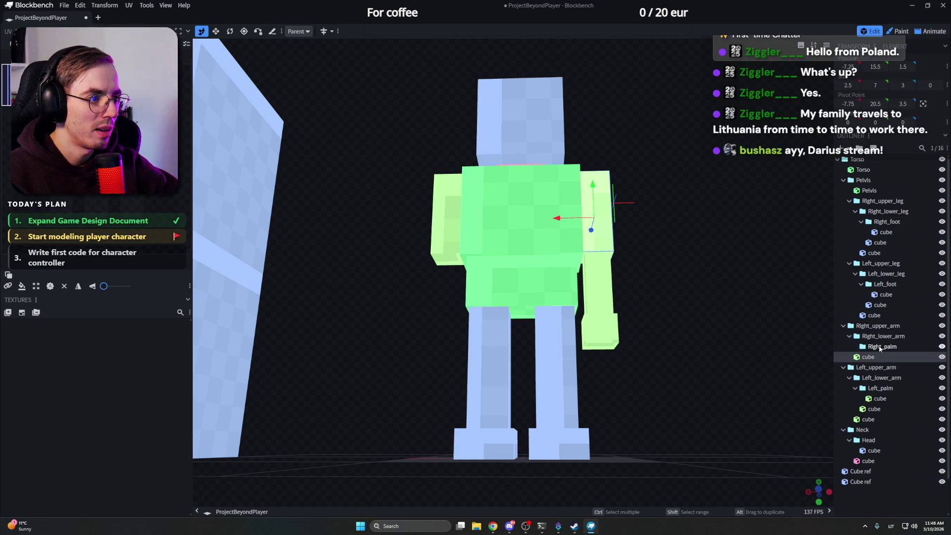
pyautogui.click(880, 347)
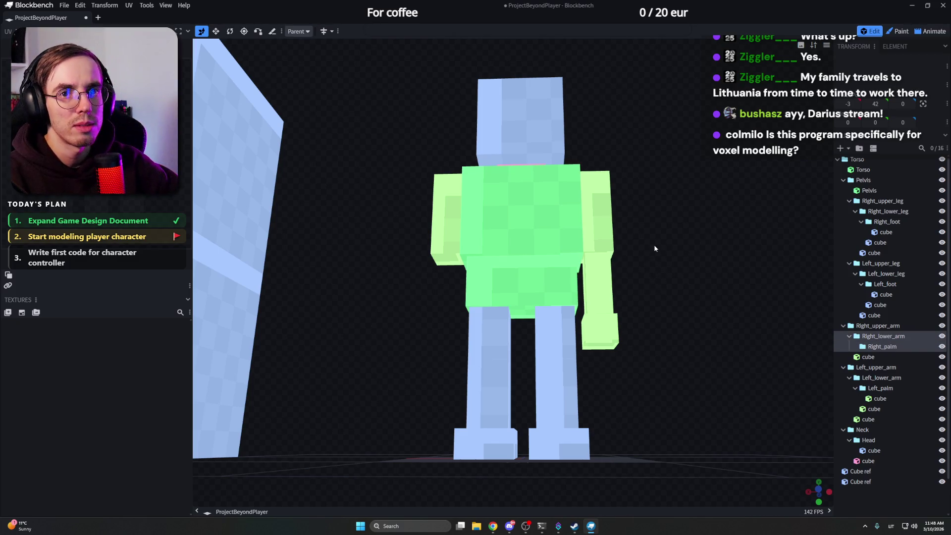
# Step: Add a new cube inside the Right_lower_arm group with Ctrl+N
pyautogui.click(612, 257)
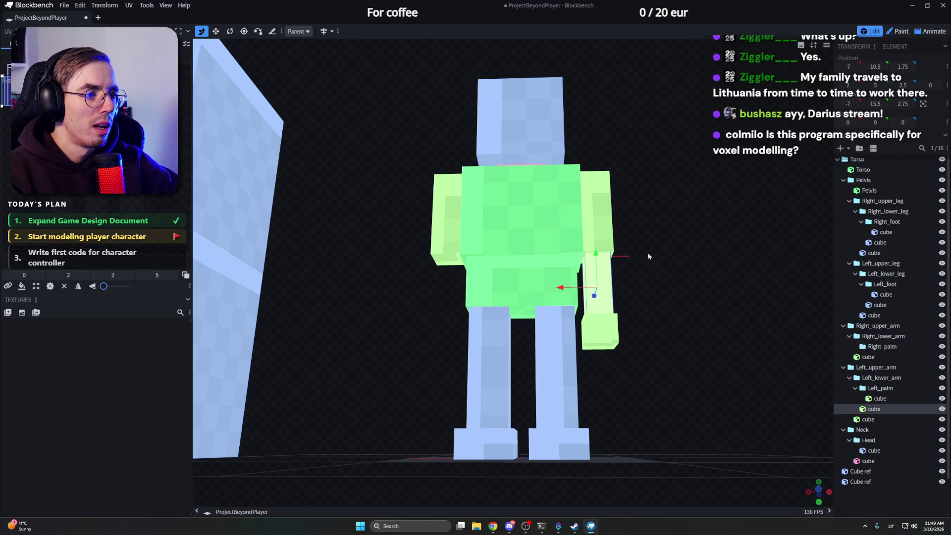
pyautogui.click(879, 399)
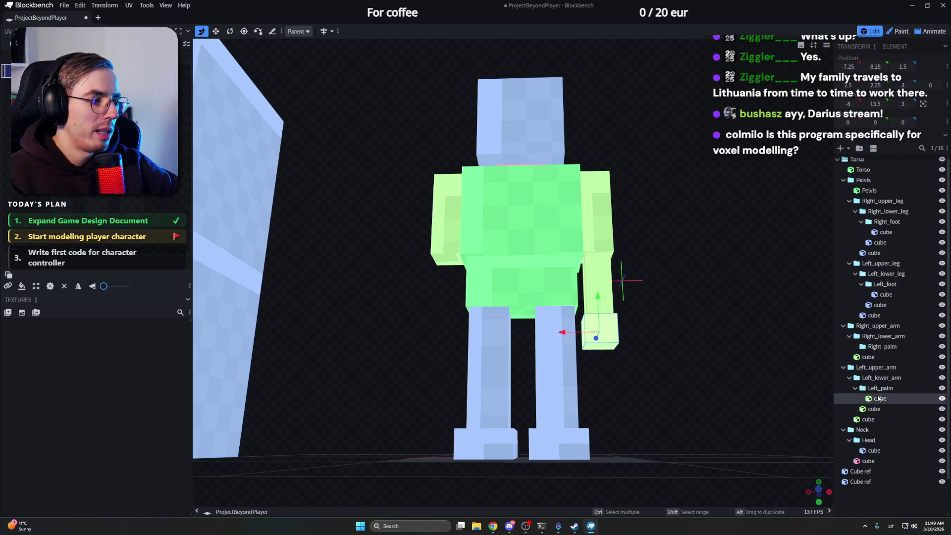
pyautogui.click(879, 347)
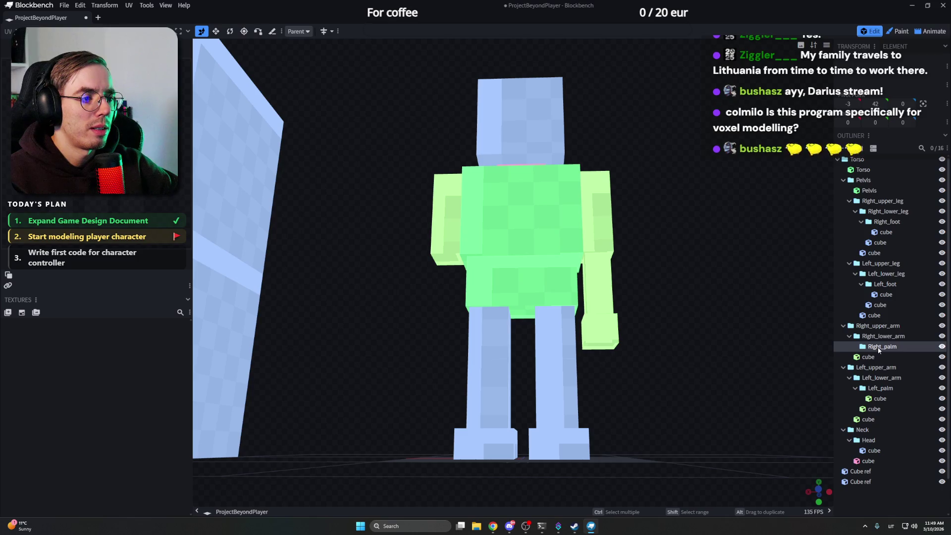
pyautogui.moveTo(731, 336); pyautogui.dragTo(648, 299)
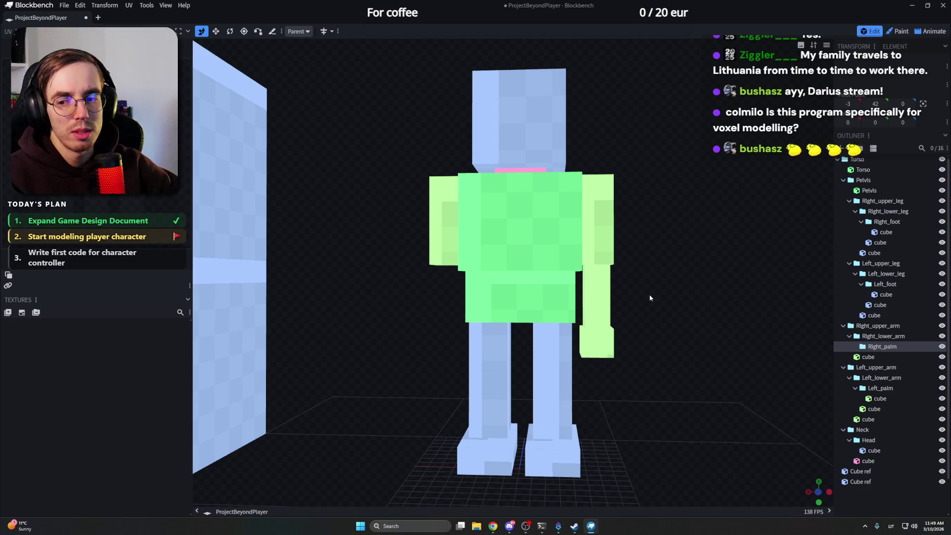
pyautogui.click(607, 345)
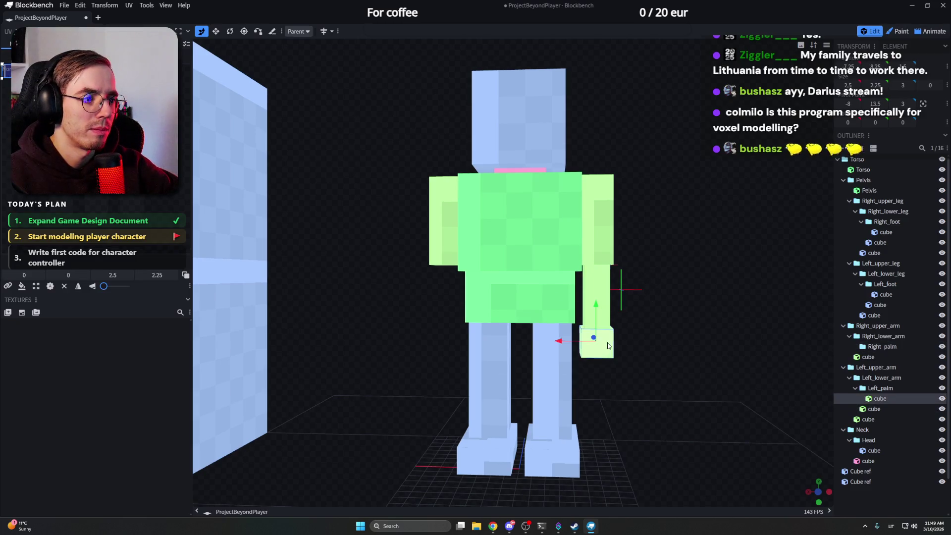
pyautogui.click(599, 297)
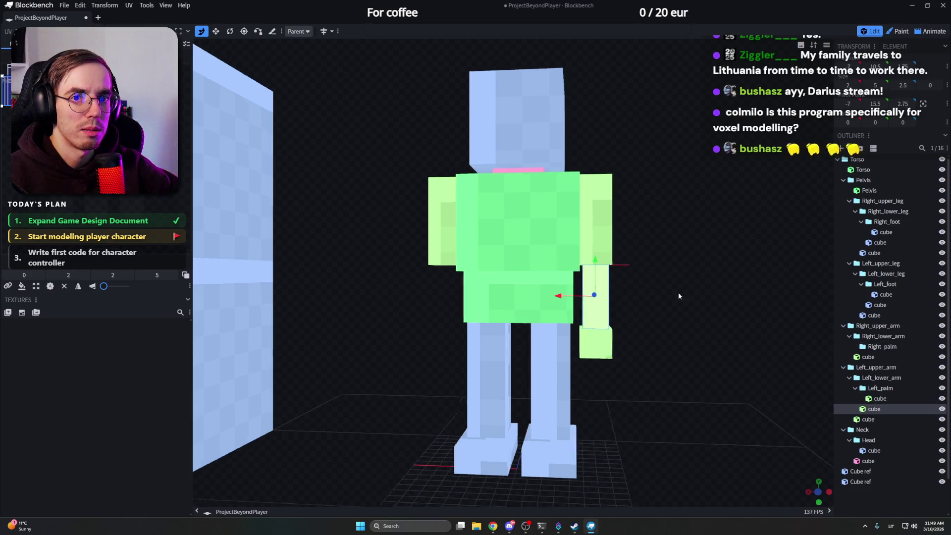
pyautogui.moveTo(678, 292)
pyautogui.mouseDown()
pyautogui.moveTo(598, 299)
pyautogui.moveTo(708, 296)
pyautogui.moveTo(645, 319)
pyautogui.moveTo(751, 340)
pyautogui.moveTo(637, 277)
pyautogui.moveTo(837, 369)
pyautogui.mouseUp()
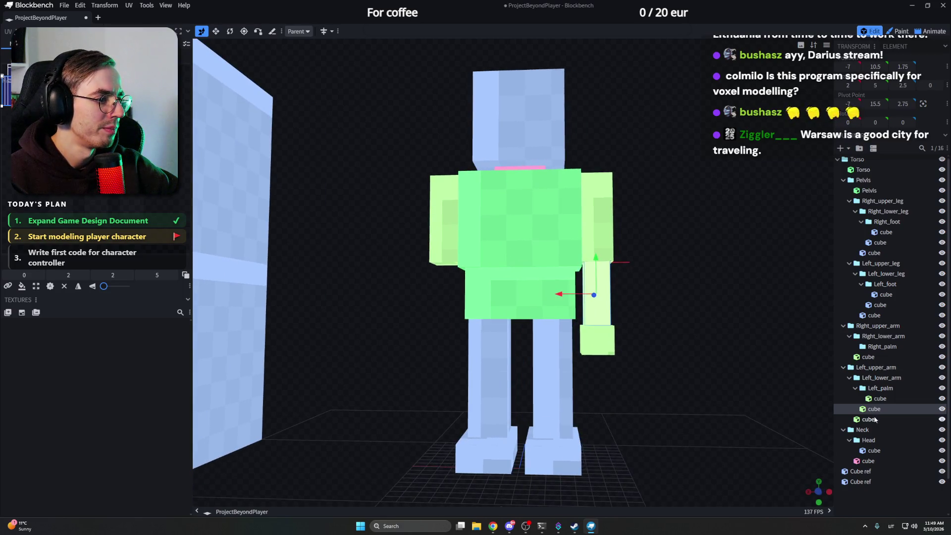
pyautogui.click(881, 339)
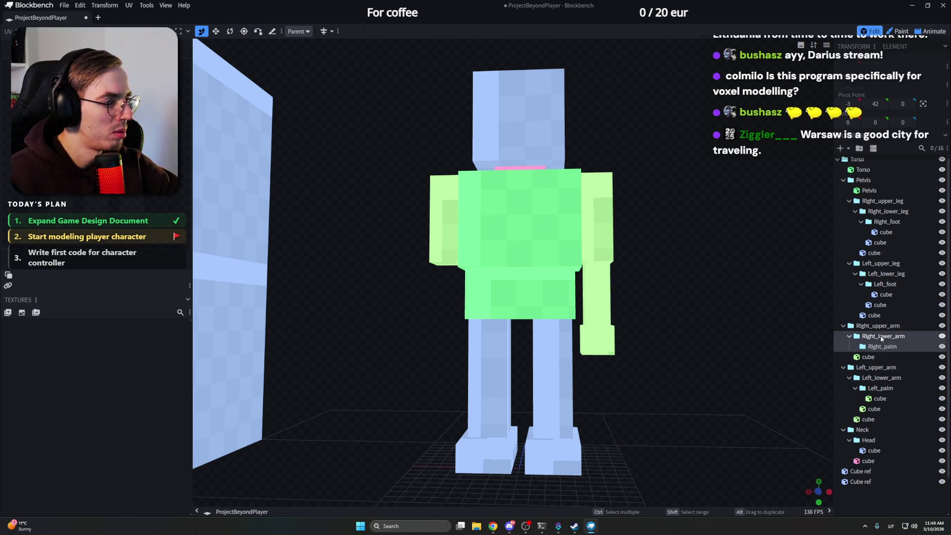
pyautogui.hotkey('ctrl', 'n')
# Step: Slide the new lower-arm cube to the right arm and copy the palm cube into Right_palm
pyautogui.moveTo(569, 294); pyautogui.dragTo(433, 285)
pyautogui.moveTo(375, 240); pyautogui.dragTo(416, 253)
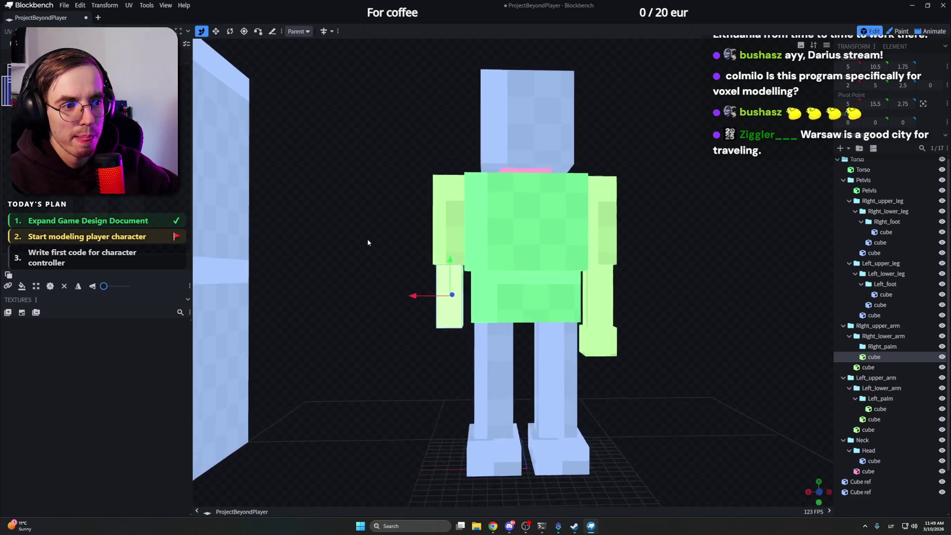
pyautogui.click(589, 335)
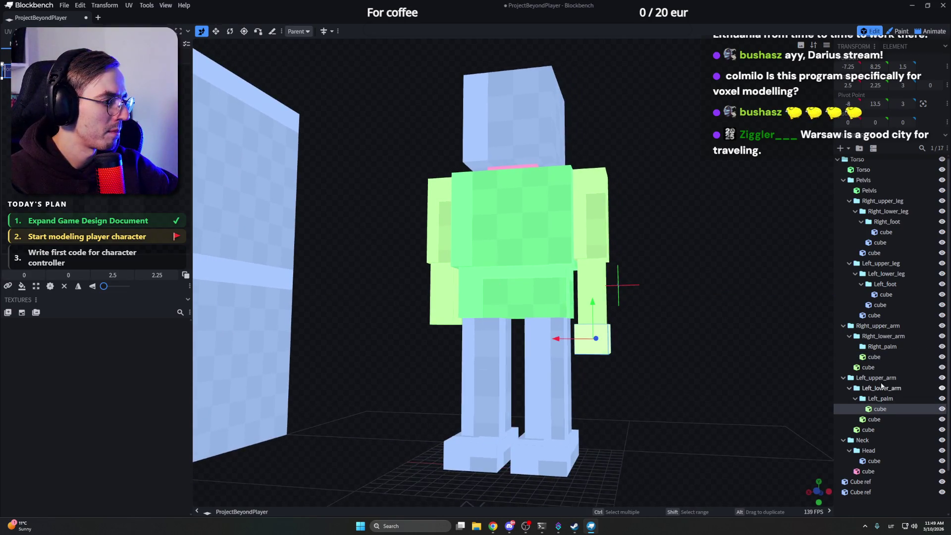
pyautogui.keyDown('alt'); pyautogui.moveTo(882, 409); pyautogui.dragTo(881, 346); pyautogui.keyUp('alt')
# Step: Move the copied palm cube onto the right hand, then switch to the Miro board
pyautogui.moveTo(639, 295)
pyautogui.mouseDown()
pyautogui.moveTo(626, 310)
pyautogui.moveTo(436, 334)
pyautogui.mouseUp()
pyautogui.click(597, 336)
pyautogui.moveTo(355, 296)
pyautogui.mouseDown()
pyautogui.moveTo(646, 292)
pyautogui.moveTo(633, 291)
pyautogui.mouseUp()
pyautogui.scroll(-3, 398, 290)
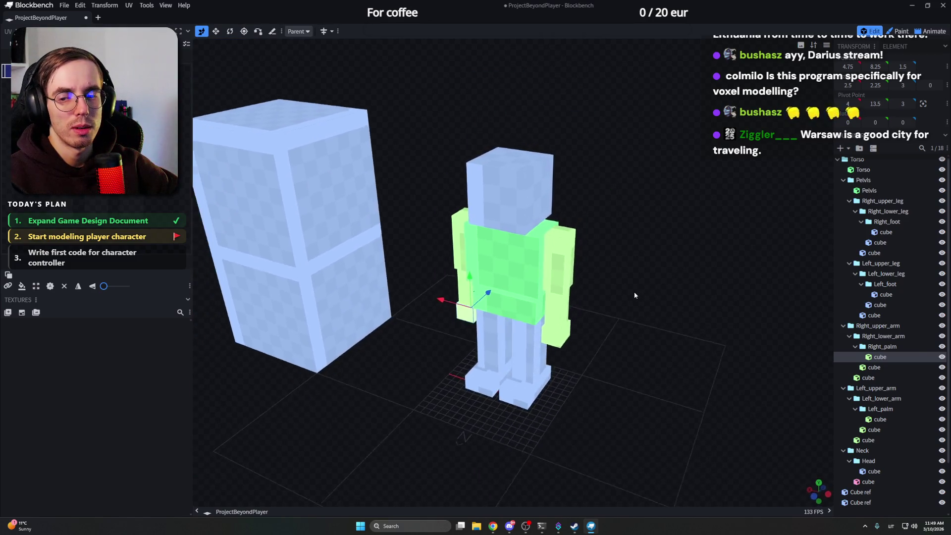
pyautogui.scroll(-2, 630, 282)
pyautogui.scroll(5, 681, 263)
pyautogui.moveTo(680, 264)
pyautogui.mouseDown()
pyautogui.moveTo(711, 265)
pyautogui.moveTo(600, 269)
pyautogui.mouseUp()
pyautogui.scroll(-2, 712, 265)
pyautogui.scroll(2, 633, 279)
pyautogui.scroll(-2, 614, 267)
pyautogui.scroll(2, 599, 268)
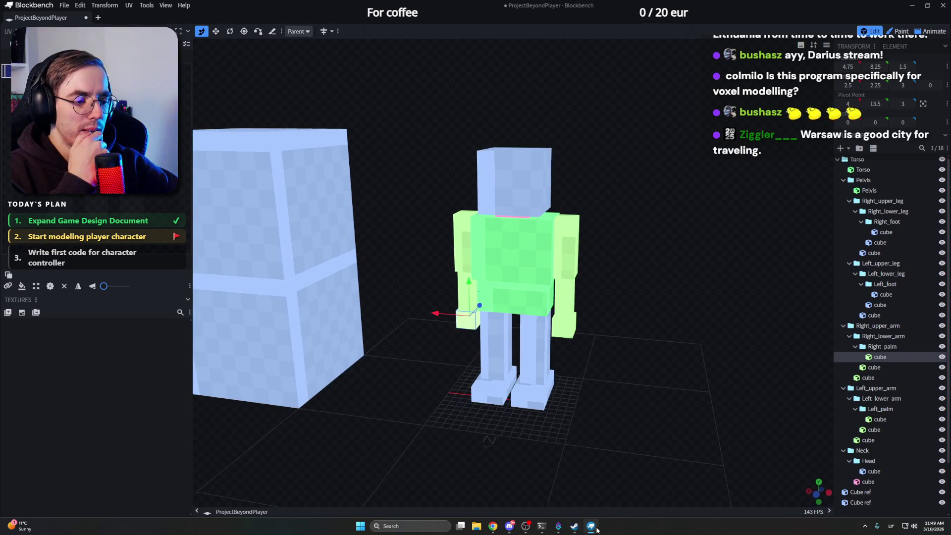
pyautogui.click(475, 483)
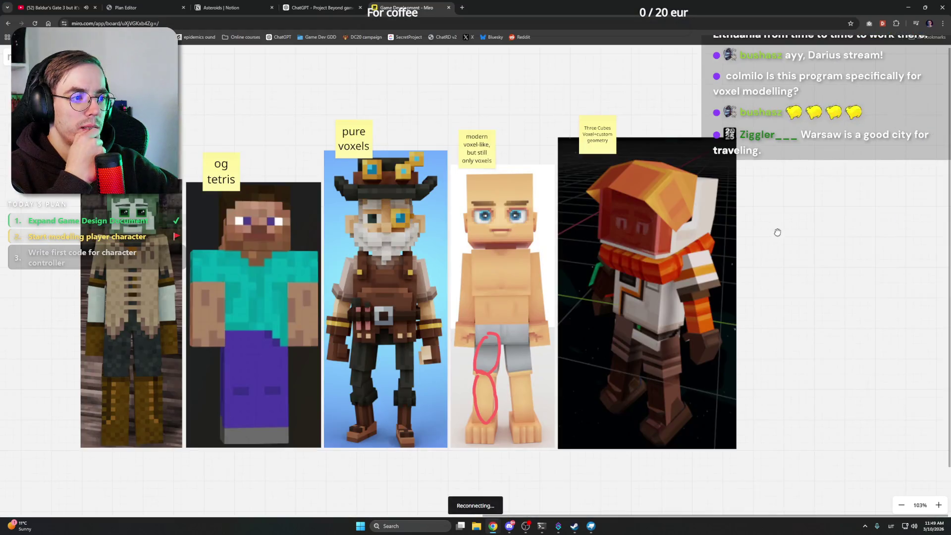
# Step: Turn the sticky note above the orange-hooded character image green
pyautogui.moveTo(775, 230); pyautogui.dragTo(812, 234)
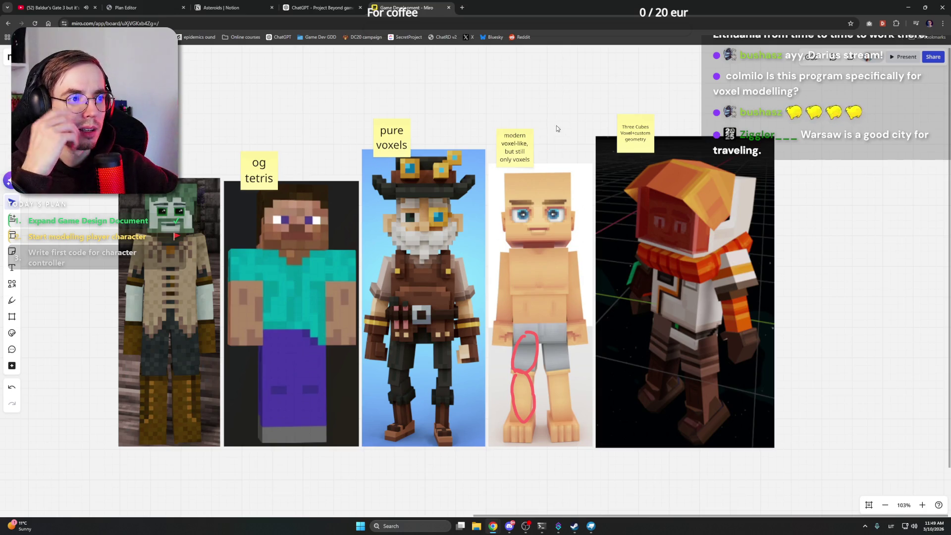
pyautogui.click(623, 128)
pyautogui.click(632, 82)
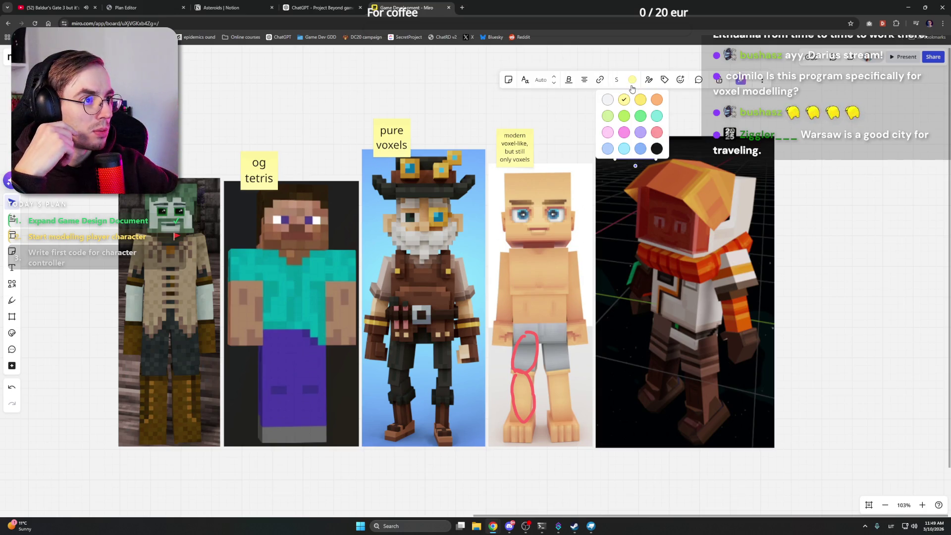
pyautogui.click(639, 116)
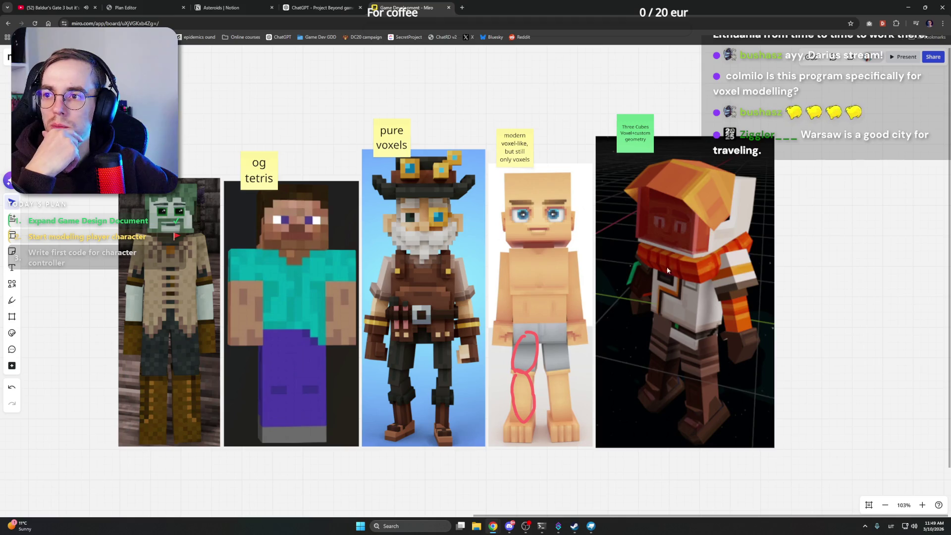
pyautogui.hscroll(-2, 847, 252)
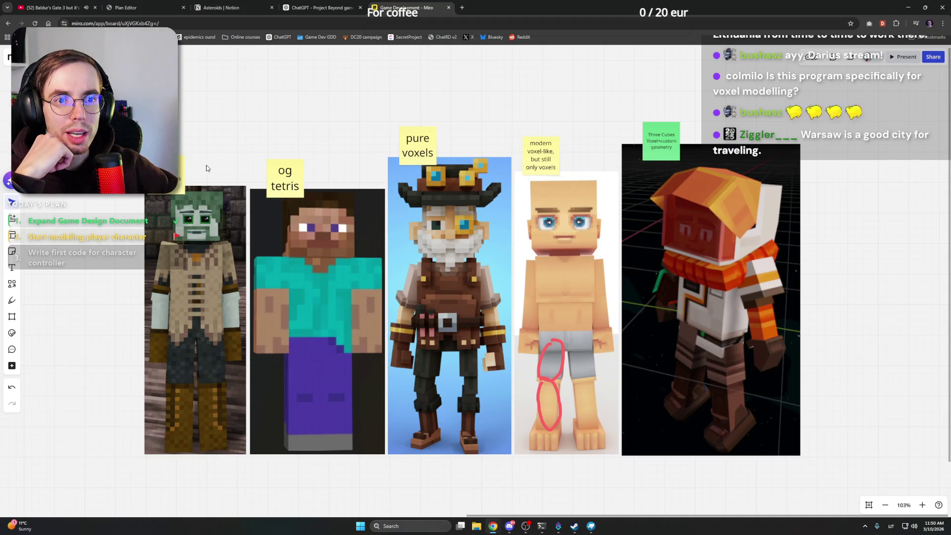
# Step: Briefly check the Blockbench model, then return to the Miro reference board
pyautogui.click(749, 254)
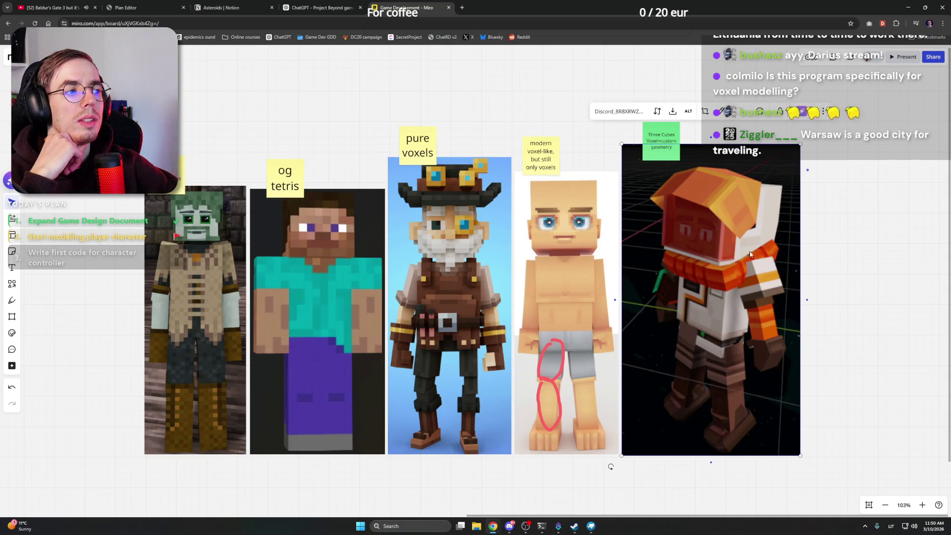
pyautogui.click(851, 291)
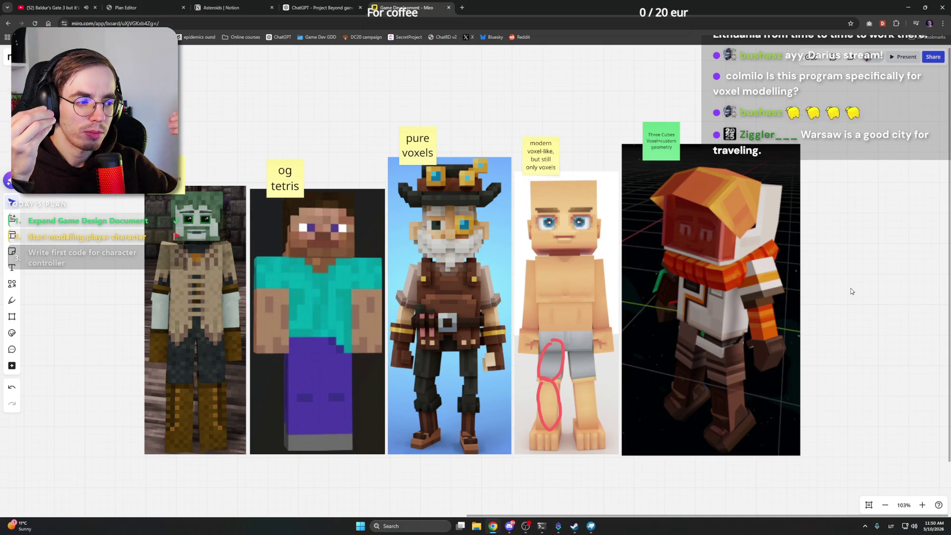
pyautogui.hotkey('alt', 'Tab')
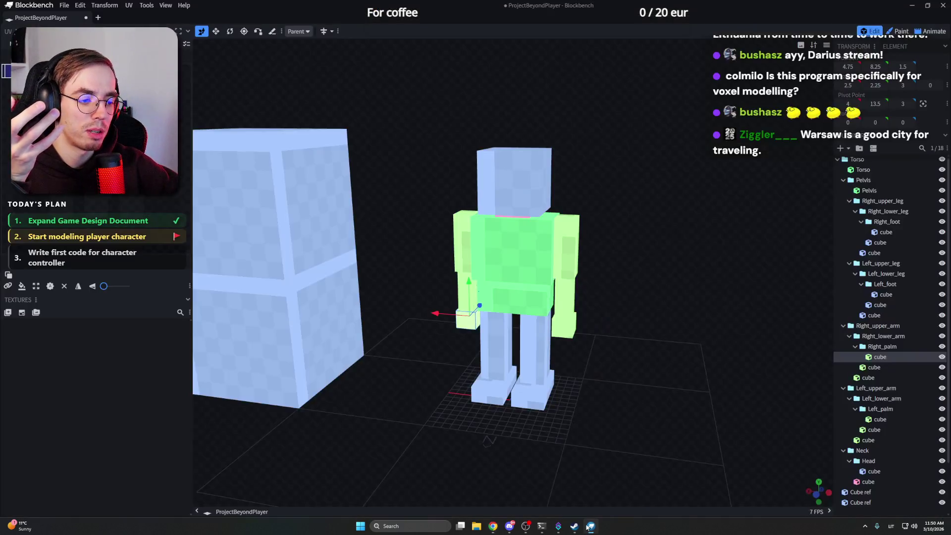
pyautogui.moveTo(634, 262)
pyautogui.mouseDown()
pyautogui.moveTo(602, 274)
pyautogui.moveTo(700, 285)
pyautogui.moveTo(604, 281)
pyautogui.moveTo(617, 279)
pyautogui.mouseUp()
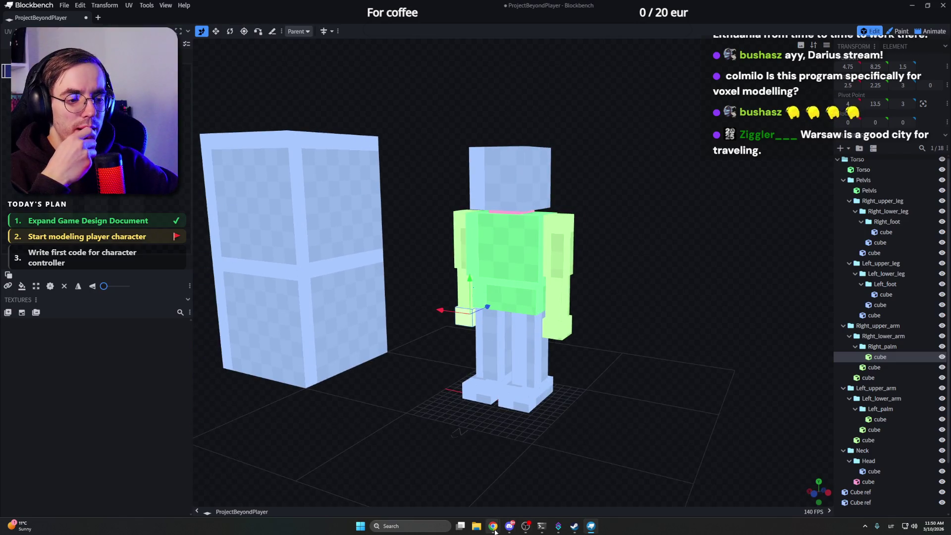
pyautogui.moveTo(493, 526)
pyautogui.click(475, 483)
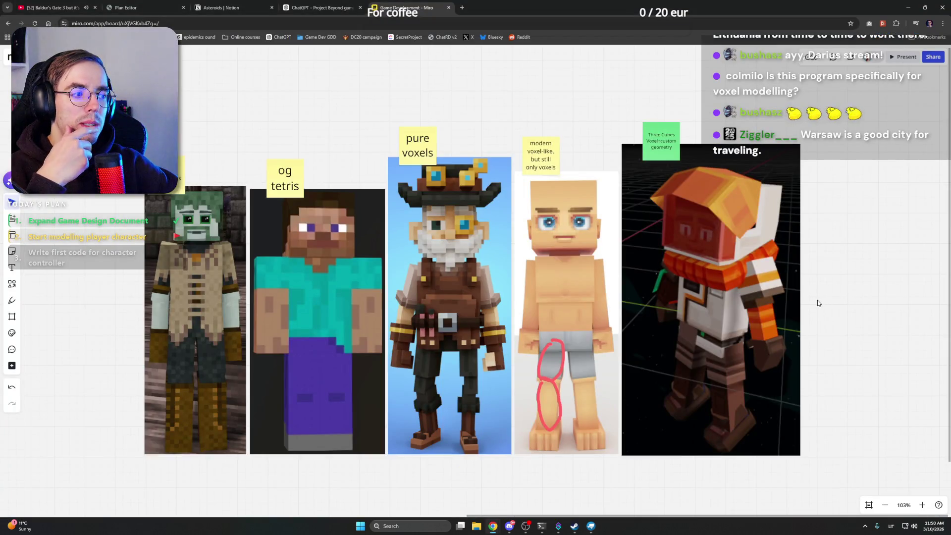
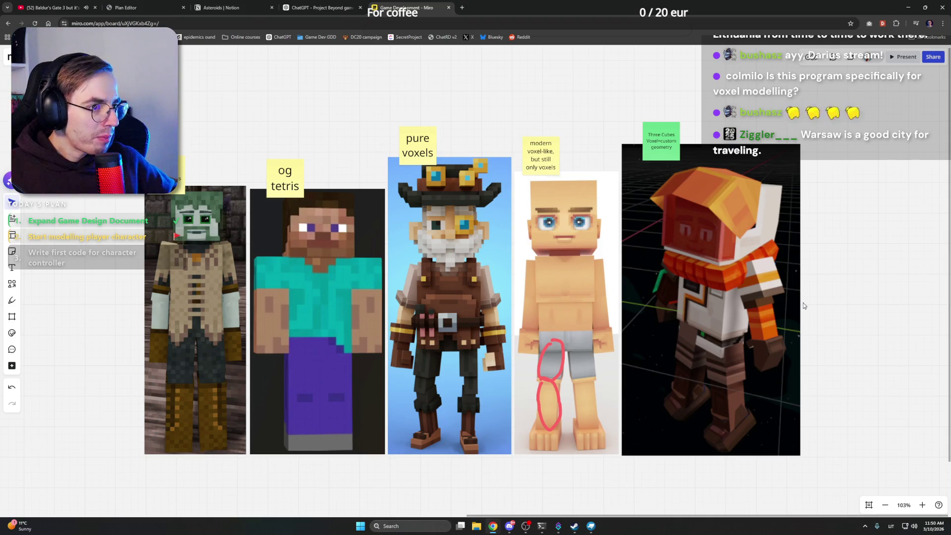
pyautogui.scroll(5, 564, 275)
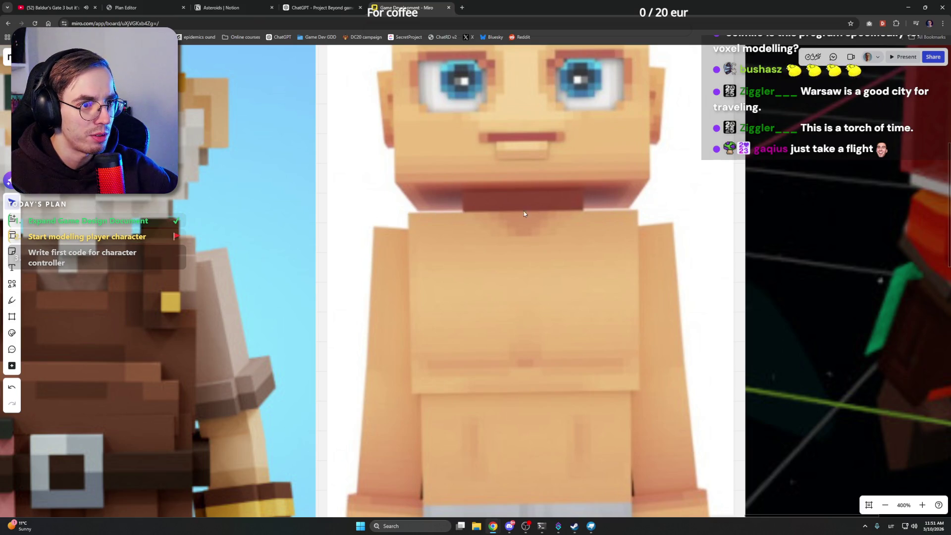
pyautogui.scroll(-3, 571, 225)
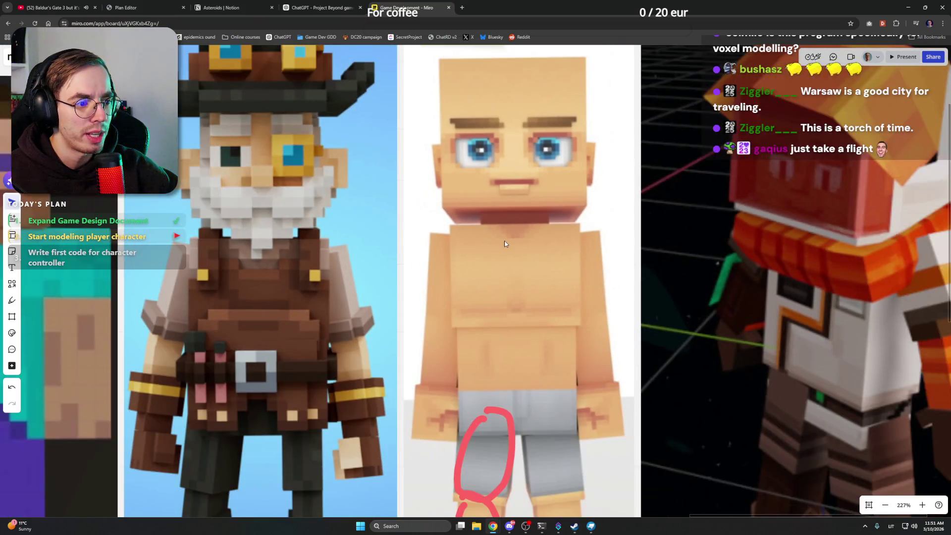
pyautogui.scroll(-2, 520, 238)
pyautogui.scroll(-2, 520, 240)
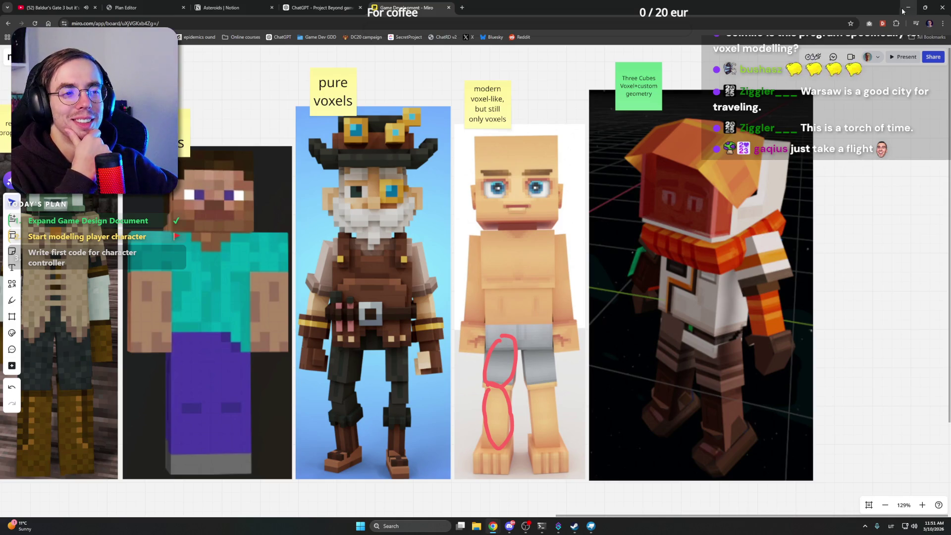
pyautogui.scroll(-5, 547, 117)
pyautogui.scroll(1, 518, 104)
pyautogui.scroll(2, 511, 124)
pyautogui.scroll(2, 512, 125)
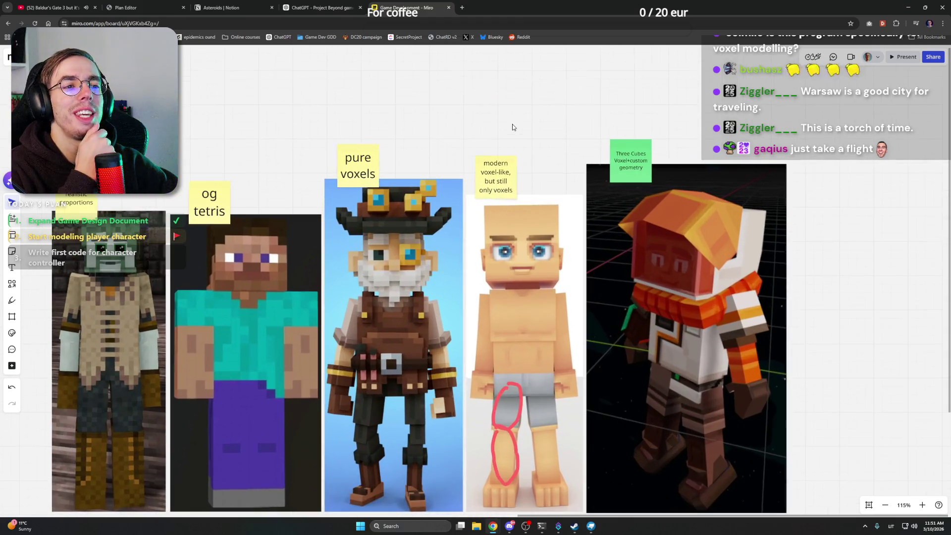
# Step: Reframe the Miro board and pick out the bald character reference image
pyautogui.moveTo(512, 127); pyautogui.dragTo(546, 106)
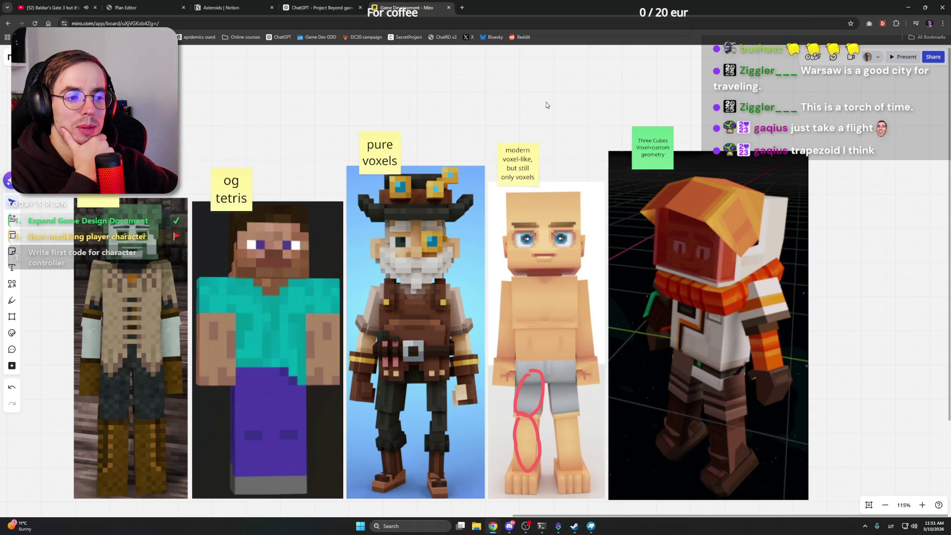
pyautogui.moveTo(556, 113); pyautogui.dragTo(563, 92)
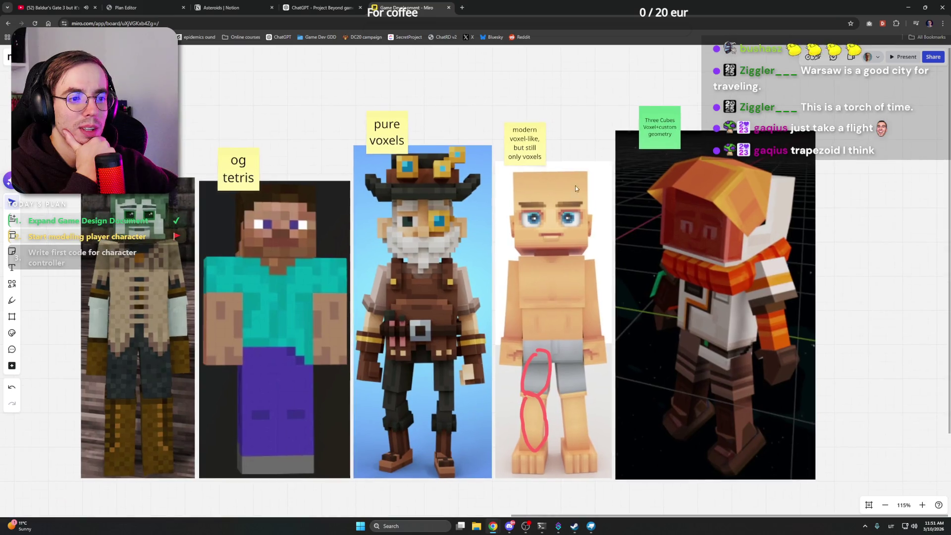
pyautogui.click(562, 251)
pyautogui.click(886, 217)
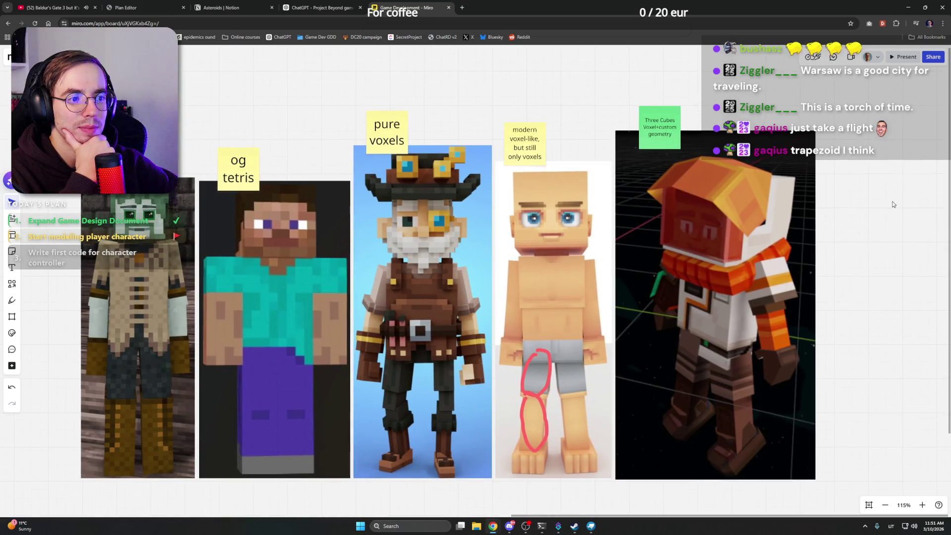
# Step: Minimize the browser and face the Blockbench character straight-on
pyautogui.click(907, 7)
pyautogui.moveTo(602, 176)
pyautogui.mouseDown()
pyautogui.moveTo(546, 170)
pyautogui.moveTo(649, 166)
pyautogui.moveTo(645, 187)
pyautogui.mouseUp()
pyautogui.scroll(-3, 582, 265)
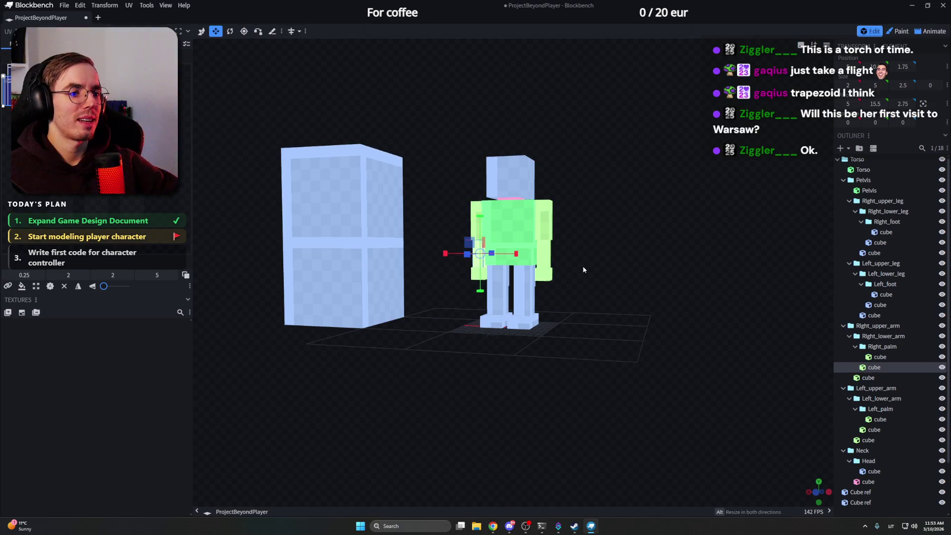
# Step: Inspect the pelvis, torso, upper leg and arm cubes from frontal angles
pyautogui.press('s')
pyautogui.click(325, 281)
pyautogui.press('v')
pyautogui.moveTo(634, 220); pyautogui.dragTo(607, 212)
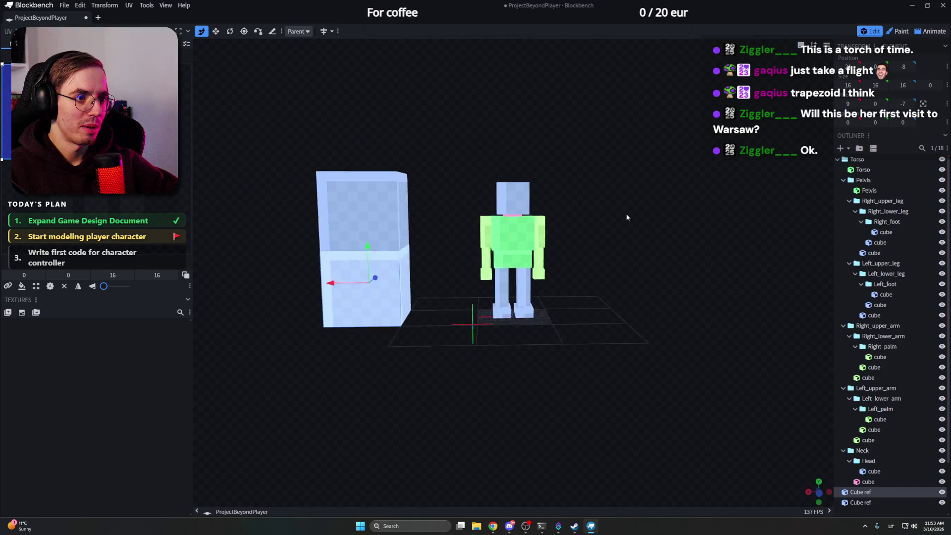
pyautogui.scroll(2, 607, 211)
pyautogui.scroll(2, 619, 217)
pyautogui.scroll(3, 615, 223)
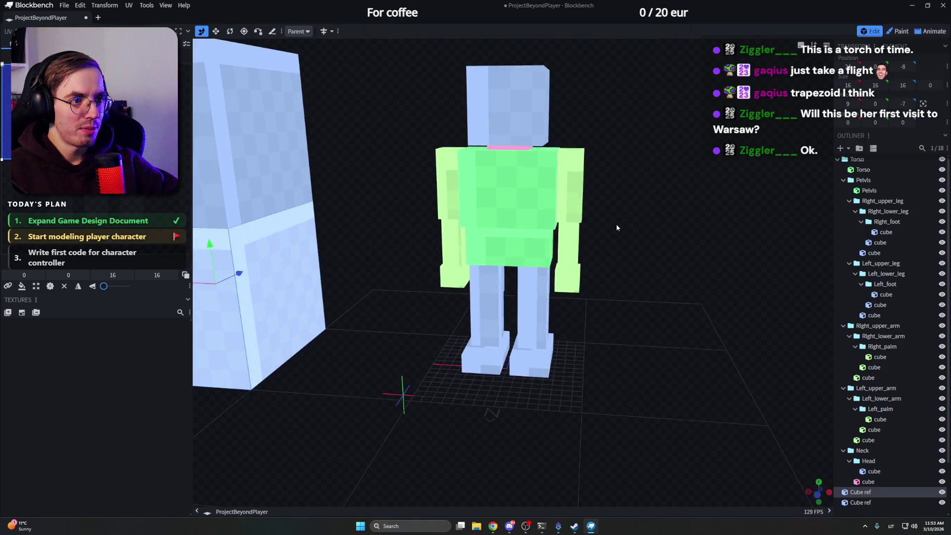
pyautogui.scroll(2, 625, 214)
pyautogui.click(511, 226)
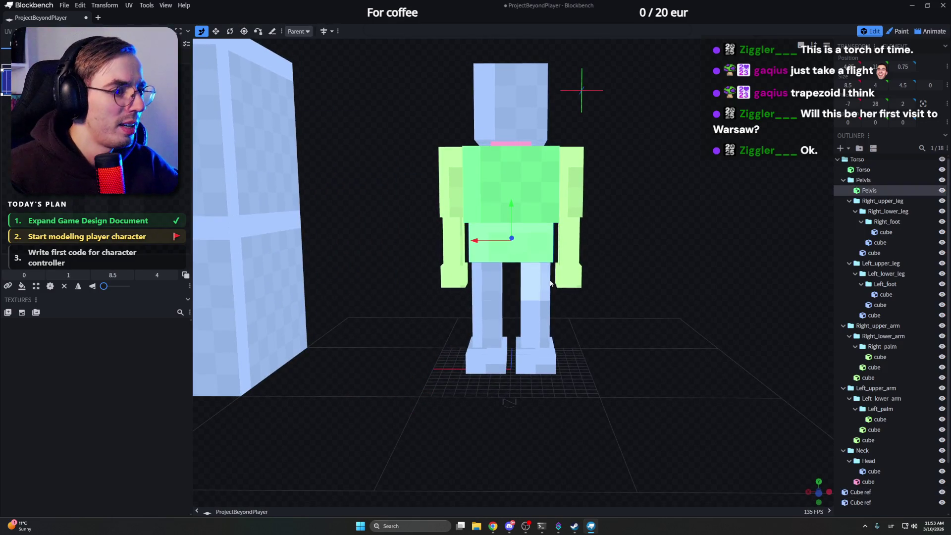
pyautogui.moveTo(608, 185)
pyautogui.mouseDown()
pyautogui.moveTo(662, 169)
pyautogui.moveTo(656, 159)
pyautogui.mouseUp()
pyautogui.scroll(2, 662, 157)
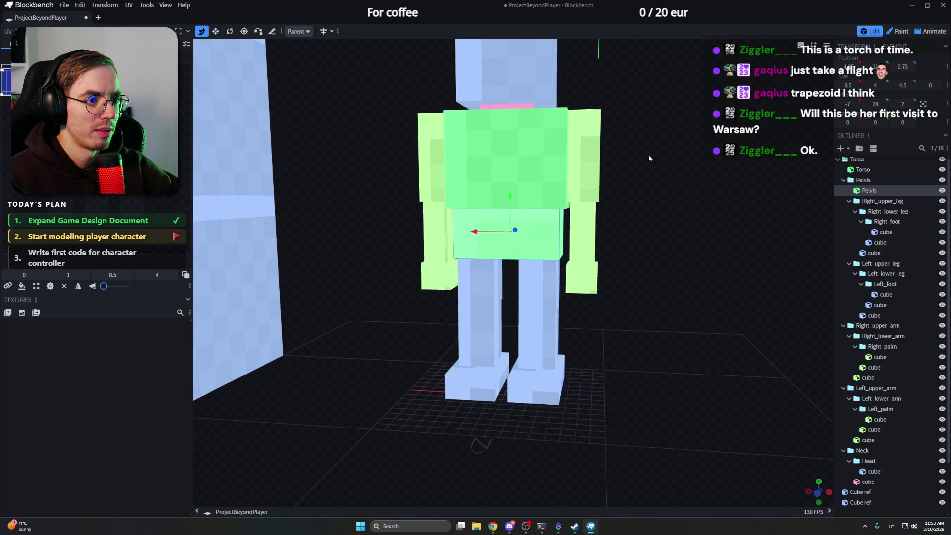
pyautogui.scroll(1, 649, 154)
pyautogui.click(572, 197)
pyautogui.moveTo(655, 197); pyautogui.dragTo(638, 200)
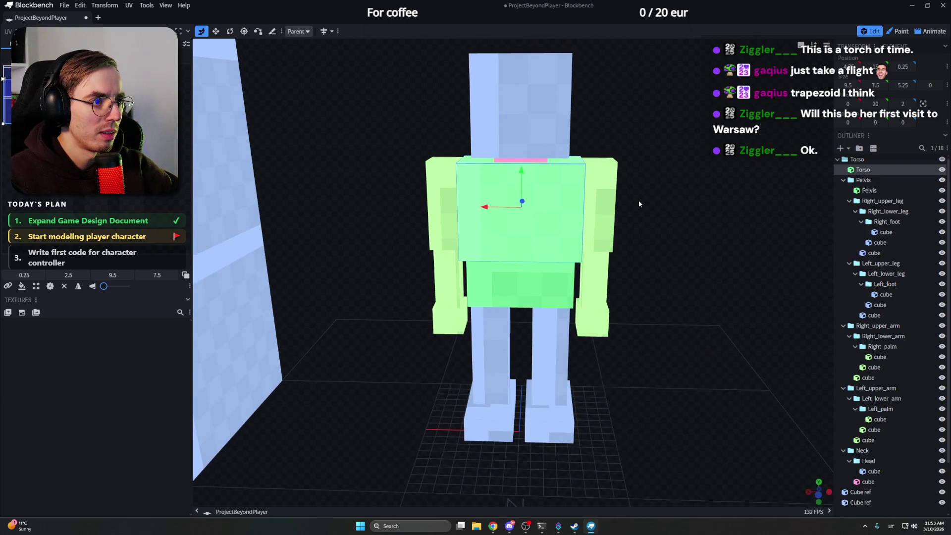
pyautogui.click(561, 320)
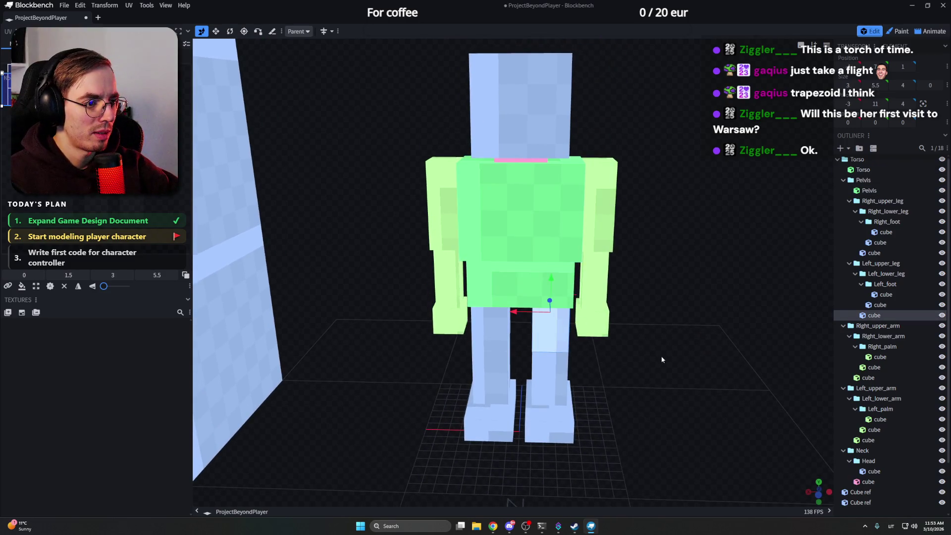
pyautogui.moveTo(661, 359)
pyautogui.mouseDown()
pyautogui.moveTo(644, 337)
pyautogui.moveTo(628, 249)
pyautogui.moveTo(546, 251)
pyautogui.mouseUp()
pyautogui.scroll(-3, 628, 250)
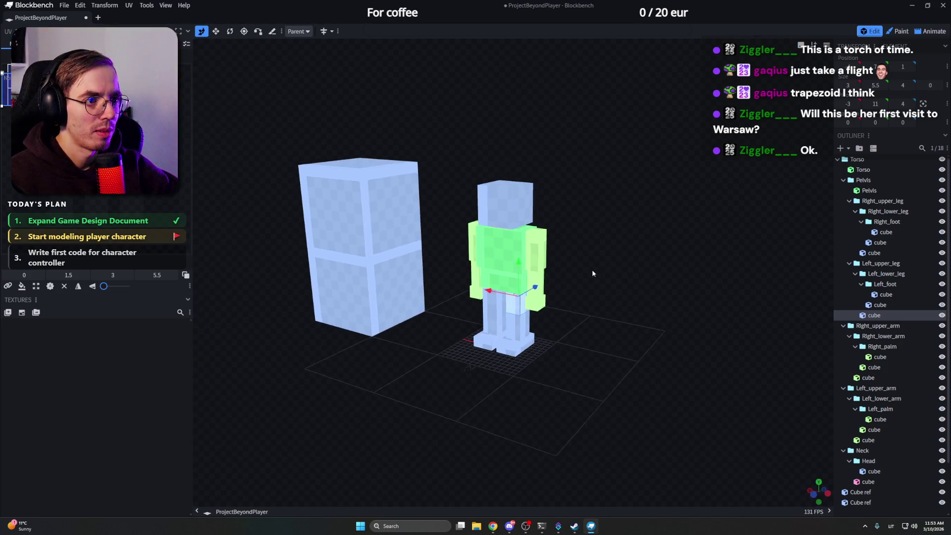
pyautogui.click(546, 251)
pyautogui.scroll(3, 641, 255)
pyautogui.moveTo(624, 243)
pyautogui.mouseDown()
pyautogui.moveTo(641, 255)
pyautogui.moveTo(550, 234)
pyautogui.mouseUp()
pyautogui.scroll(3, 656, 250)
# Step: Shrink the Torso cube inward from its right side
pyautogui.click(531, 229)
pyautogui.press('s')
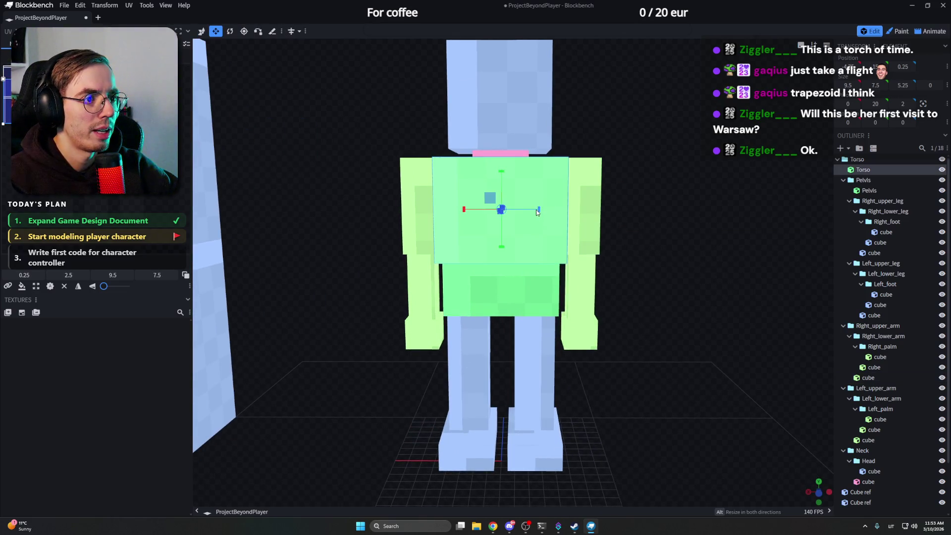
pyautogui.moveTo(529, 210)
pyautogui.mouseDown()
pyautogui.moveTo(484, 213)
pyautogui.moveTo(666, 219)
pyautogui.mouseUp()
pyautogui.press('v')
# Step: Shrink the Pelvis by one unit on its right and shift it back under the torso
pyautogui.click(523, 267)
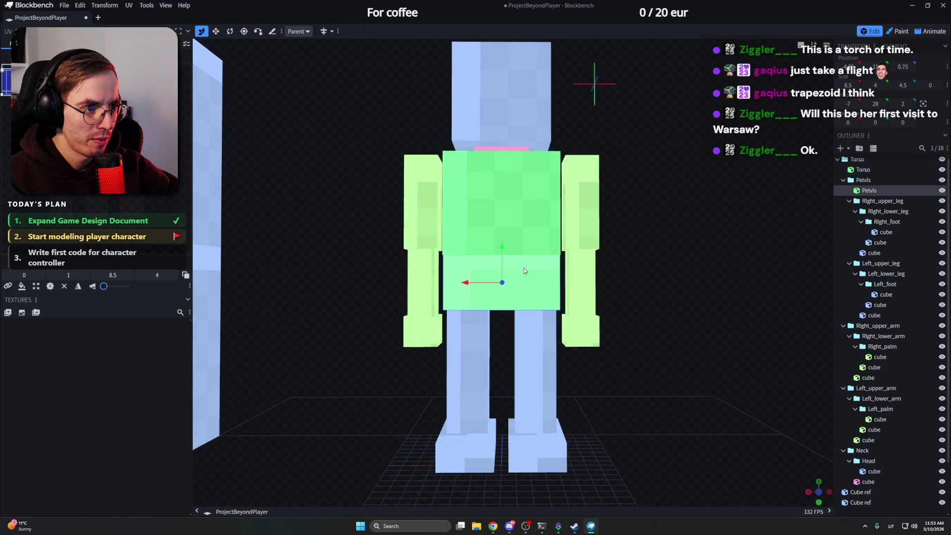
pyautogui.press('s')
pyautogui.moveTo(538, 285); pyautogui.dragTo(481, 284)
pyautogui.press('v')
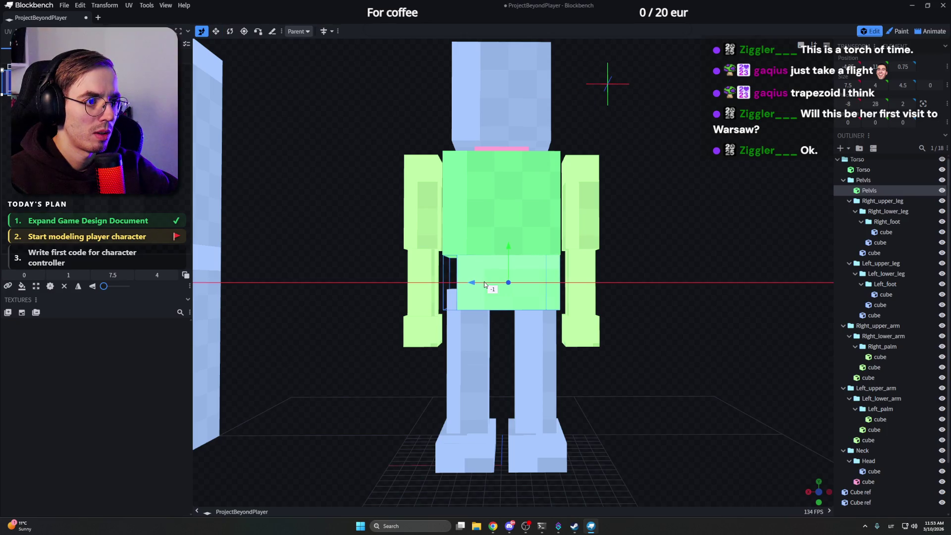
pyautogui.moveTo(651, 259); pyautogui.dragTo(672, 276)
pyautogui.scroll(3, 663, 267)
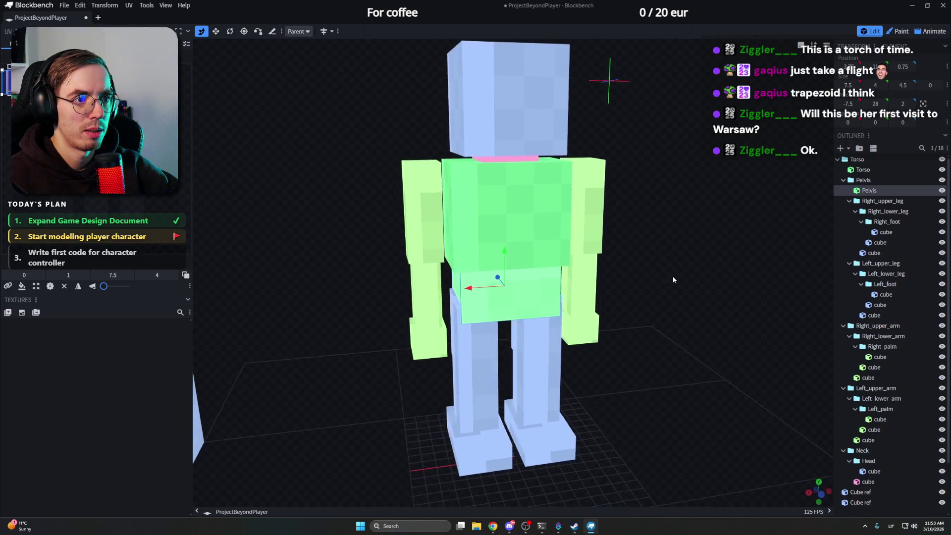
pyautogui.scroll(2, 601, 222)
pyautogui.press('s')
pyautogui.click(598, 218)
pyautogui.press('v')
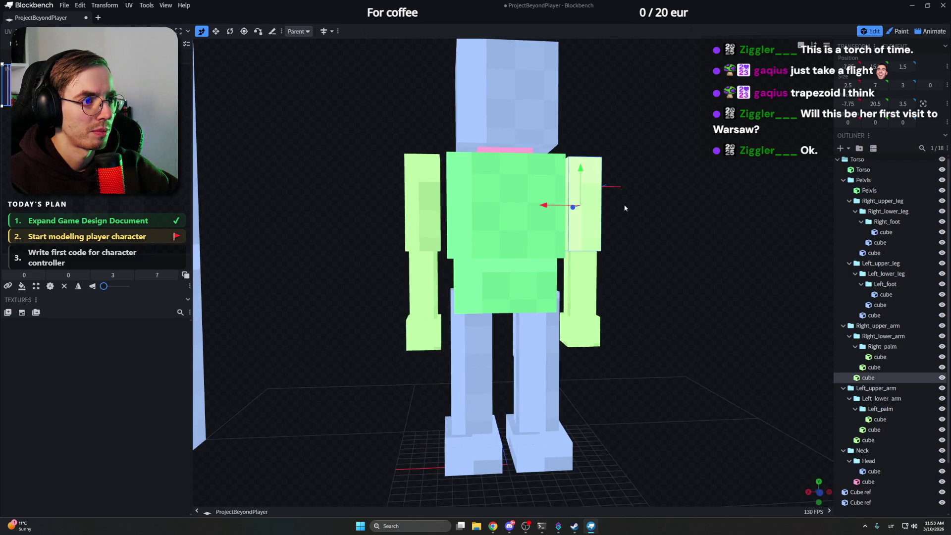
pyautogui.moveTo(632, 212); pyautogui.dragTo(617, 213)
pyautogui.moveTo(559, 208); pyautogui.dragTo(550, 211)
pyautogui.moveTo(624, 223); pyautogui.dragTo(643, 229)
pyautogui.click(567, 262)
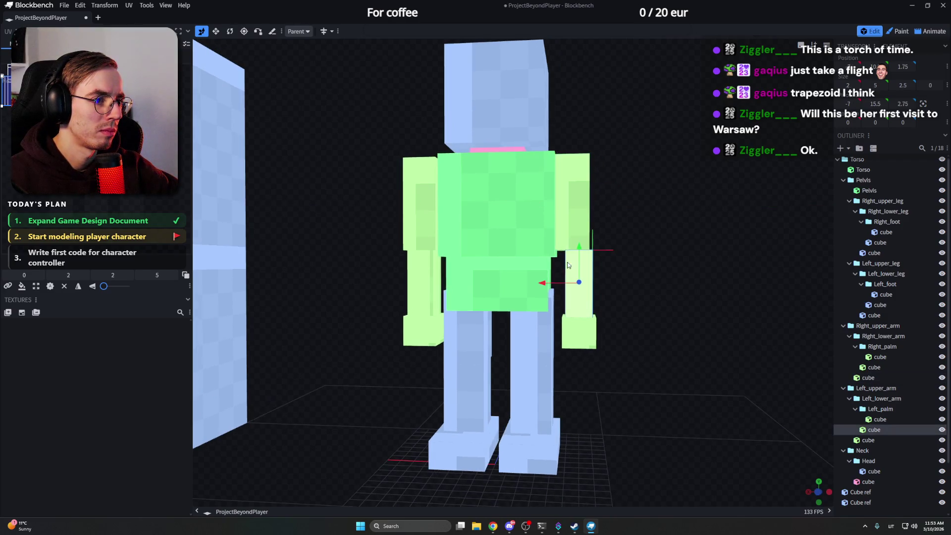
pyautogui.click(573, 330)
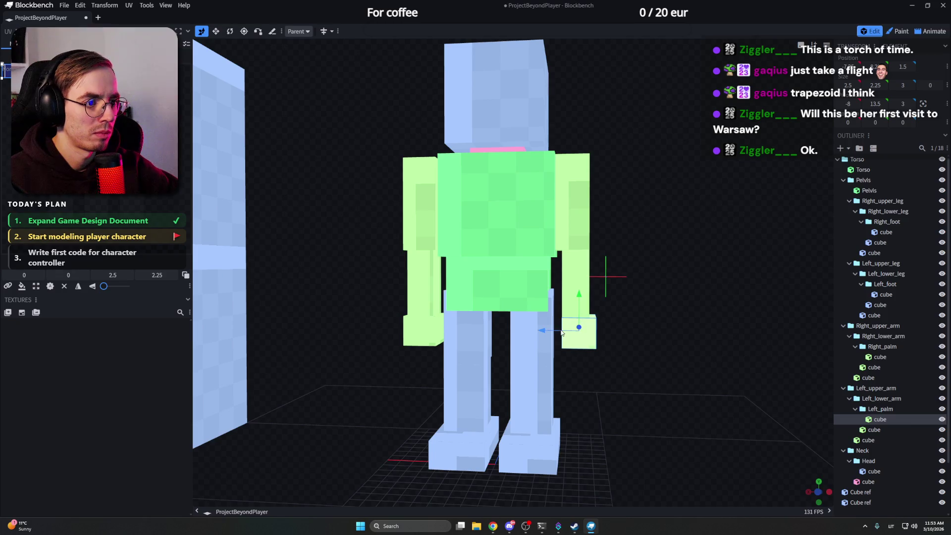
pyautogui.moveTo(558, 331); pyautogui.dragTo(565, 331)
pyautogui.moveTo(446, 319); pyautogui.dragTo(413, 286)
pyautogui.click(422, 226)
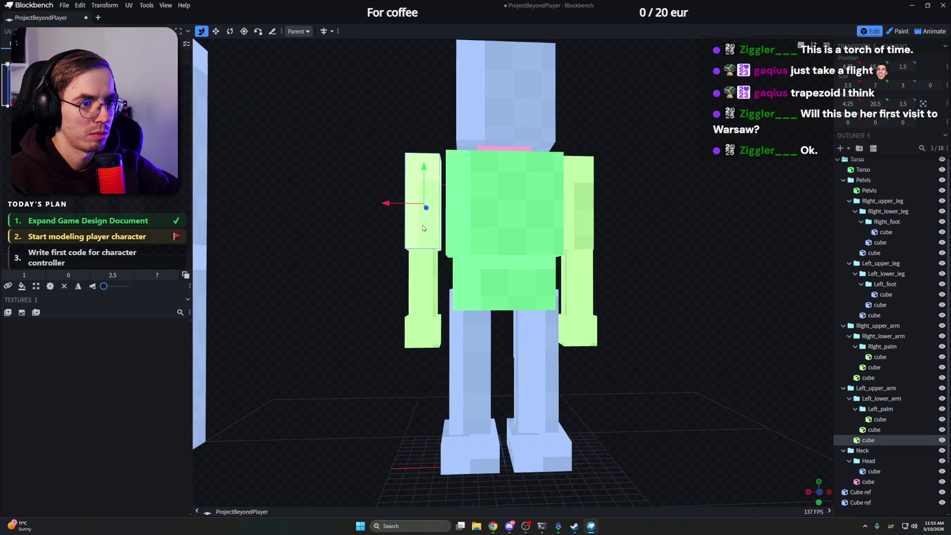
pyautogui.moveTo(400, 202); pyautogui.dragTo(409, 204)
pyautogui.click(417, 288)
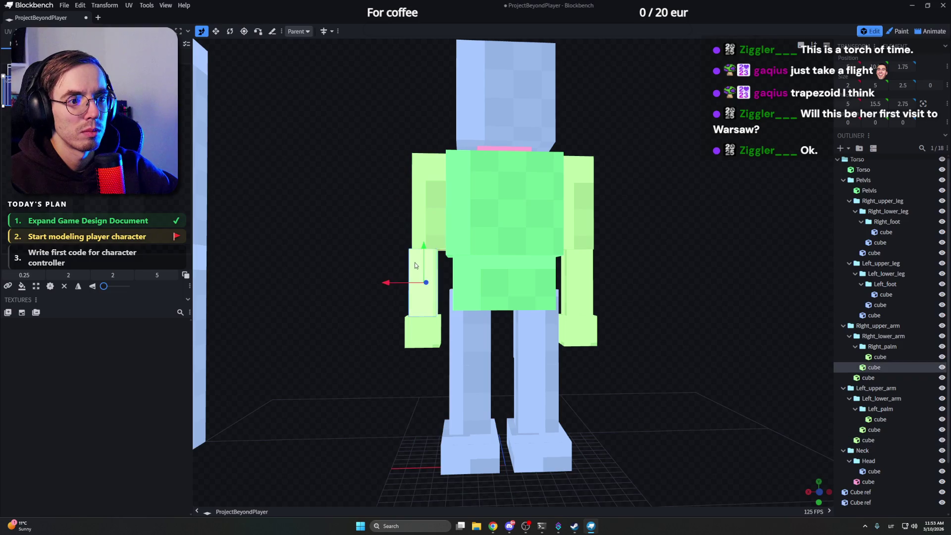
pyautogui.click(417, 278)
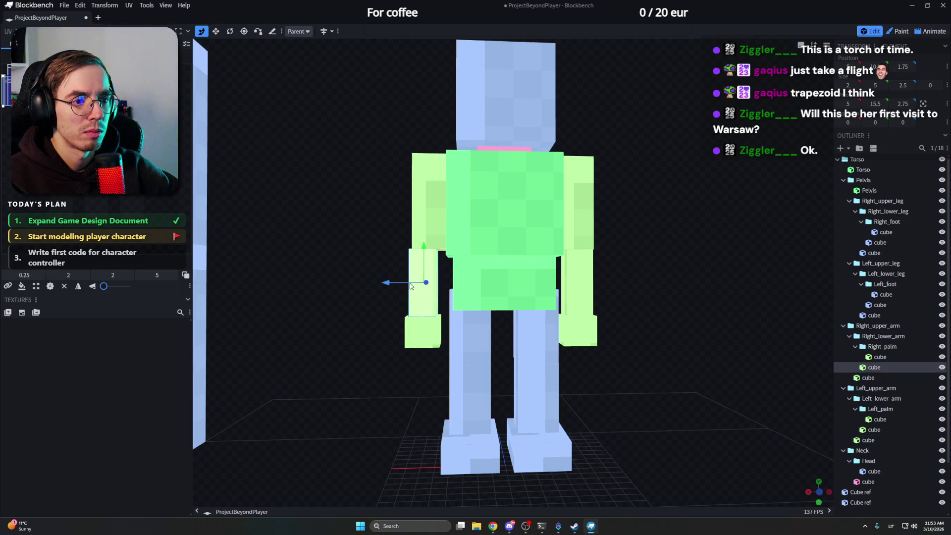
pyautogui.click(575, 282)
pyautogui.moveTo(610, 261)
pyautogui.mouseDown()
pyautogui.moveTo(545, 286)
pyautogui.moveTo(622, 265)
pyautogui.mouseUp()
pyautogui.click(591, 319)
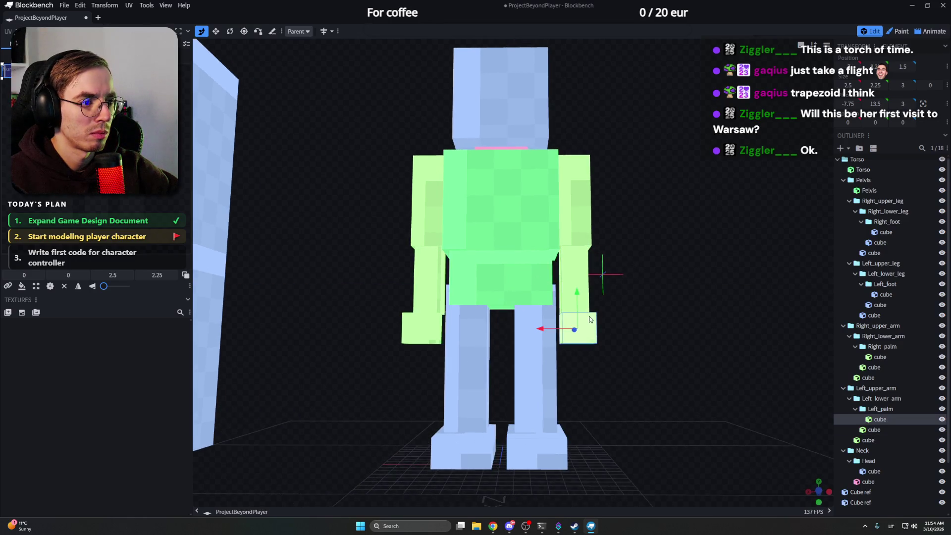
pyautogui.moveTo(647, 297)
pyautogui.mouseDown()
pyautogui.moveTo(404, 340)
pyautogui.moveTo(394, 334)
pyautogui.mouseUp()
pyautogui.click(423, 339)
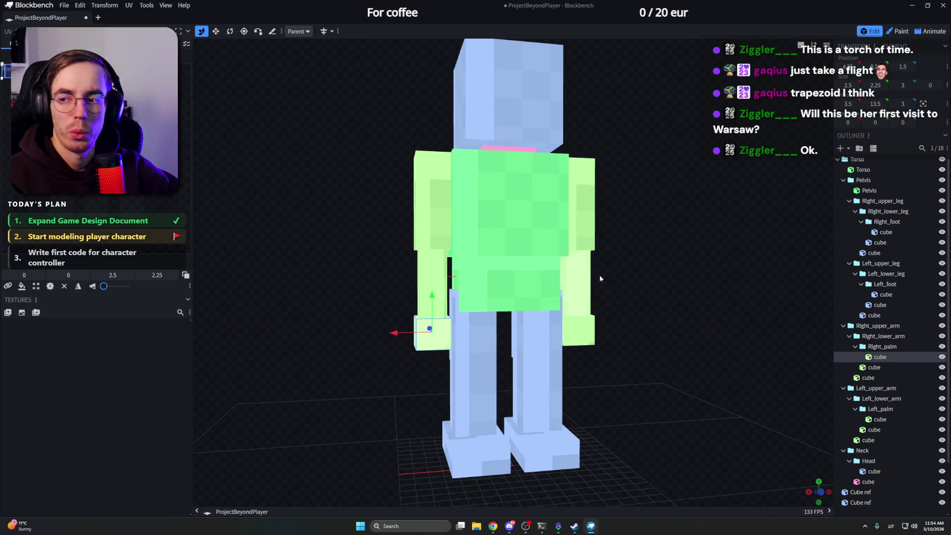
pyautogui.scroll(-2, 656, 251)
pyautogui.scroll(-3, 676, 228)
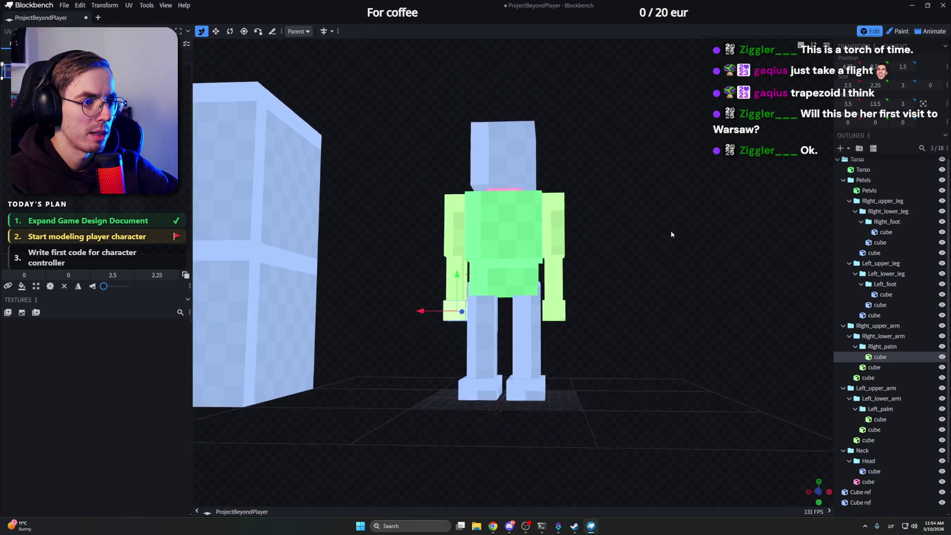
pyautogui.scroll(-2, 671, 230)
pyautogui.moveTo(702, 257)
pyautogui.mouseDown()
pyautogui.moveTo(742, 242)
pyautogui.moveTo(615, 245)
pyautogui.moveTo(600, 305)
pyautogui.moveTo(553, 284)
pyautogui.mouseUp()
pyautogui.press('KP_1')
pyautogui.scroll(3, 534, 304)
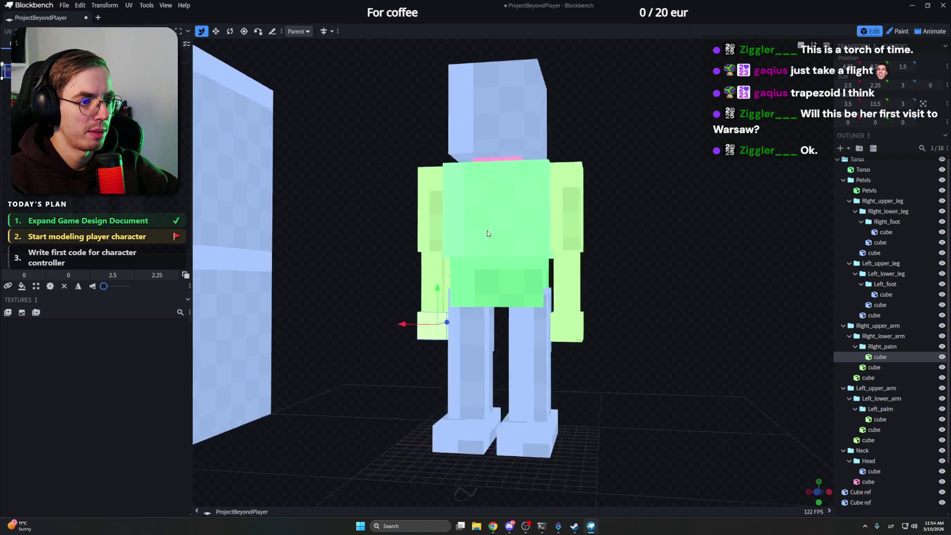
pyautogui.click(527, 319)
pyautogui.moveTo(643, 321)
pyautogui.mouseDown()
pyautogui.moveTo(583, 307)
pyautogui.moveTo(641, 301)
pyautogui.mouseUp()
pyautogui.scroll(2, 645, 302)
pyautogui.scroll(-5, 644, 311)
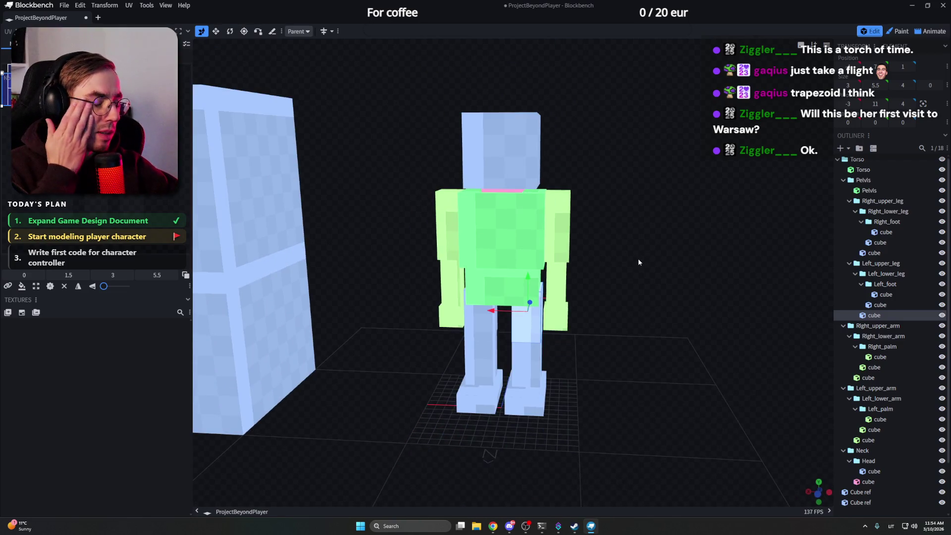
pyautogui.click(858, 160)
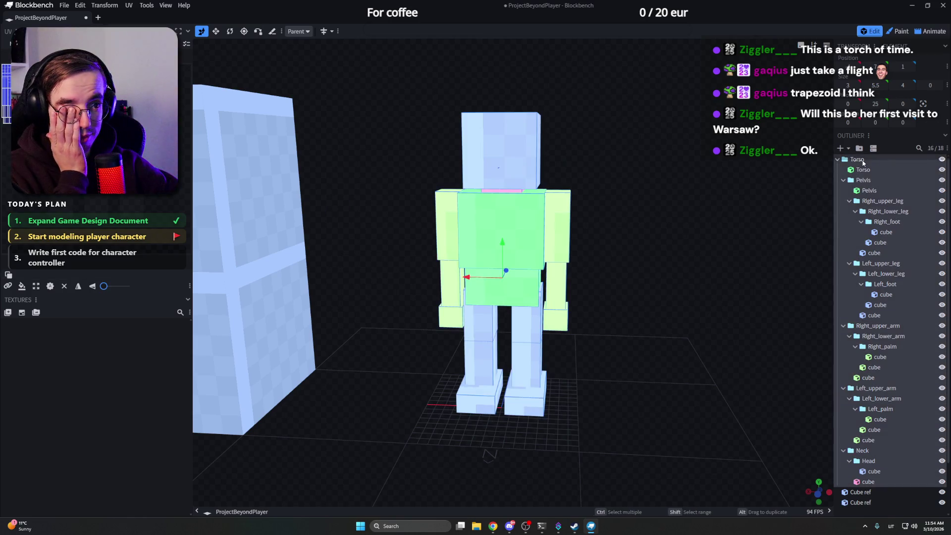
pyautogui.moveTo(554, 268)
pyautogui.mouseDown()
pyautogui.moveTo(622, 285)
pyautogui.moveTo(499, 273)
pyautogui.moveTo(604, 261)
pyautogui.mouseUp()
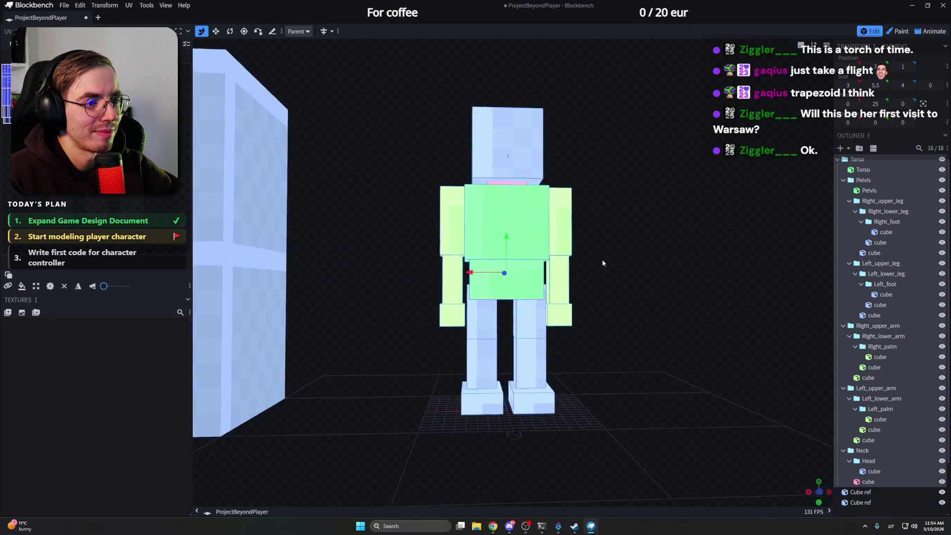
pyautogui.scroll(-3, 601, 262)
pyautogui.scroll(-2, 565, 261)
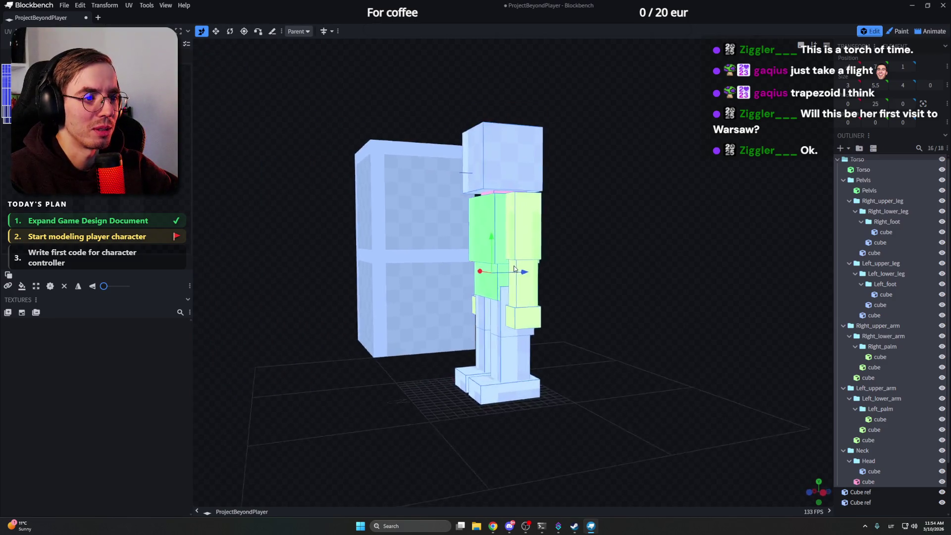
pyautogui.moveTo(558, 262)
pyautogui.mouseDown()
pyautogui.moveTo(516, 269)
pyautogui.moveTo(587, 270)
pyautogui.moveTo(575, 265)
pyautogui.moveTo(596, 261)
pyautogui.mouseUp()
pyautogui.scroll(3, 587, 270)
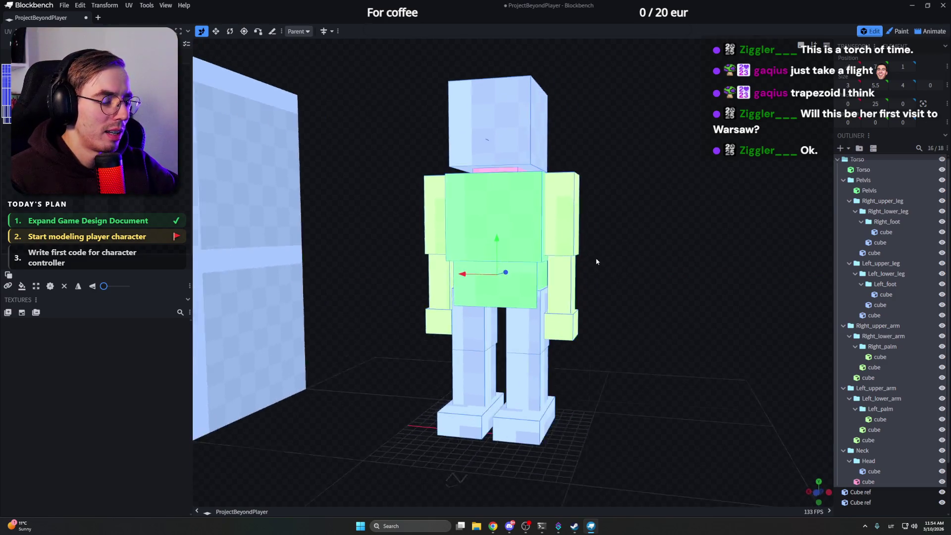
pyautogui.click(862, 170)
pyautogui.moveTo(668, 203)
pyautogui.mouseDown()
pyautogui.moveTo(689, 212)
pyautogui.moveTo(627, 180)
pyautogui.mouseUp()
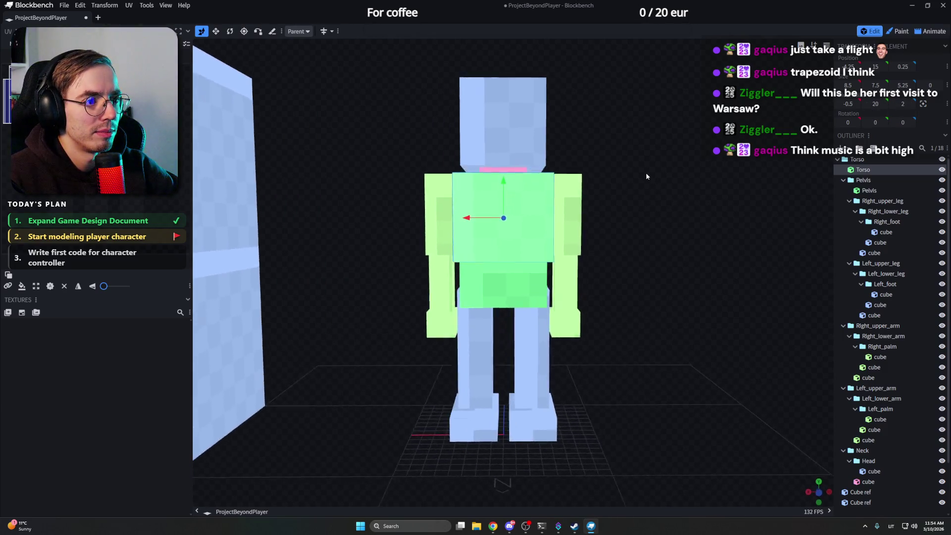
pyautogui.hotkey('ctrl', 'a')
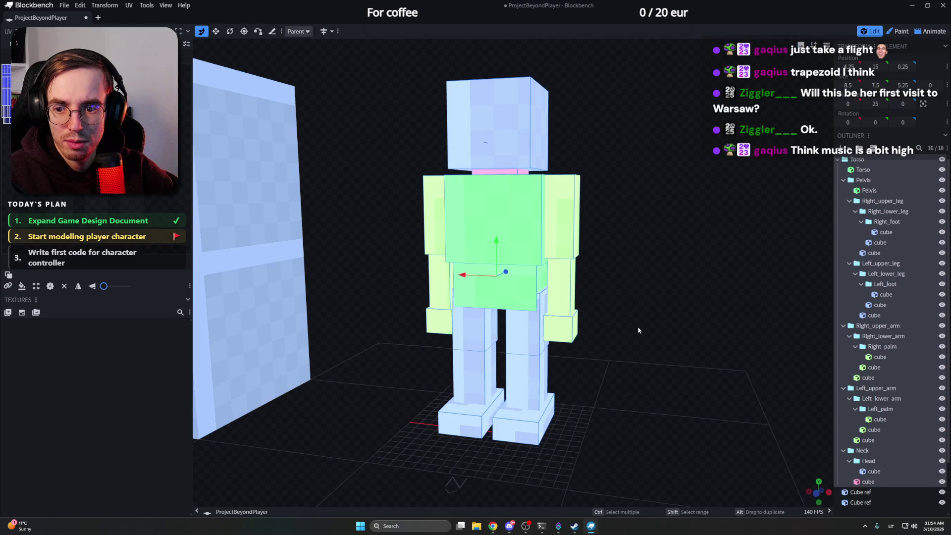
# Step: Restore the browser and return to the Game Development Miro board
pyautogui.moveTo(492, 525)
pyautogui.click(475, 487)
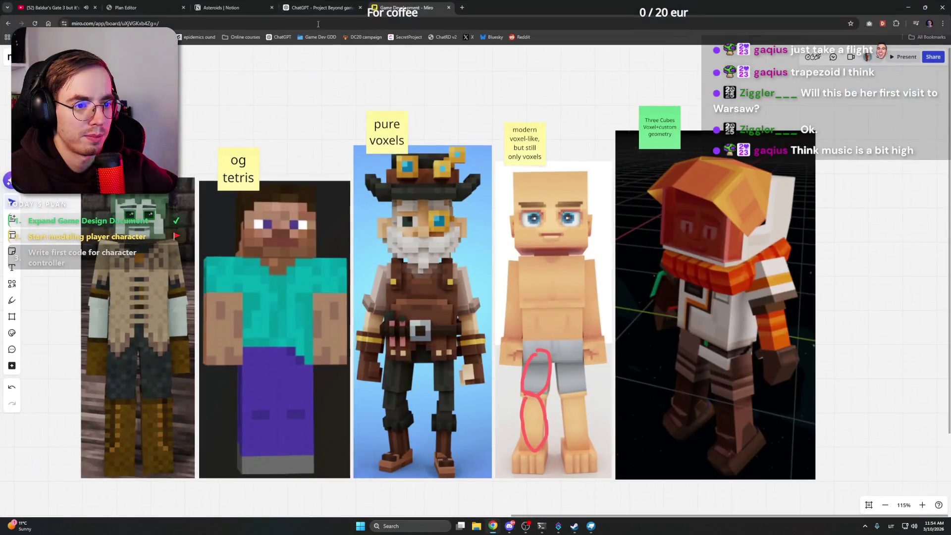
pyautogui.click(52, 8)
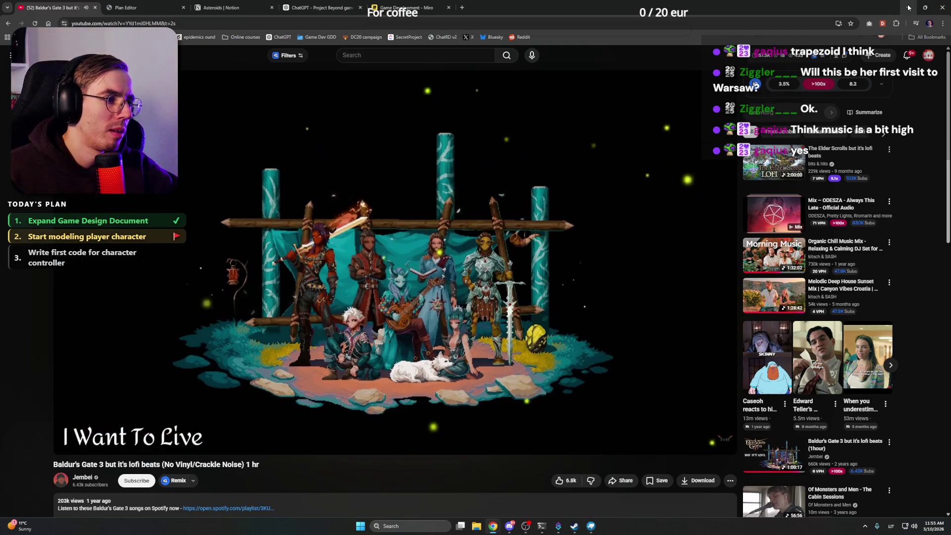
pyautogui.click(442, 4)
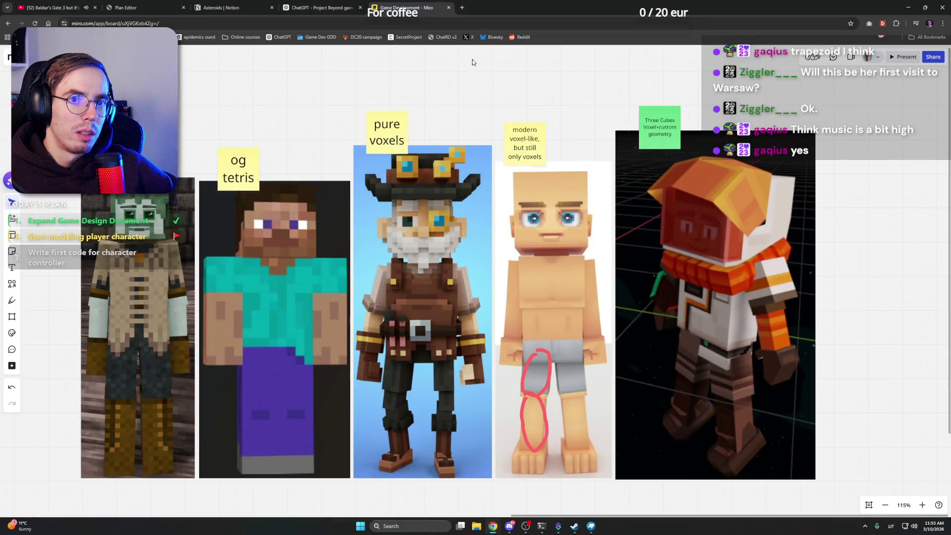
# Step: Browse the Game Design Document's Concept page, then land on Content Databases
pyautogui.click(226, 7)
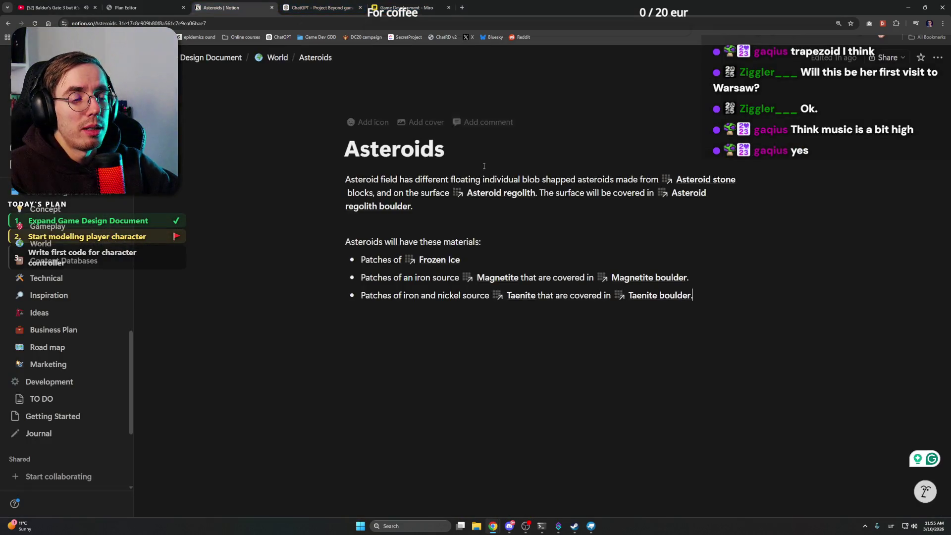
pyautogui.scroll(2, 67, 335)
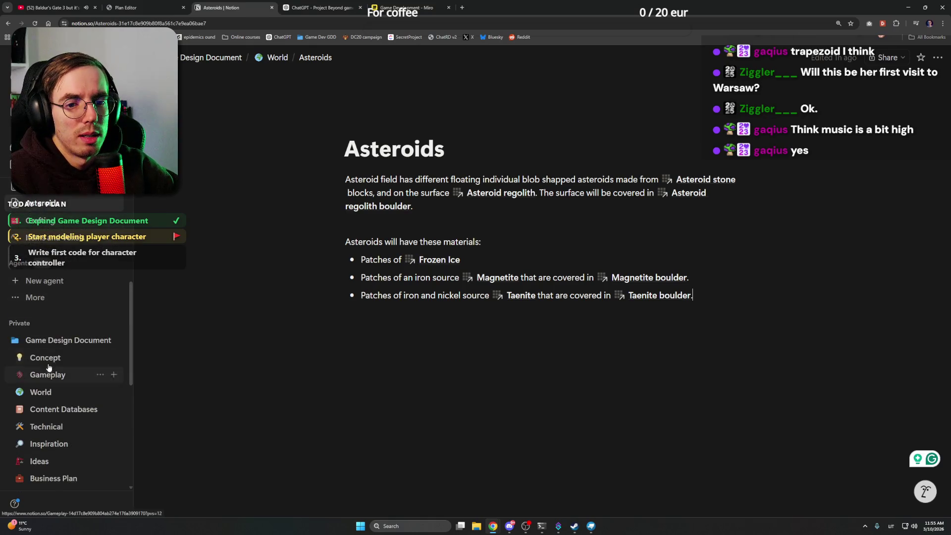
pyautogui.scroll(-2, 74, 307)
pyautogui.scroll(3, 67, 297)
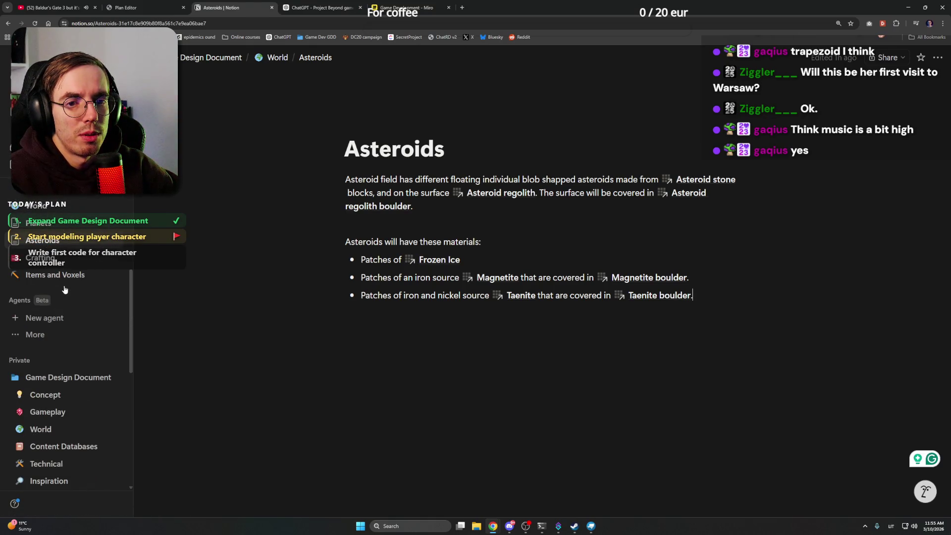
pyautogui.scroll(3, 65, 290)
pyautogui.scroll(1, 65, 265)
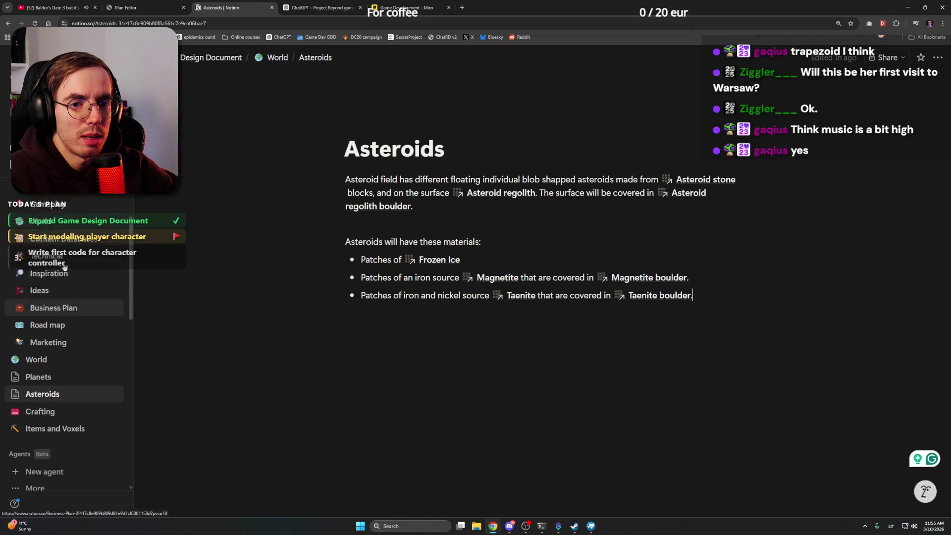
pyautogui.scroll(2, 65, 264)
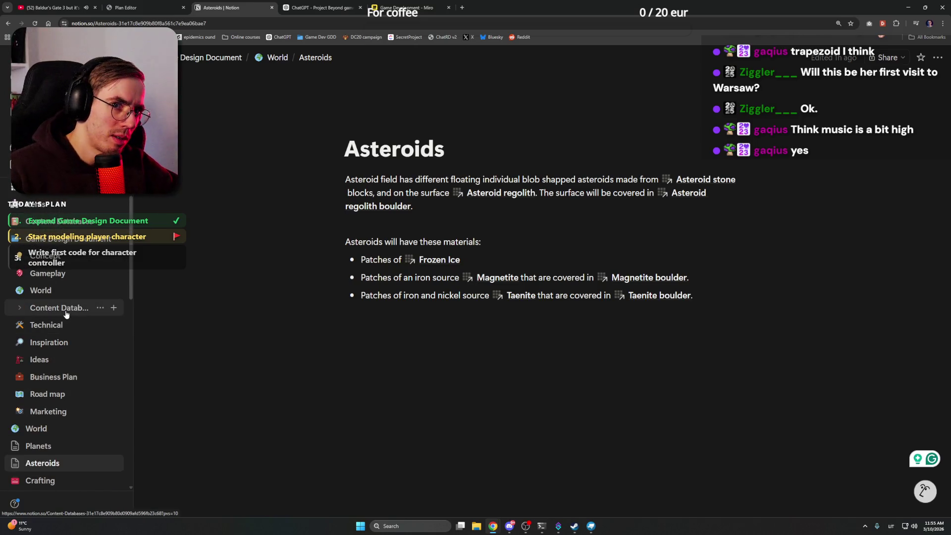
pyautogui.click(65, 309)
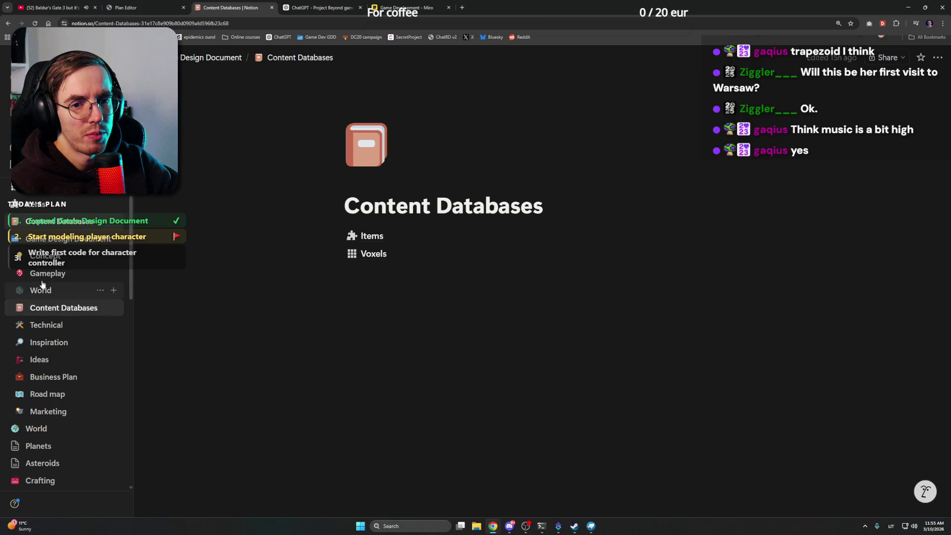
pyautogui.scroll(2, 81, 290)
pyautogui.scroll(-5, 90, 339)
pyautogui.scroll(-4, 89, 339)
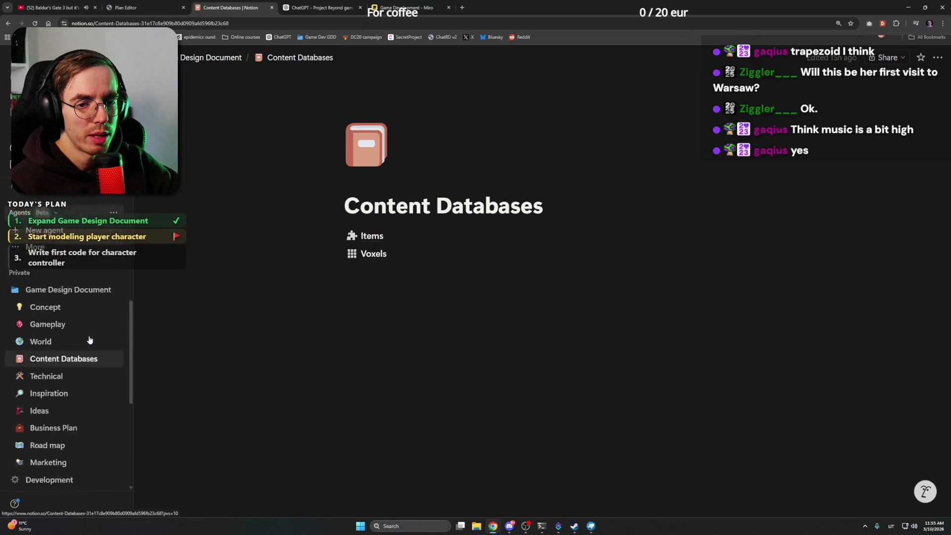
pyautogui.scroll(-1, 89, 327)
pyautogui.click(65, 269)
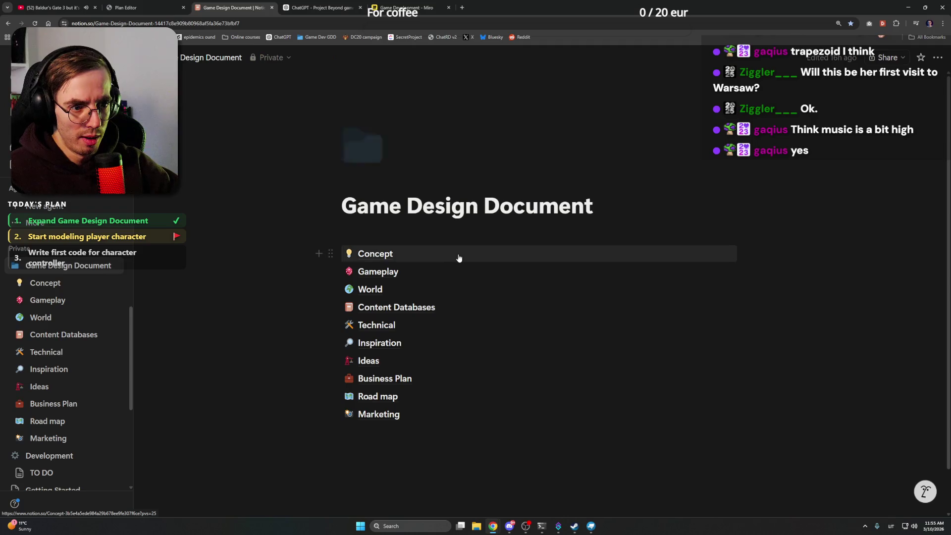
pyautogui.click(458, 255)
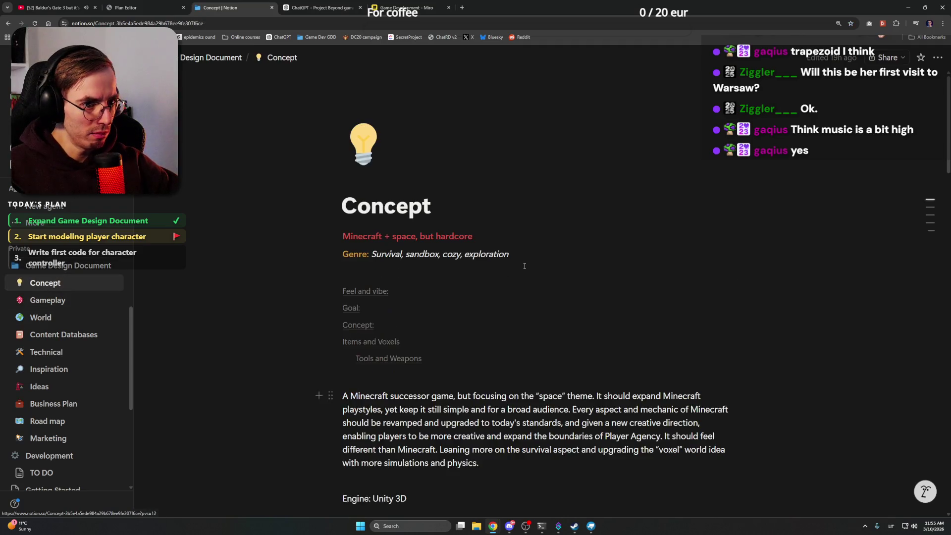
pyautogui.scroll(-3, 524, 267)
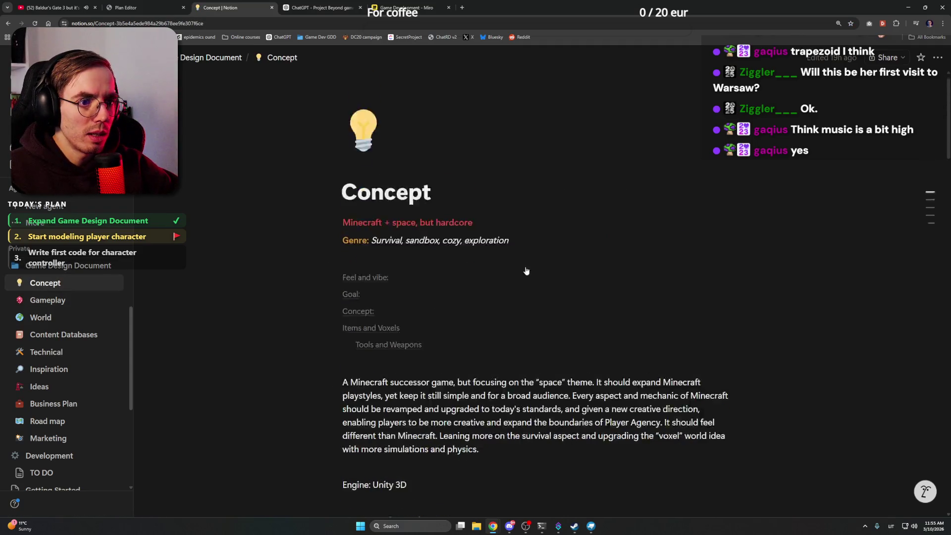
pyautogui.scroll(-7, 524, 268)
pyautogui.scroll(-7, 525, 268)
pyautogui.scroll(-7, 526, 268)
pyautogui.scroll(-3, 524, 268)
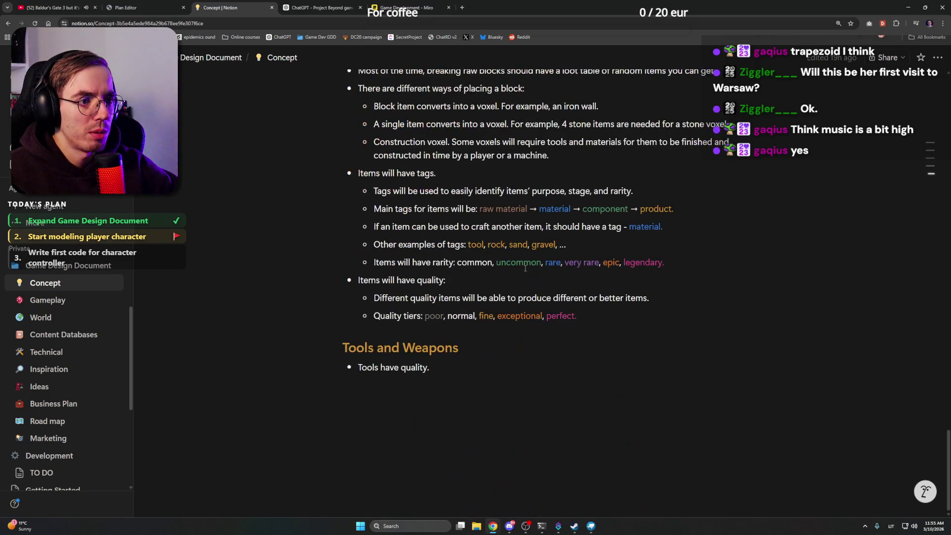
pyautogui.scroll(2, 525, 268)
pyautogui.scroll(-1, 525, 269)
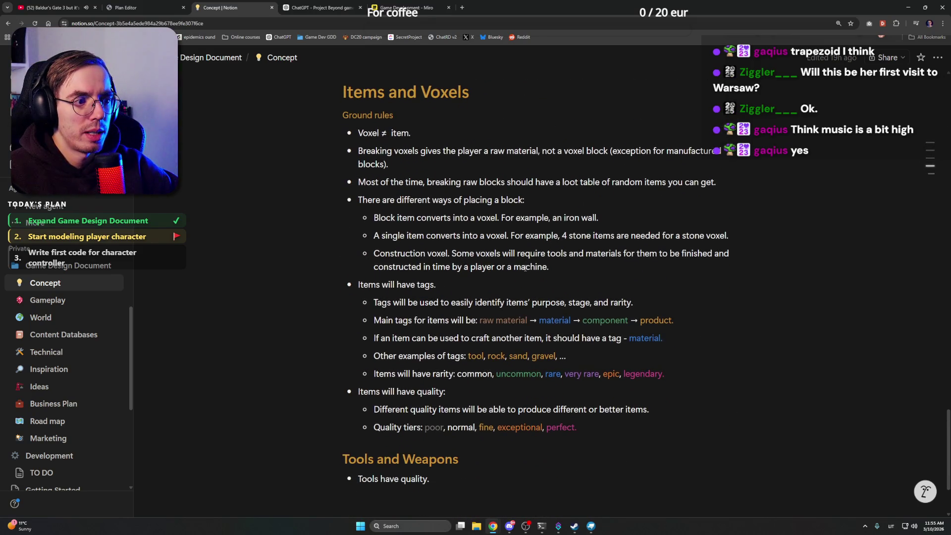
pyautogui.click(75, 334)
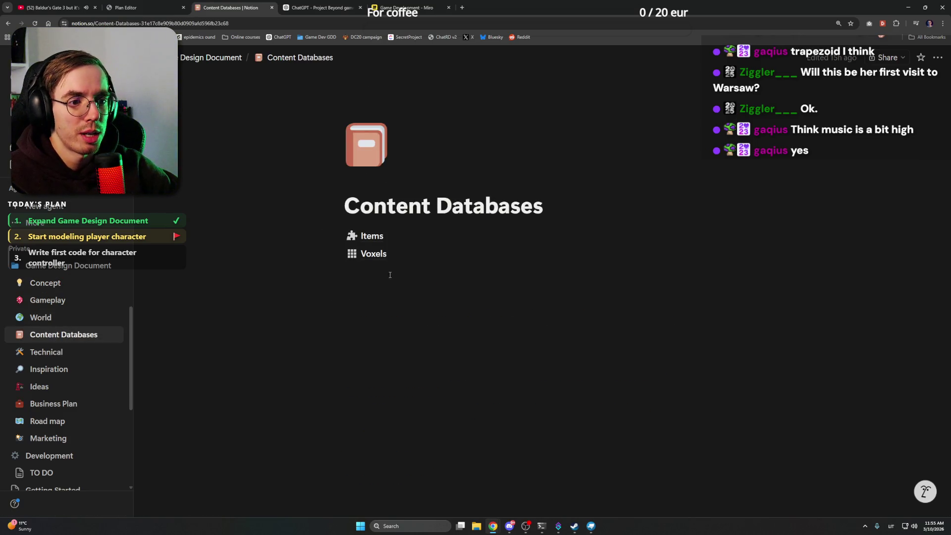
# Step: Add a 'Poop' item of type Consumable to the Items database and peek at its page
pyautogui.click(372, 237)
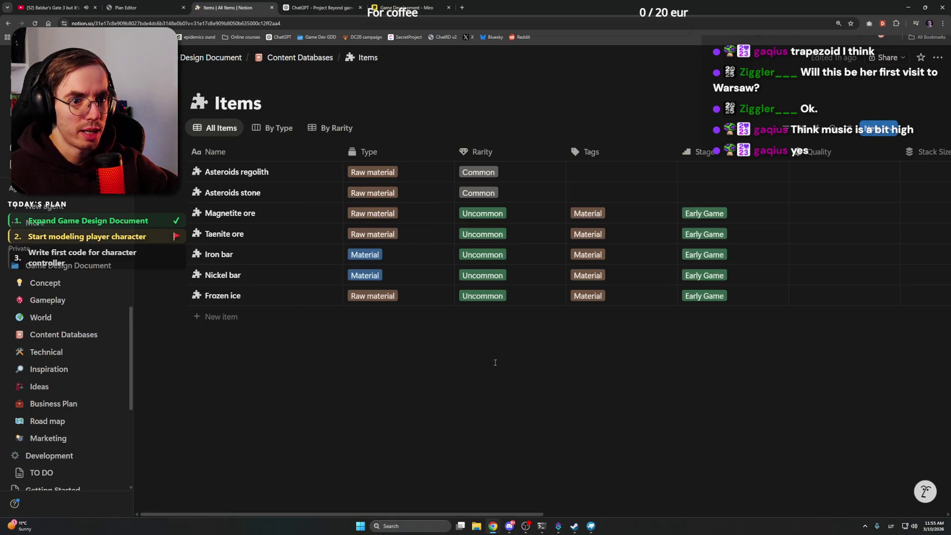
pyautogui.click(219, 318)
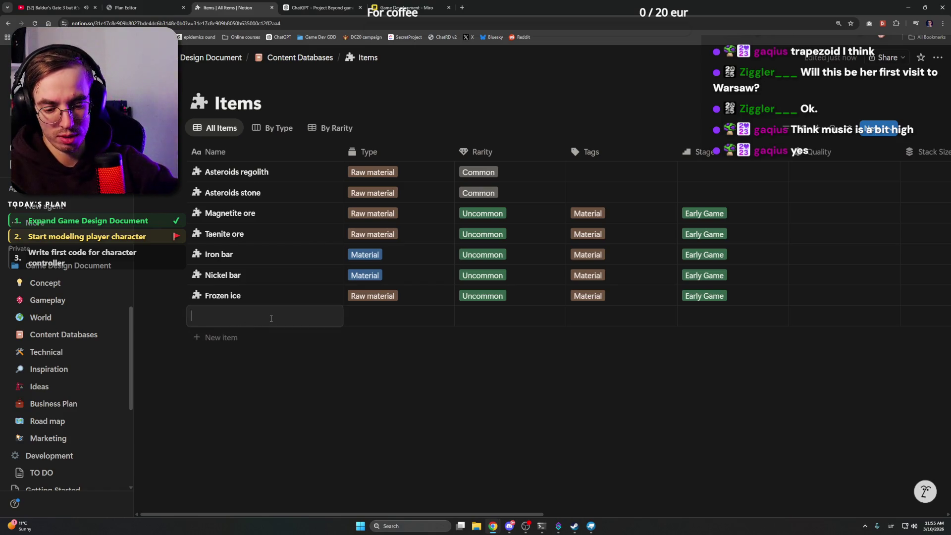
pyautogui.write('Poop')
pyautogui.press('Return')
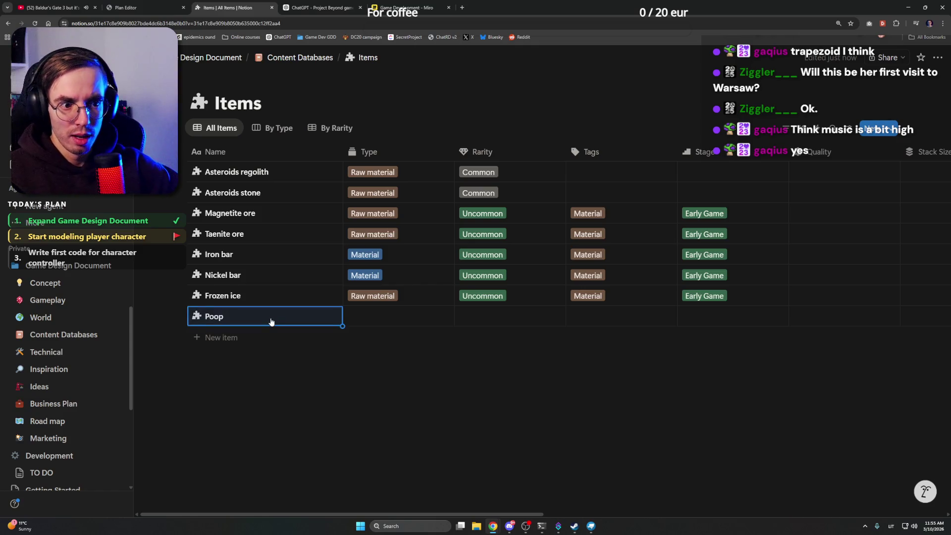
pyautogui.click(372, 316)
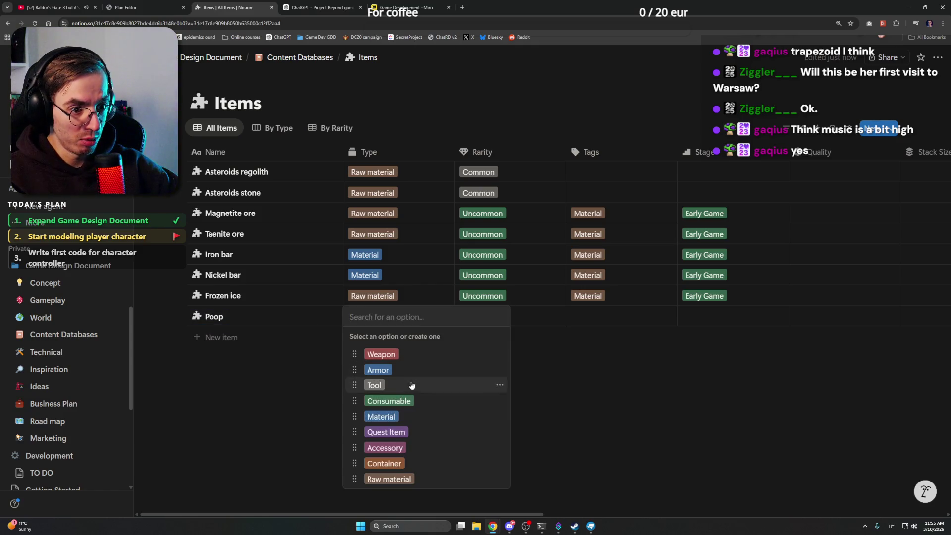
pyautogui.click(402, 400)
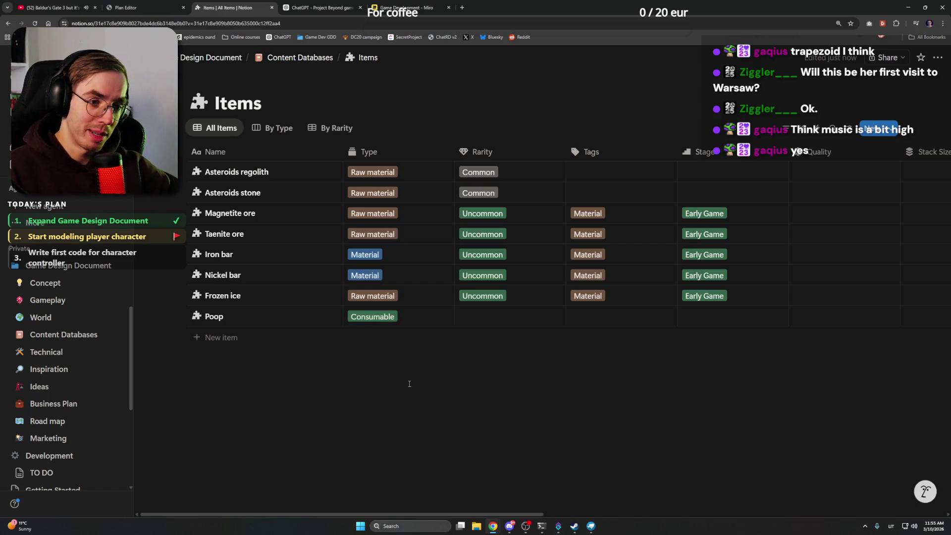
pyautogui.moveTo(253, 317)
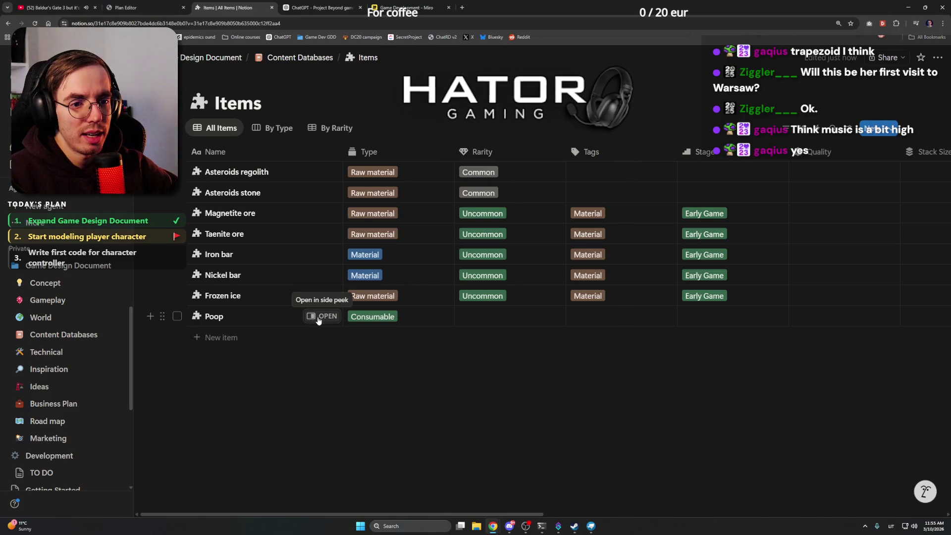
pyautogui.click(321, 317)
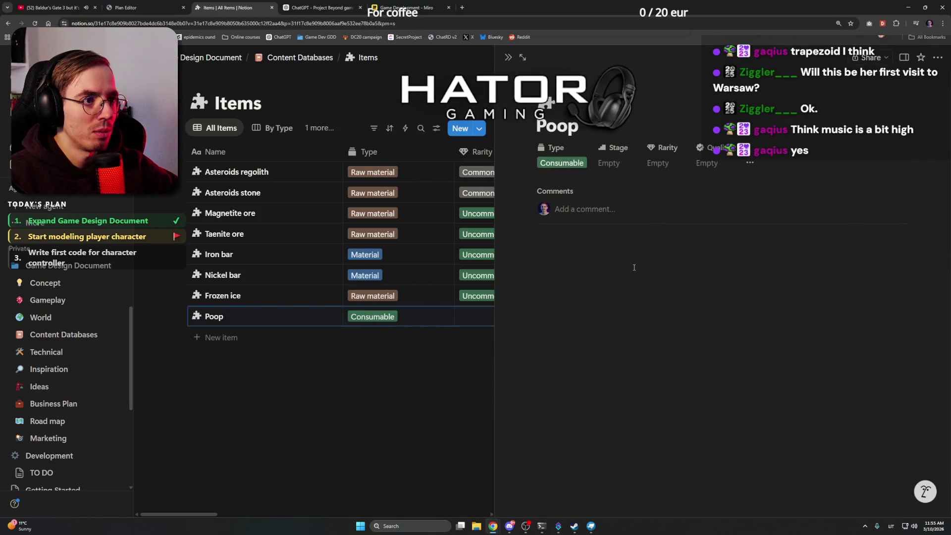
pyautogui.click(508, 58)
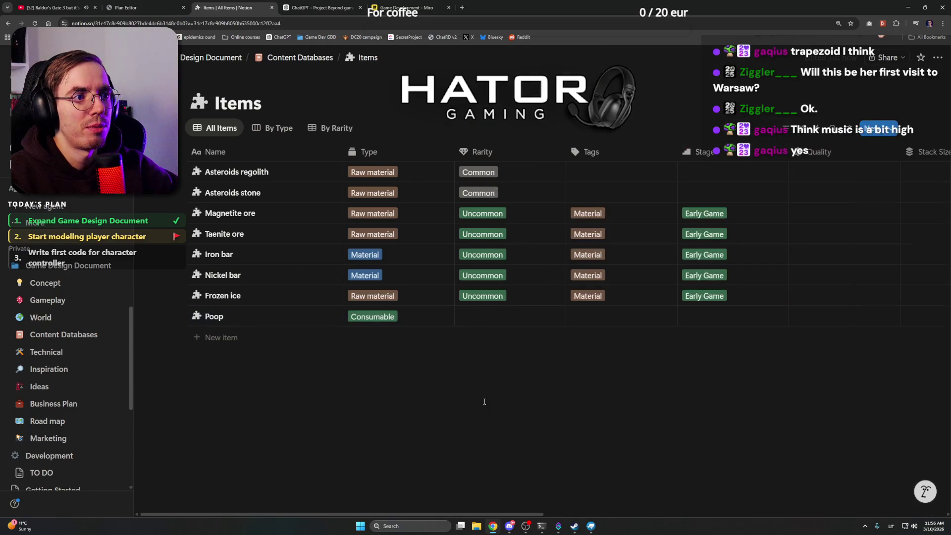
# Step: Delete the Poop row and expand the World page's subpages
pyautogui.rightClick(265, 320)
pyautogui.click(309, 279)
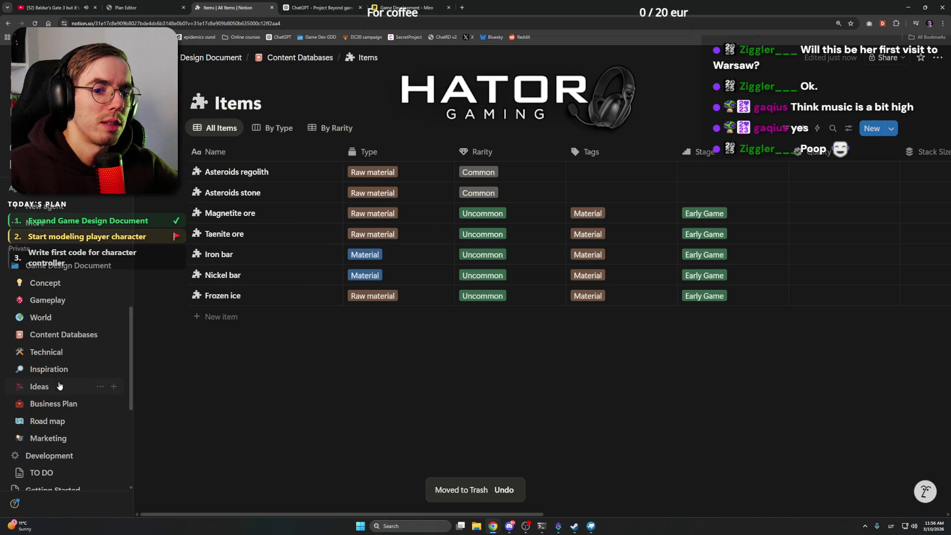
pyautogui.scroll(-2, 79, 347)
pyautogui.scroll(-2, 84, 335)
pyautogui.scroll(5, 84, 336)
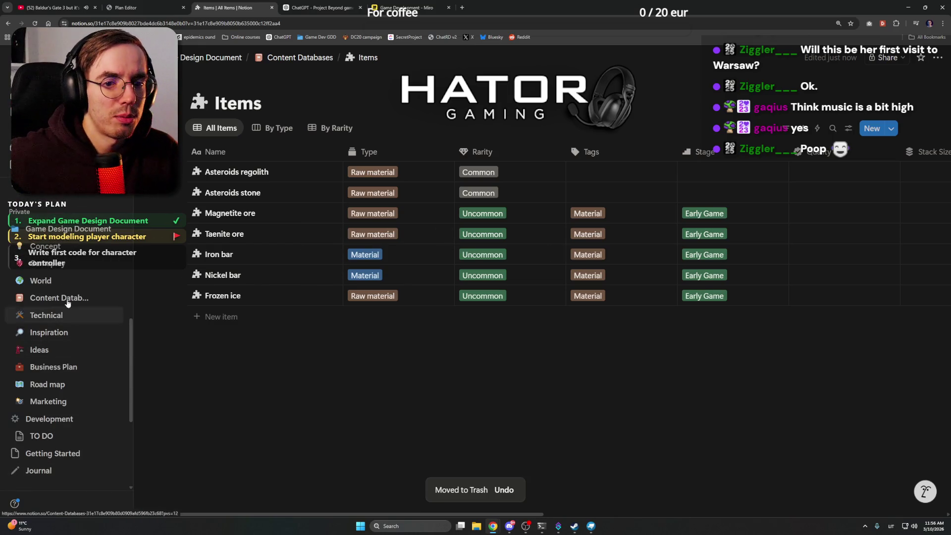
pyautogui.click(40, 280)
# Step: Open the Asteroids page under World
pyautogui.click(74, 315)
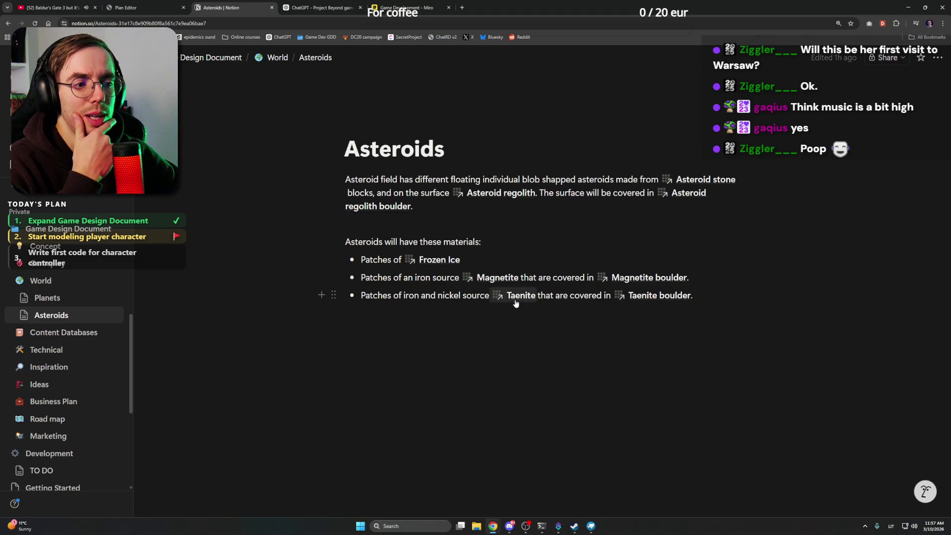
pyautogui.moveTo(520, 295)
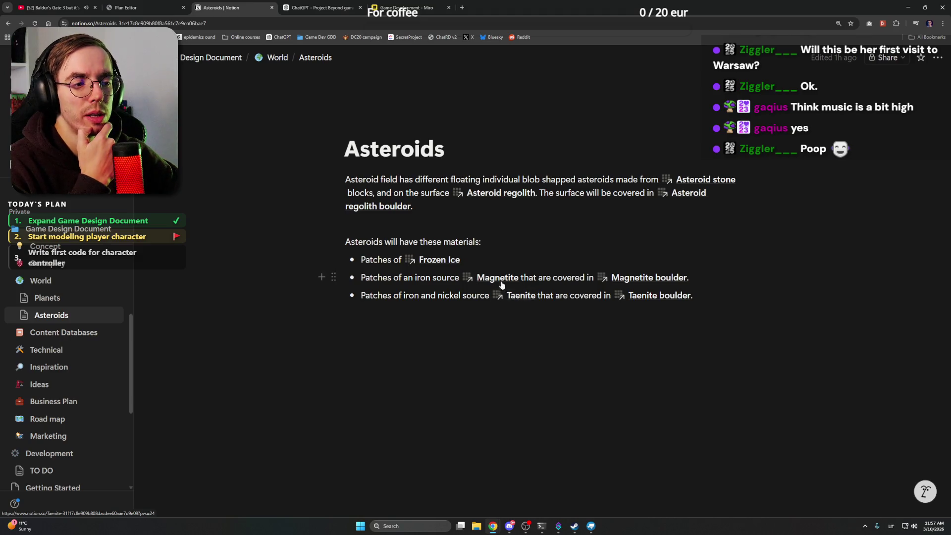
# Step: Search Google Images for Magnetite and preview a crystal image
pyautogui.click(461, 8)
pyautogui.write('magne')
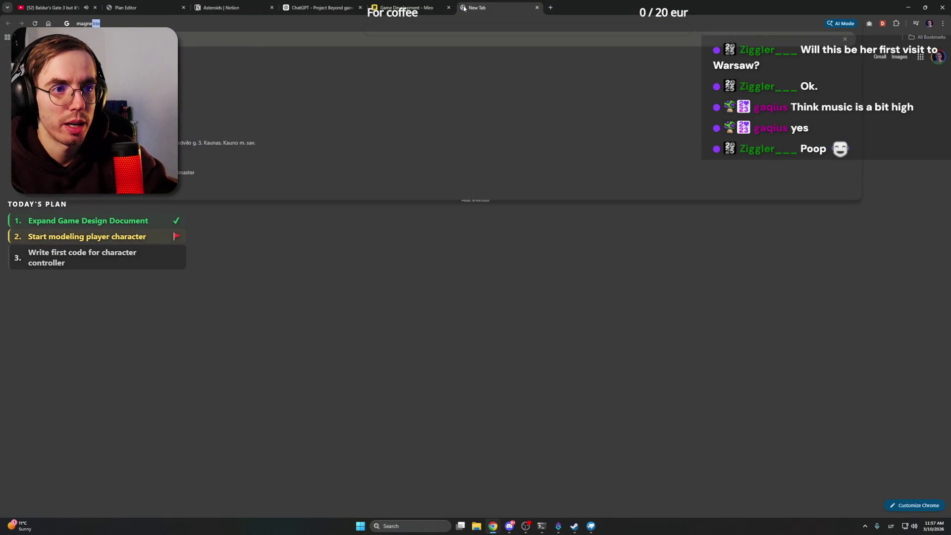
pyautogui.press('Return')
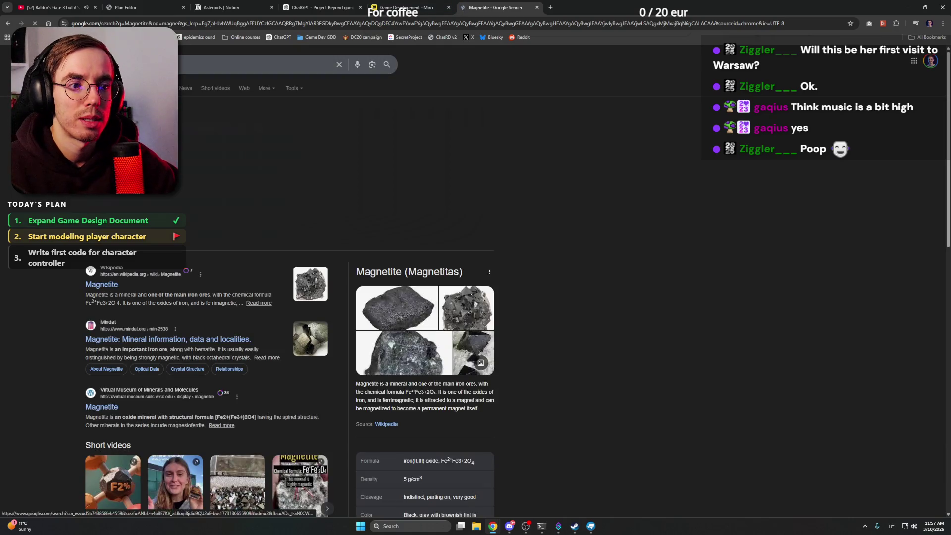
pyautogui.click(459, 336)
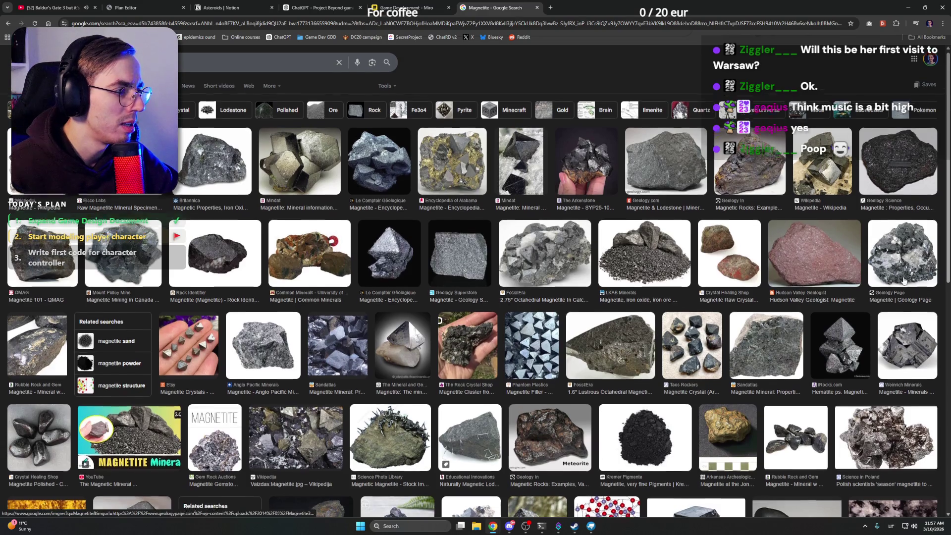
pyautogui.scroll(-2, 850, 216)
pyautogui.click(723, 316)
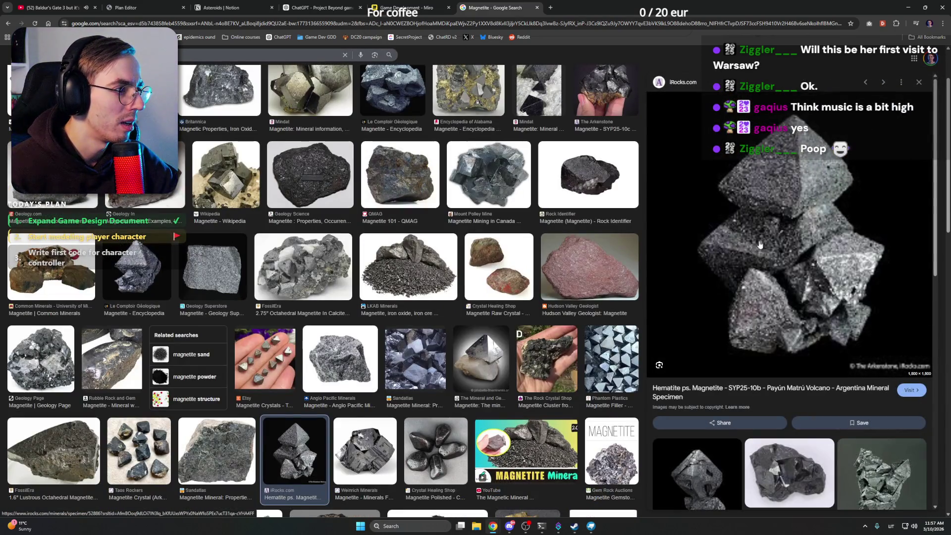
pyautogui.scroll(-4, 399, 325)
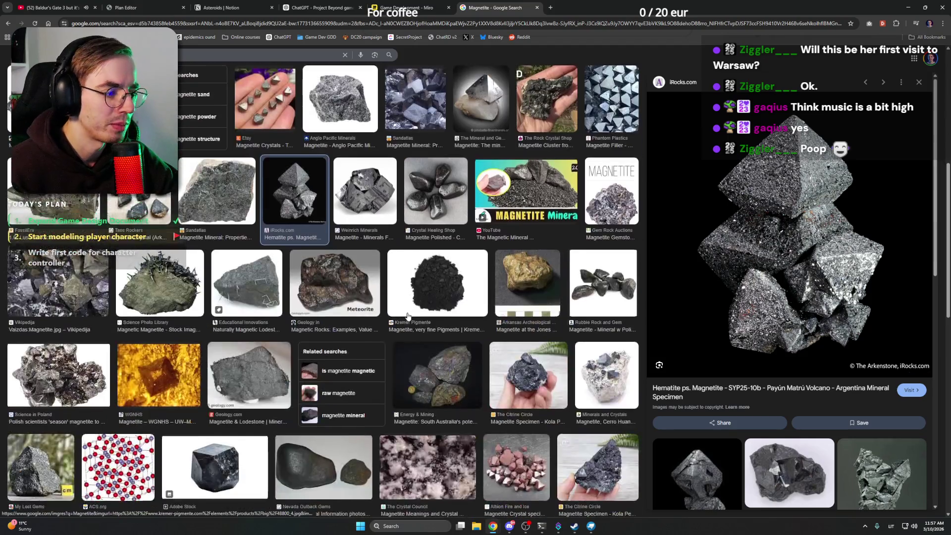
pyautogui.scroll(-3, 399, 325)
pyautogui.scroll(3, 487, 410)
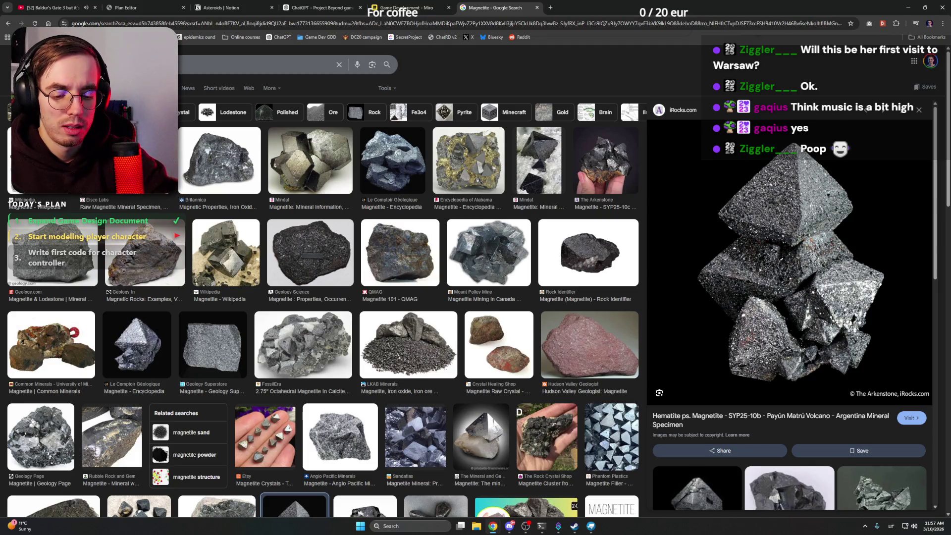
# Step: Search taenite images, preview a specimen, check the ore-names chat and return to Asteroids
pyautogui.press('/')
pyautogui.press('Return')
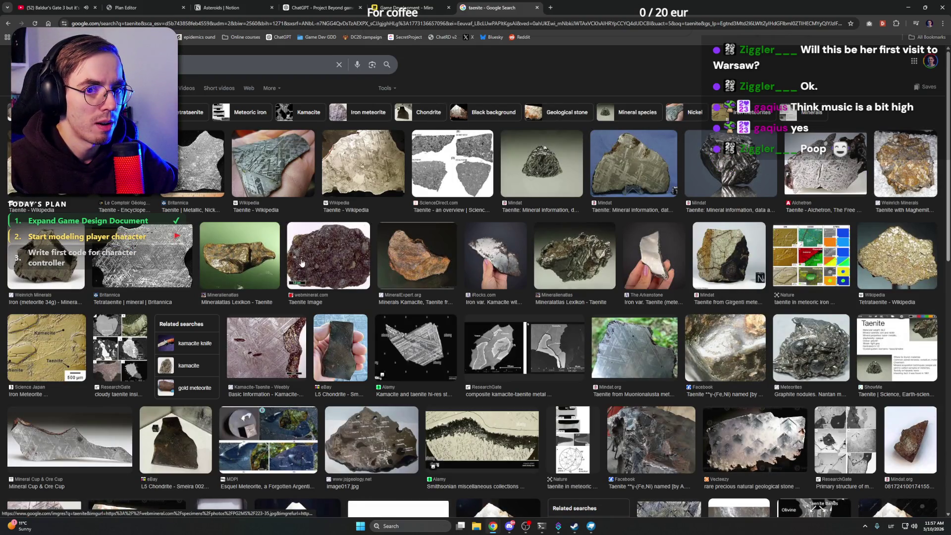
pyautogui.click(417, 260)
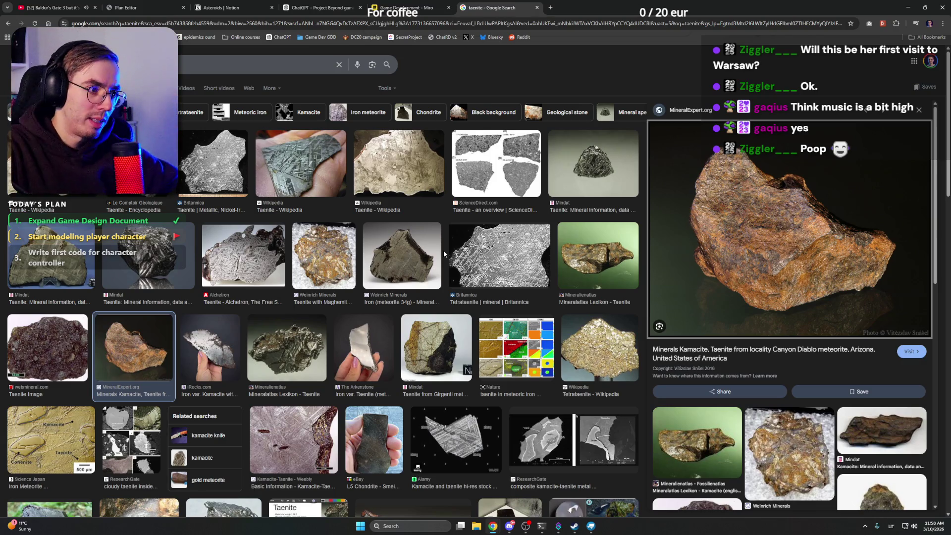
pyautogui.click(323, 7)
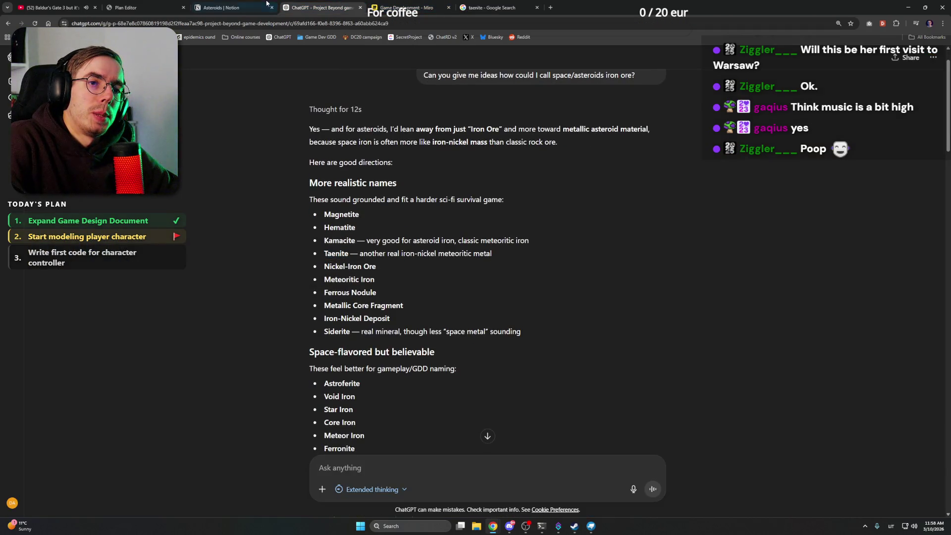
pyautogui.click(249, 7)
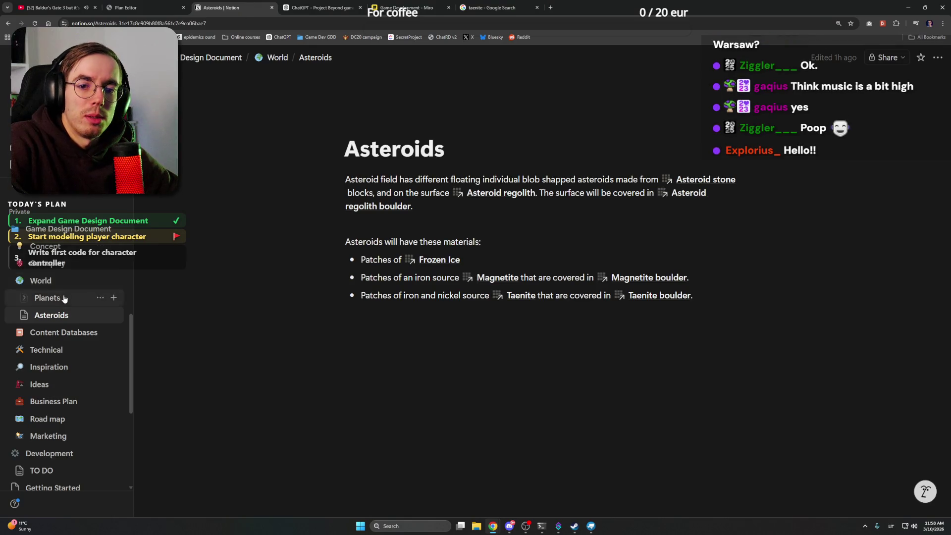
# Step: Go to the Content Databases page
pyautogui.click(60, 333)
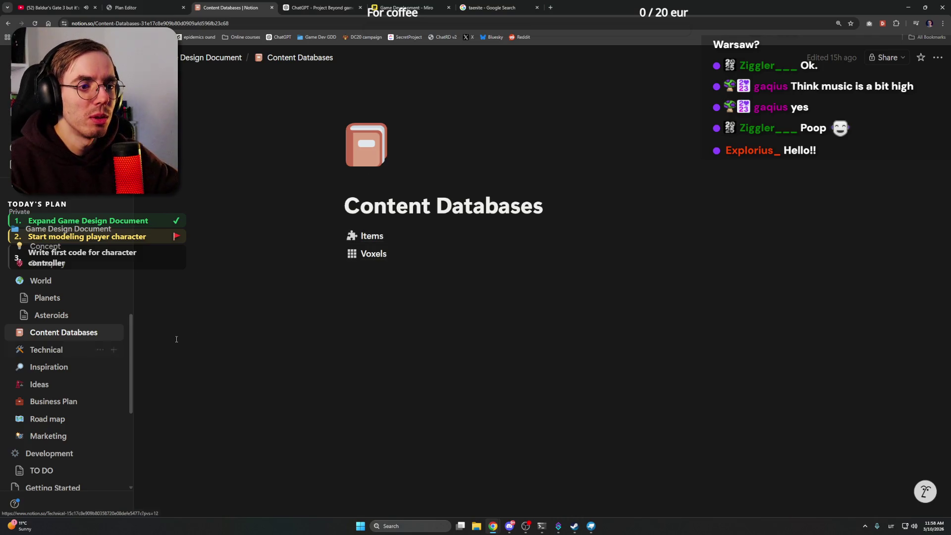
# Step: Review the Voxels database, then hide the browser to show Blockbench
pyautogui.click(374, 253)
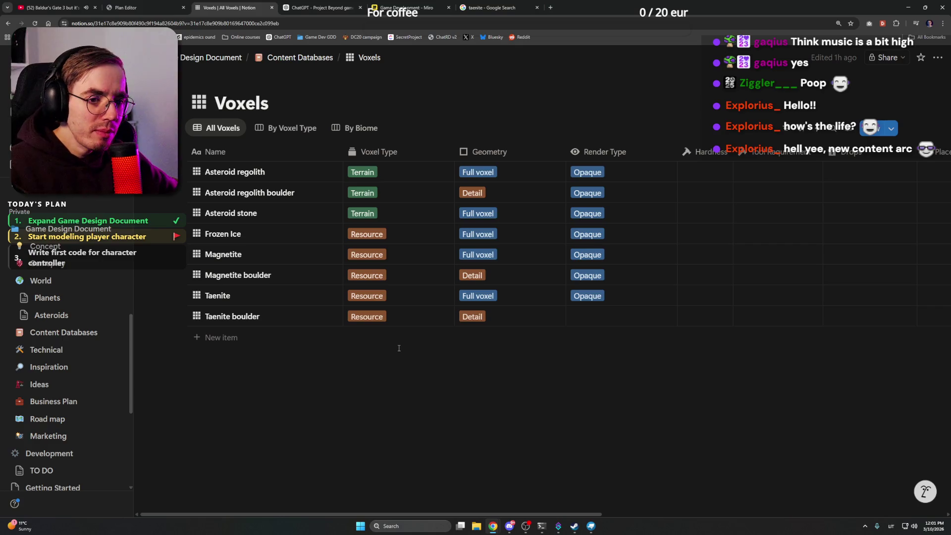
pyautogui.moveTo(252, 213)
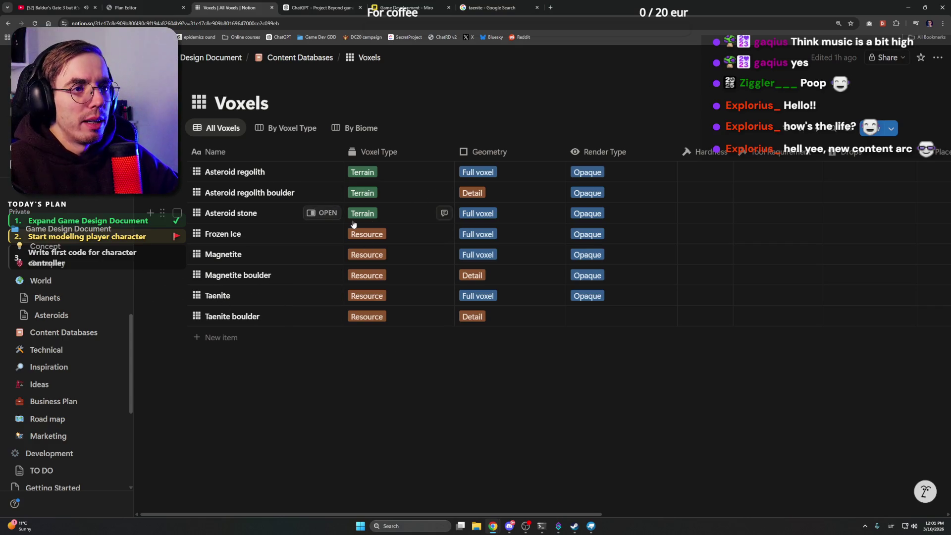
pyautogui.click(448, 3)
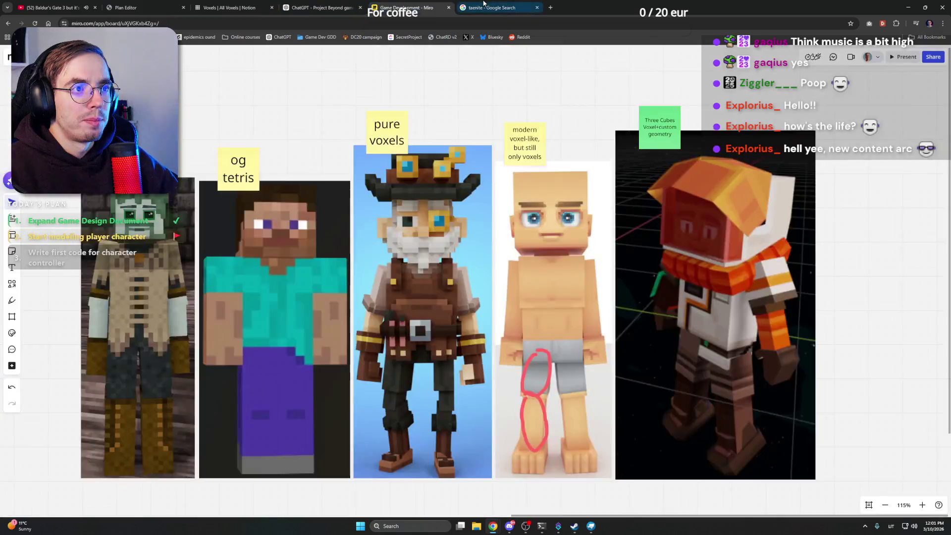
pyautogui.click(913, 6)
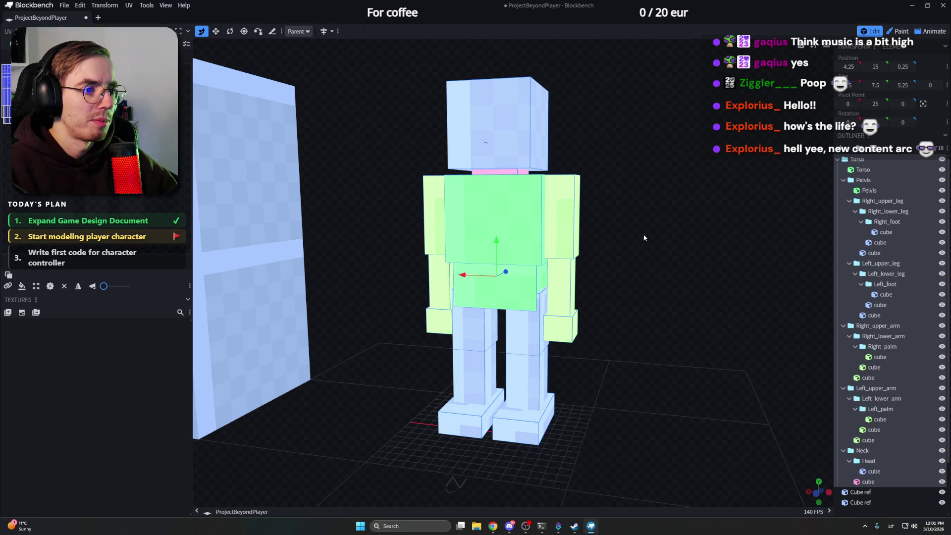
# Step: Look over the leg, head and Neck parts from several angles with the Rotate tool active
pyautogui.click(271, 293)
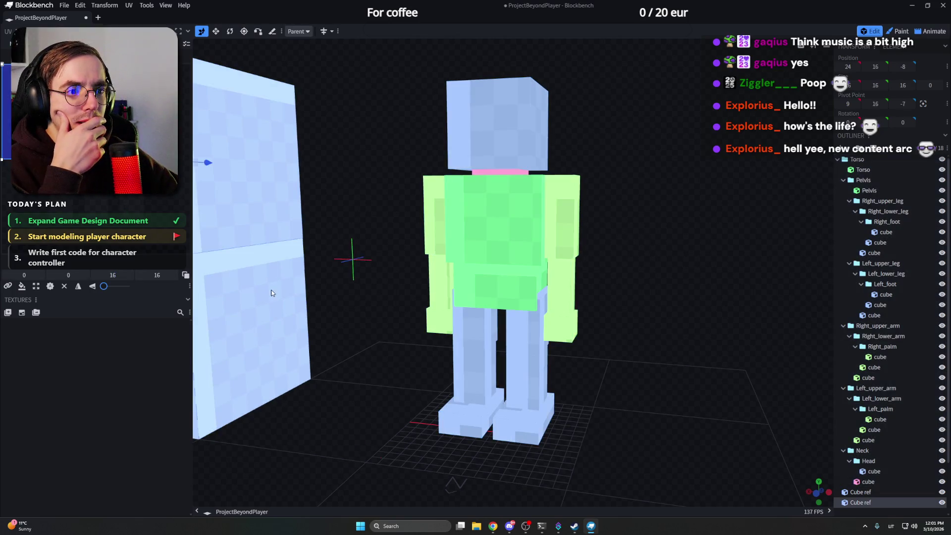
pyautogui.moveTo(271, 294)
pyautogui.mouseDown()
pyautogui.moveTo(686, 227)
pyautogui.moveTo(657, 212)
pyautogui.moveTo(626, 217)
pyautogui.mouseUp()
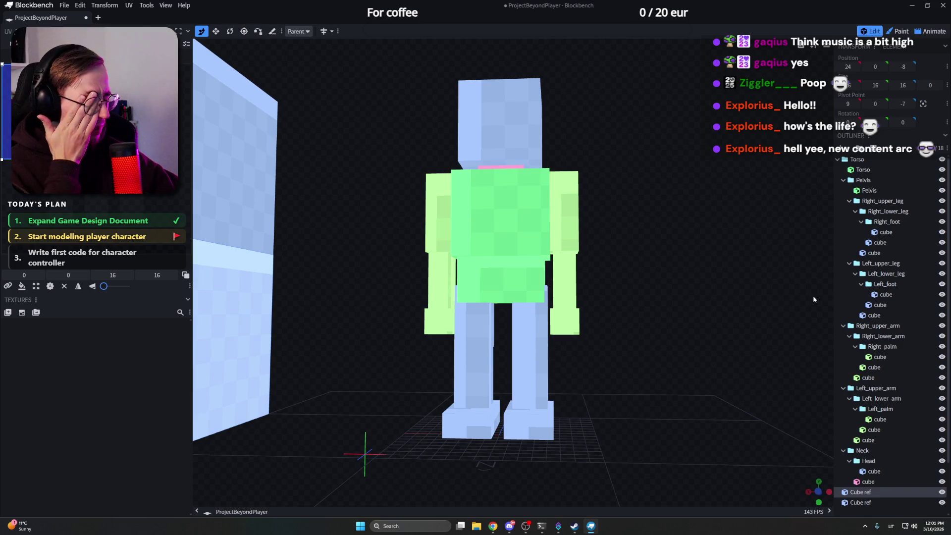
pyautogui.click(536, 370)
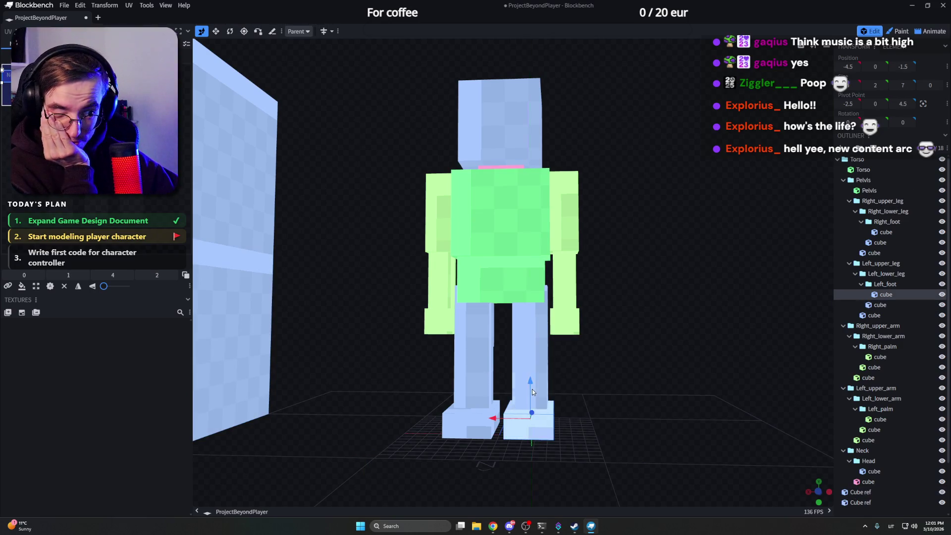
pyautogui.scroll(-2, 881, 350)
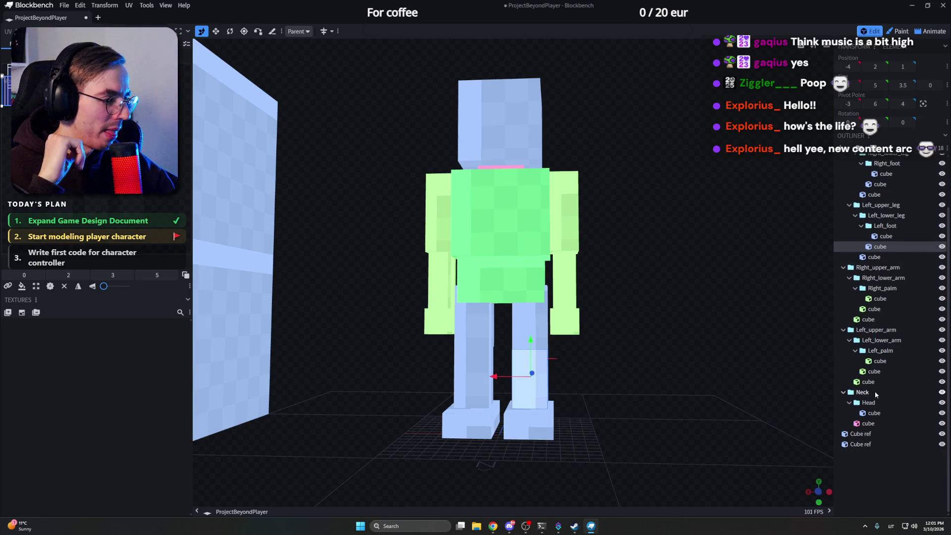
pyautogui.click(874, 413)
pyautogui.scroll(1, 626, 206)
pyautogui.scroll(2, 619, 195)
pyautogui.scroll(-2, 620, 199)
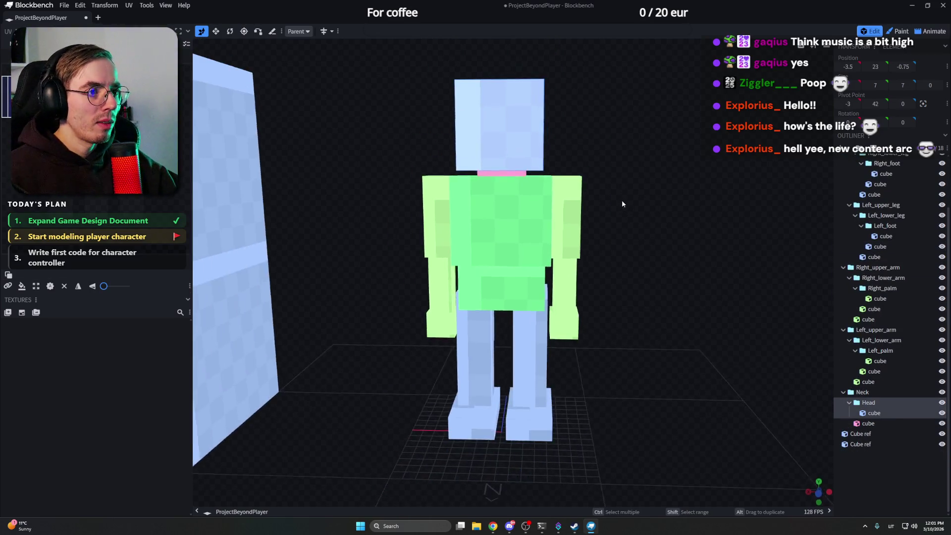
pyautogui.click(863, 392)
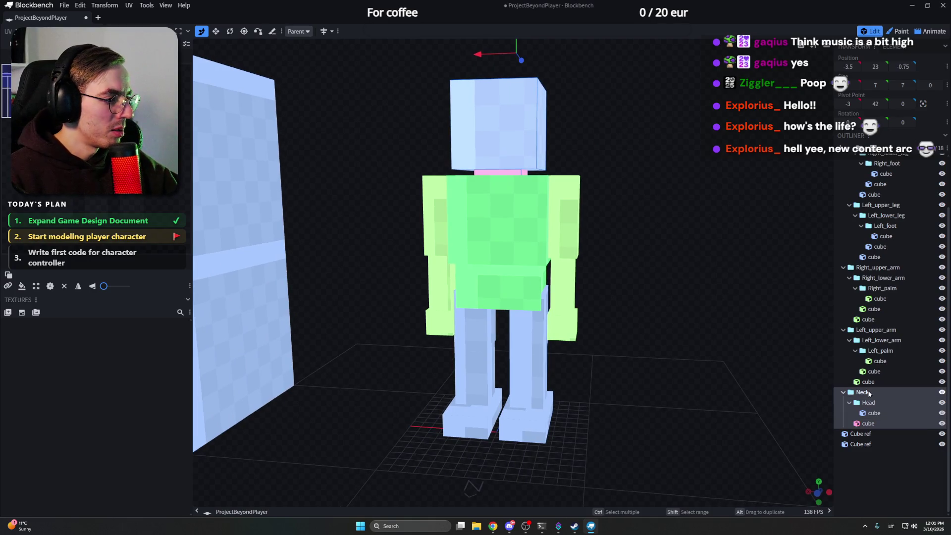
pyautogui.scroll(2, 672, 176)
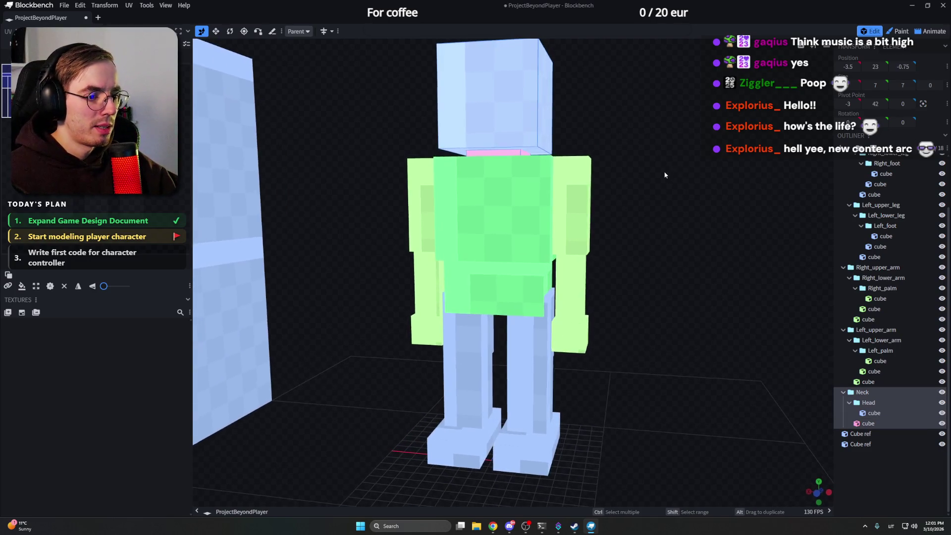
pyautogui.scroll(-1, 635, 172)
pyautogui.moveTo(634, 169); pyautogui.dragTo(621, 155)
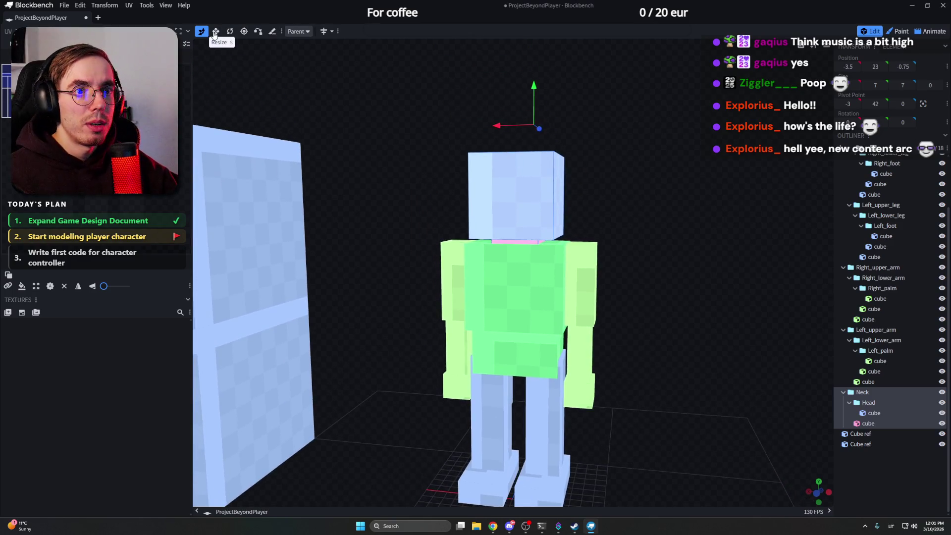
pyautogui.click(229, 31)
pyautogui.scroll(2, 621, 199)
pyautogui.click(534, 223)
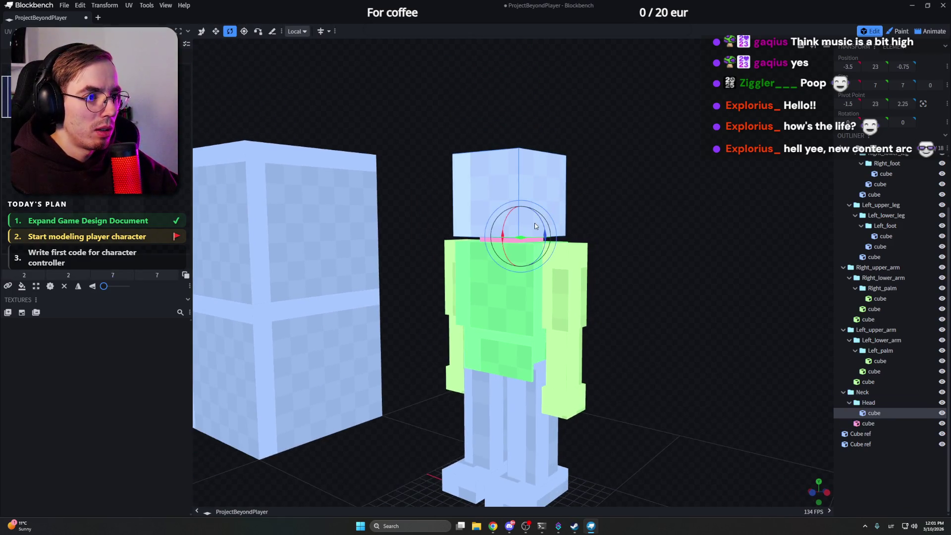
pyautogui.moveTo(549, 170)
pyautogui.mouseDown()
pyautogui.moveTo(638, 206)
pyautogui.moveTo(494, 217)
pyautogui.mouseUp()
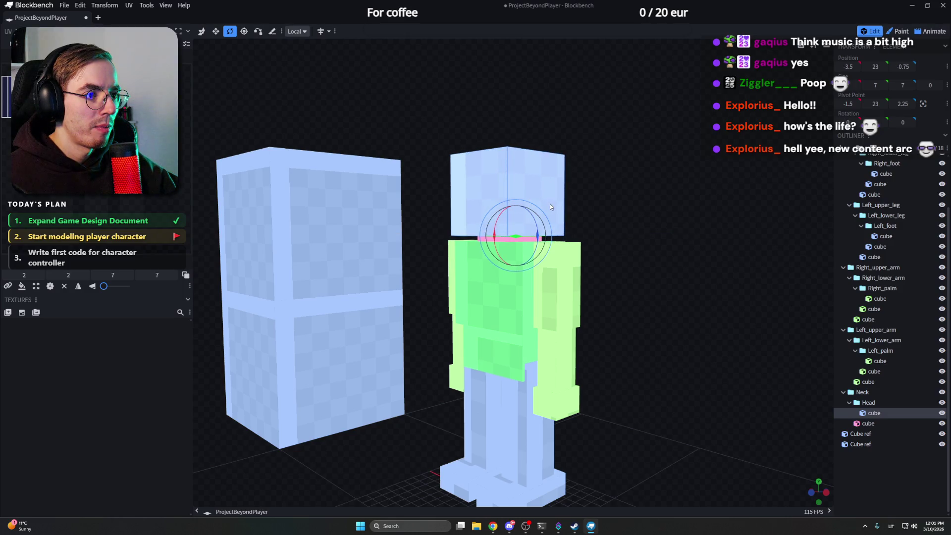
# Step: Test-tilt the head cube and Head group, then undo the tilt
pyautogui.moveTo(549, 203)
pyautogui.mouseDown()
pyautogui.moveTo(545, 227)
pyautogui.moveTo(488, 232)
pyautogui.mouseUp()
pyautogui.click(530, 241)
pyautogui.click(868, 402)
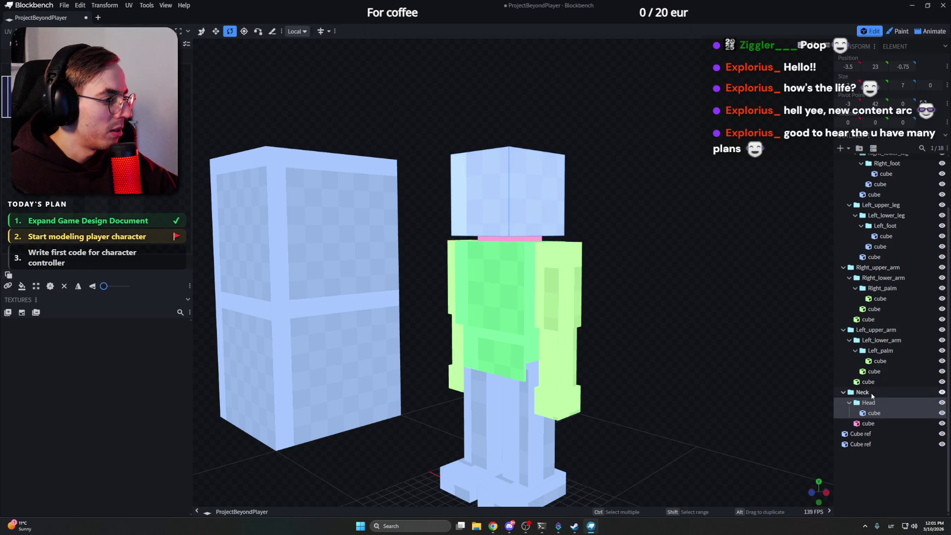
pyautogui.moveTo(623, 264)
pyautogui.mouseDown()
pyautogui.moveTo(616, 286)
pyautogui.moveTo(541, 162)
pyautogui.mouseUp()
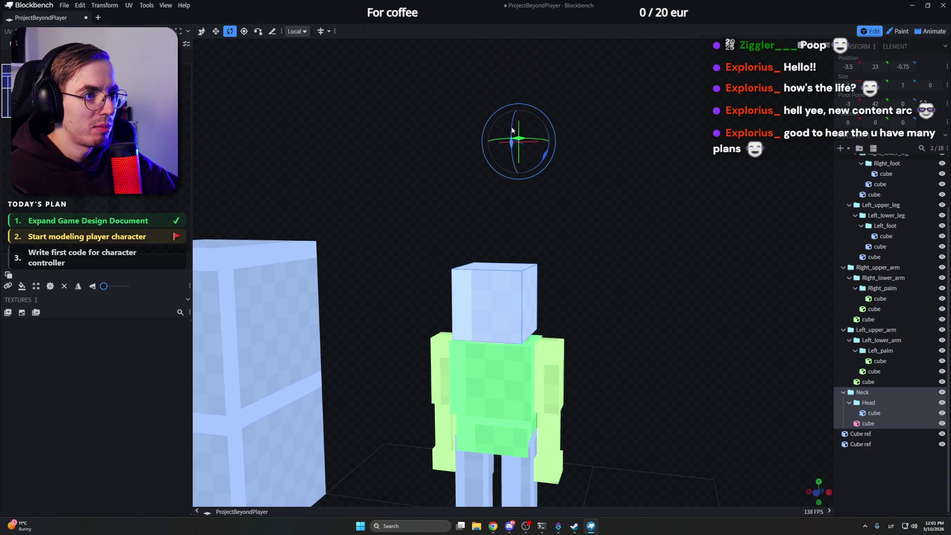
pyautogui.moveTo(512, 131); pyautogui.dragTo(531, 117)
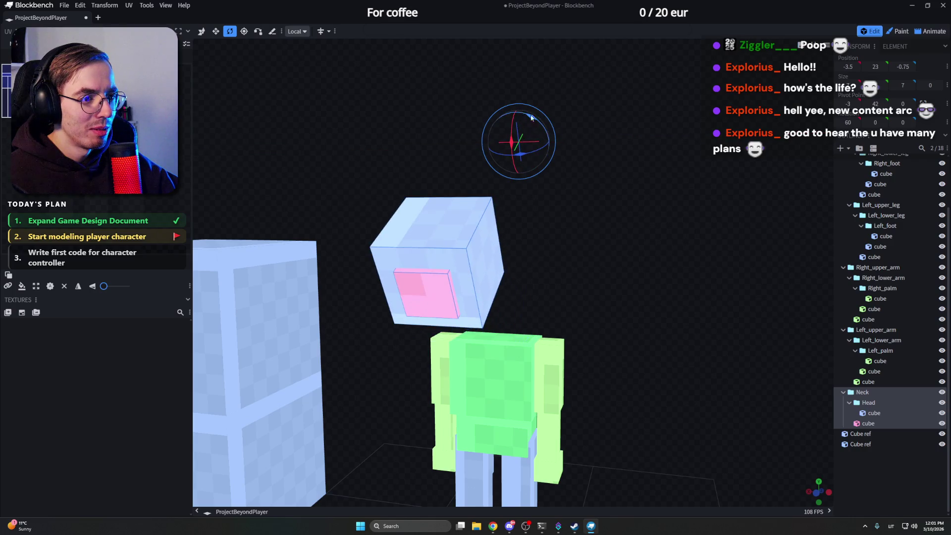
pyautogui.hotkey('ctrl', 'z')
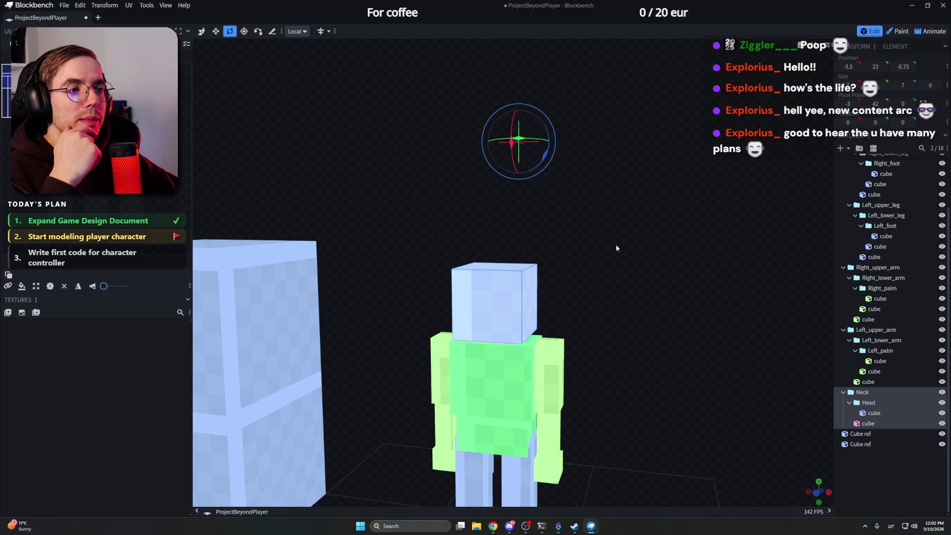
# Step: Move the Head group's rotation pivot down to floor level
pyautogui.moveTo(616, 247); pyautogui.dragTo(604, 210)
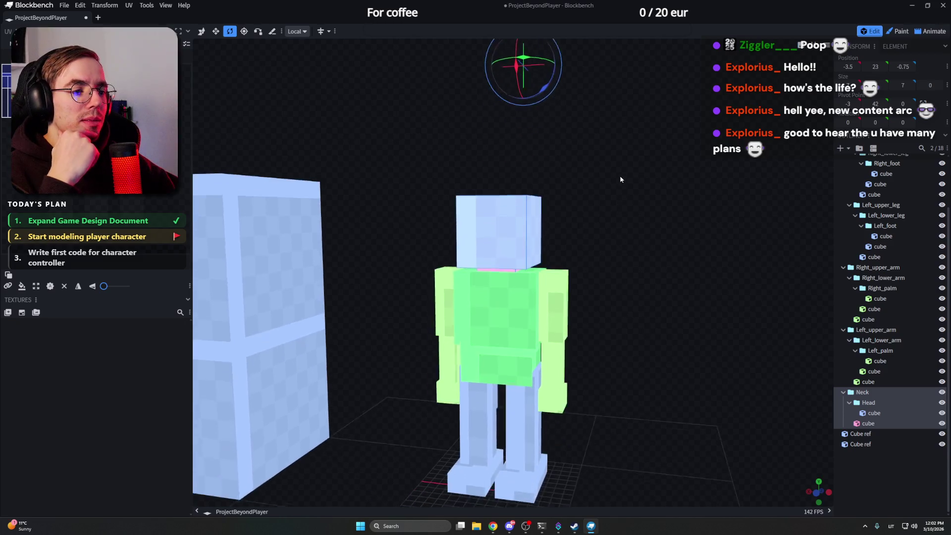
pyautogui.rightClick(603, 213)
pyautogui.click(598, 203)
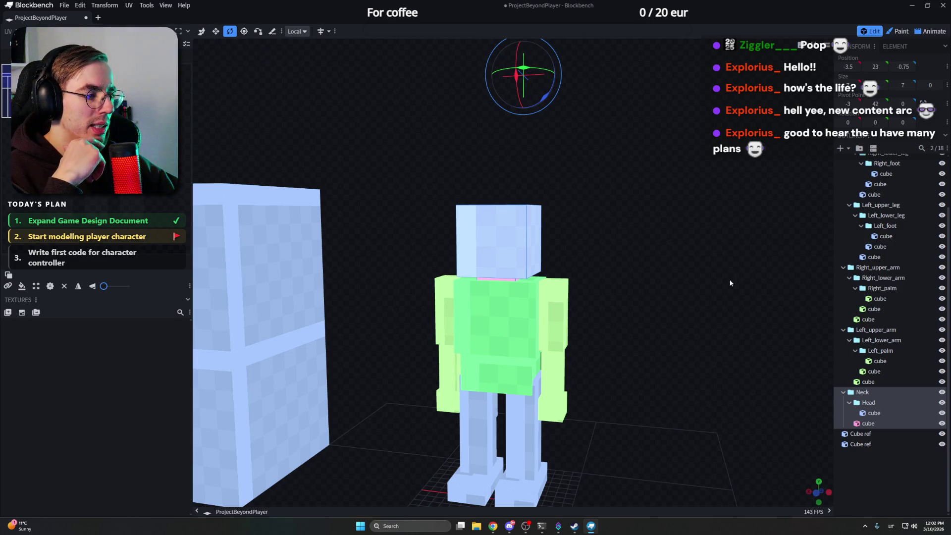
pyautogui.moveTo(641, 266); pyautogui.dragTo(642, 255)
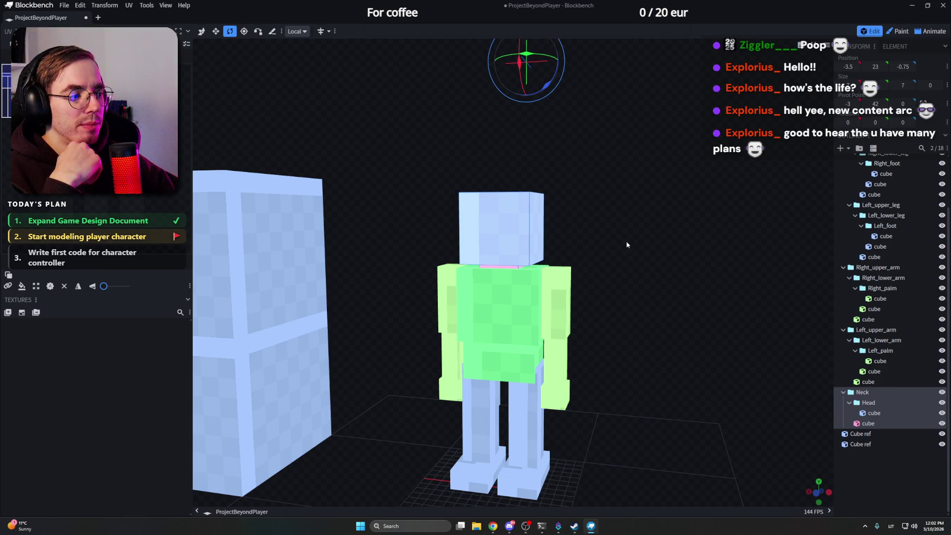
pyautogui.moveTo(625, 240); pyautogui.dragTo(758, 163)
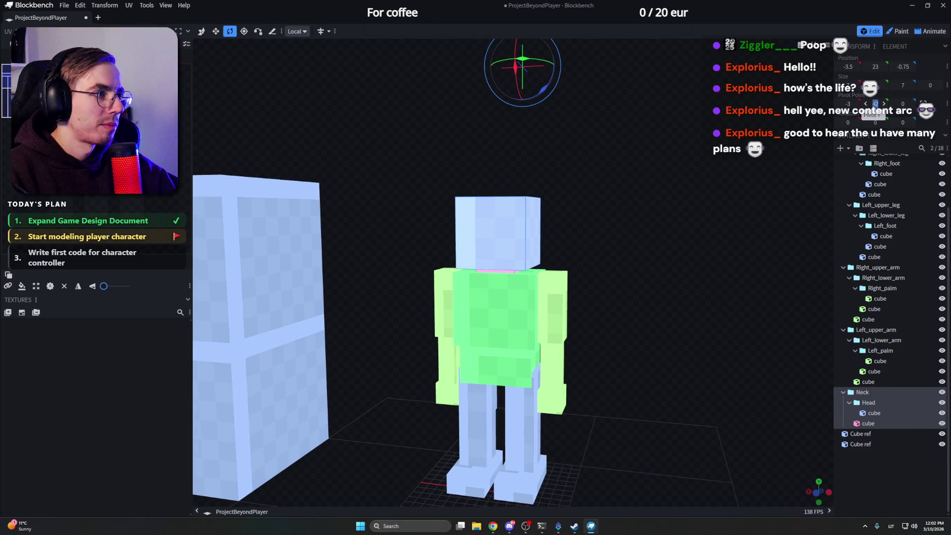
pyautogui.moveTo(847, 106); pyautogui.dragTo(839, 105)
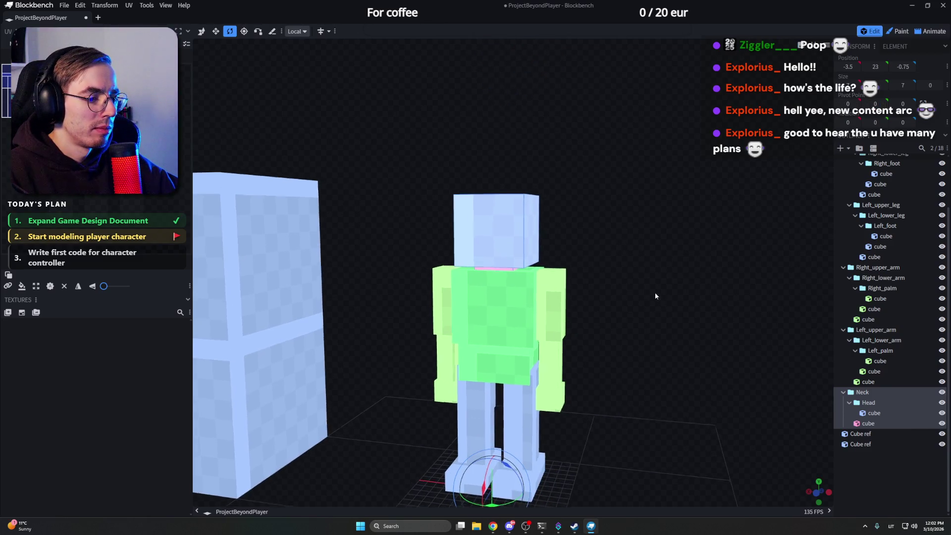
pyautogui.moveTo(655, 293); pyautogui.dragTo(632, 269)
# Step: From a side view, drag the selection upward so the pivot lifts off the floor
pyautogui.click(817, 369)
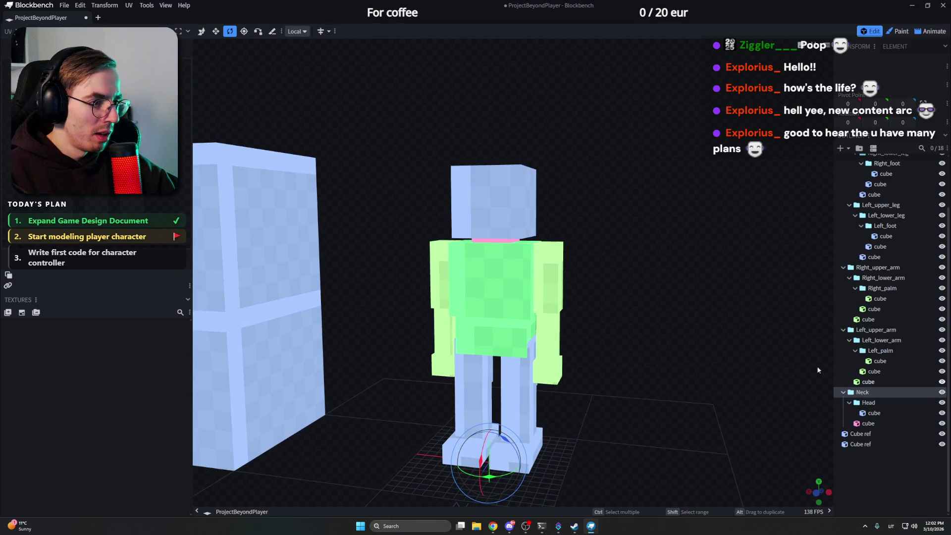
pyautogui.moveTo(728, 382)
pyautogui.mouseDown()
pyautogui.moveTo(609, 343)
pyautogui.moveTo(634, 336)
pyautogui.mouseUp()
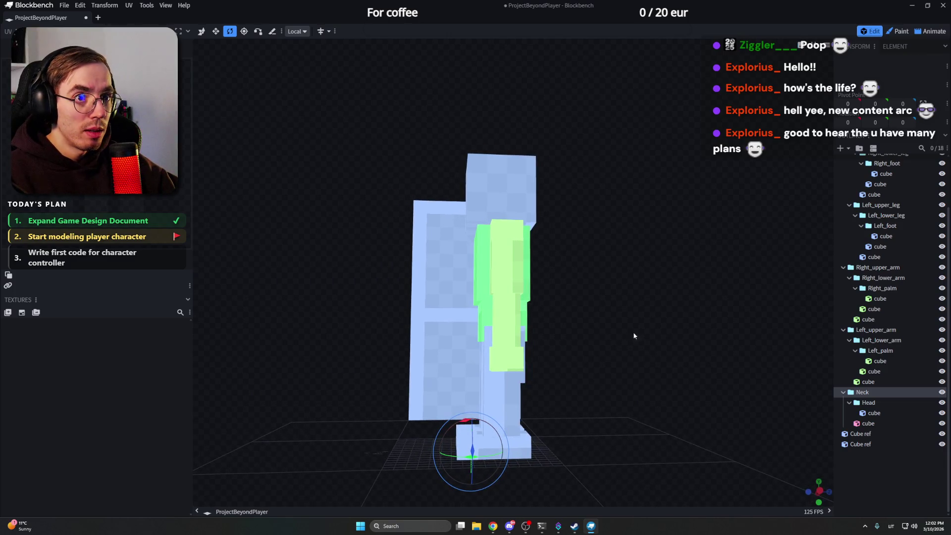
pyautogui.click(200, 31)
pyautogui.moveTo(469, 412)
pyautogui.mouseDown()
pyautogui.moveTo(476, 349)
pyautogui.moveTo(495, 318)
pyautogui.mouseUp()
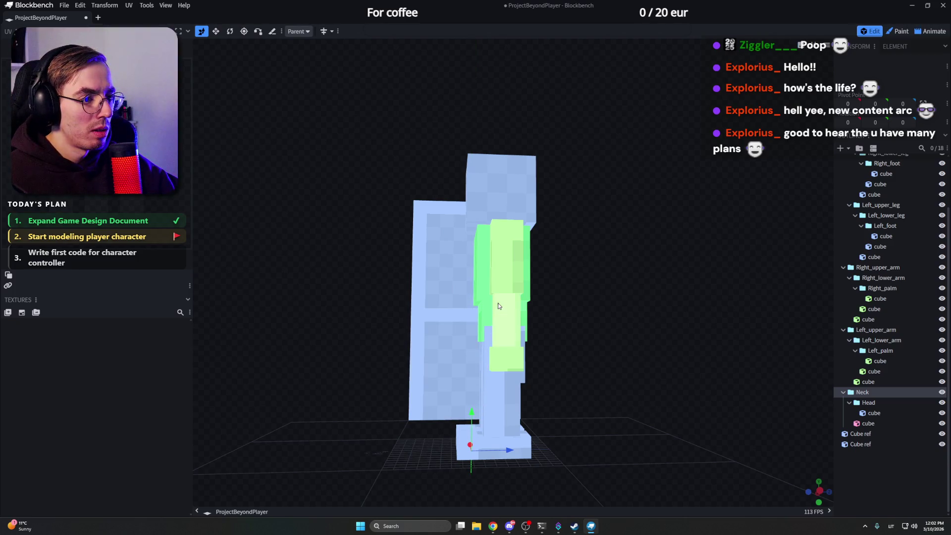
# Step: Check the Head cubes from the front and reselect only the Neck group
pyautogui.click(874, 412)
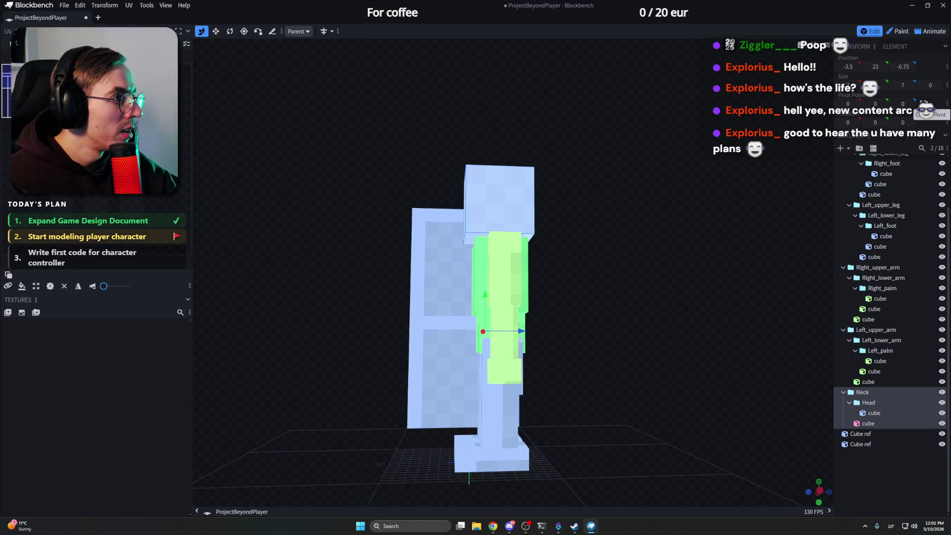
pyautogui.moveTo(559, 212); pyautogui.dragTo(616, 248)
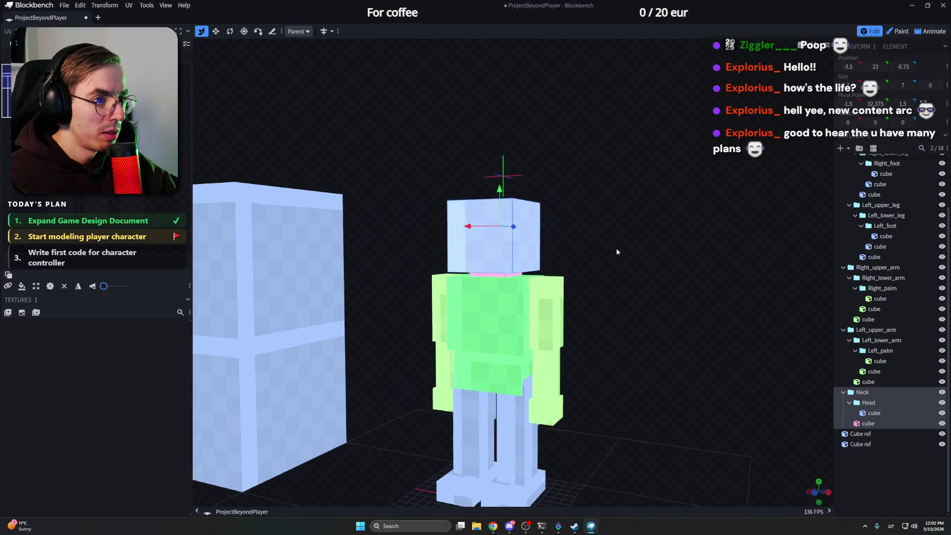
pyautogui.scroll(2, 645, 251)
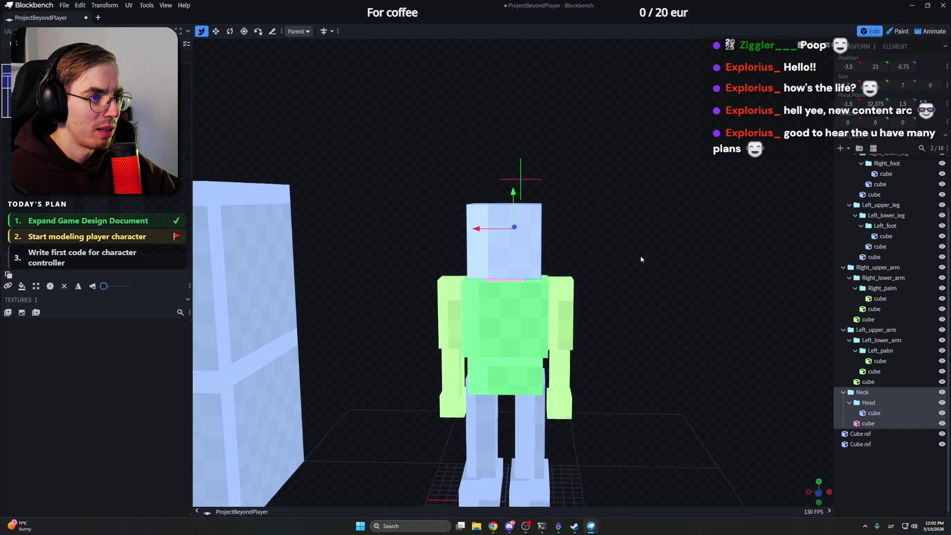
pyautogui.moveTo(645, 255)
pyautogui.mouseDown()
pyautogui.moveTo(644, 245)
pyautogui.moveTo(667, 265)
pyautogui.moveTo(652, 278)
pyautogui.mouseUp()
pyautogui.scroll(-2, 643, 240)
pyautogui.click(862, 393)
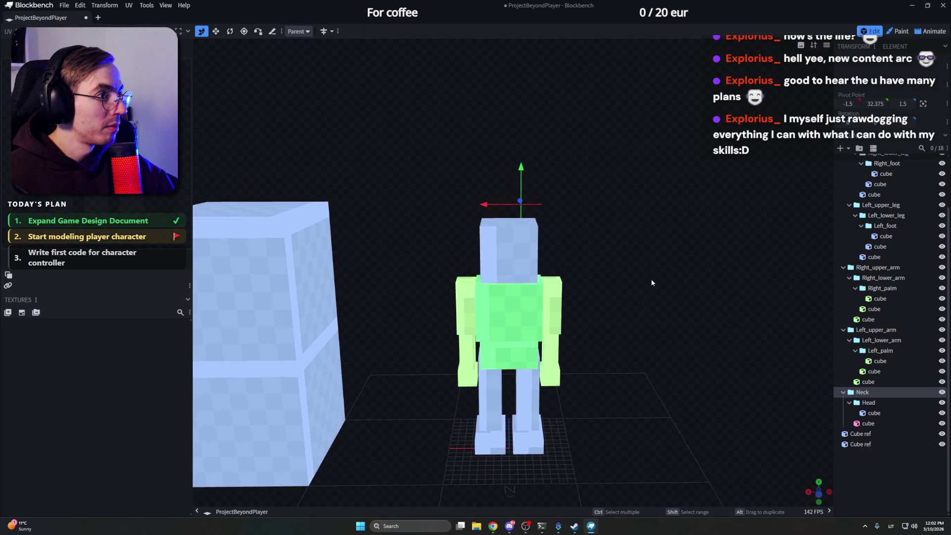
# Step: Set the Neck pivot depth to 3.5 and raise its height by one unit
pyautogui.click(912, 103)
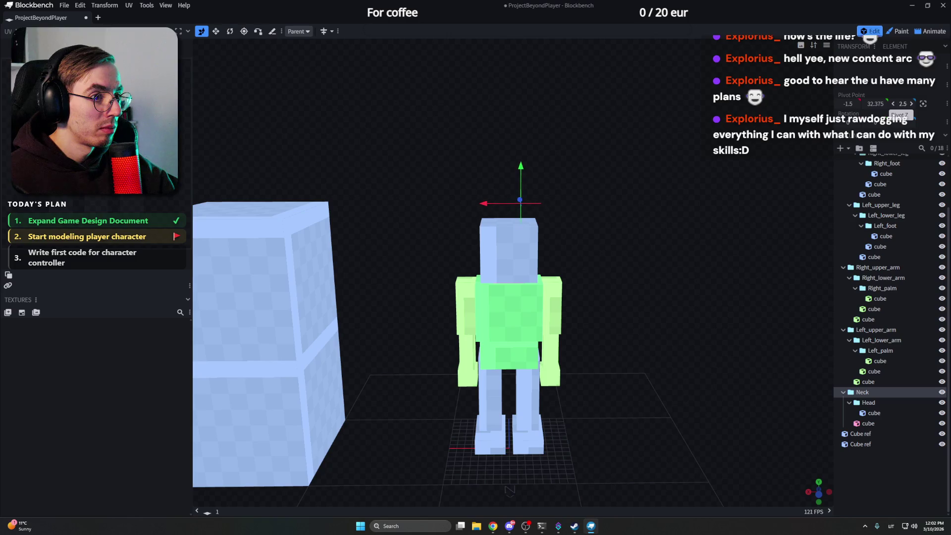
pyautogui.scroll(3, 592, 174)
pyautogui.scroll(2, 592, 174)
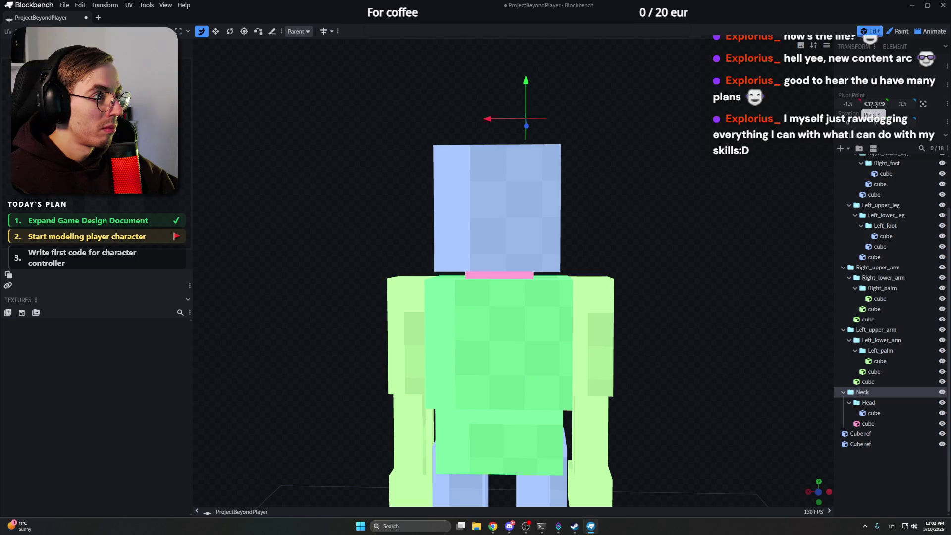
pyautogui.moveTo(525, 93); pyautogui.dragTo(525, 78)
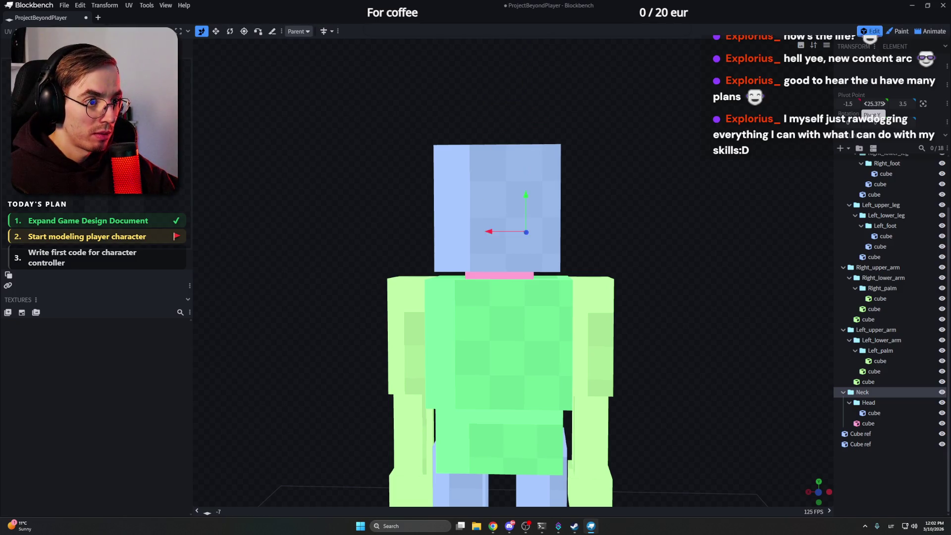
pyautogui.moveTo(727, 182)
pyautogui.mouseDown()
pyautogui.moveTo(565, 200)
pyautogui.moveTo(588, 201)
pyautogui.mouseUp()
pyautogui.scroll(3, 585, 198)
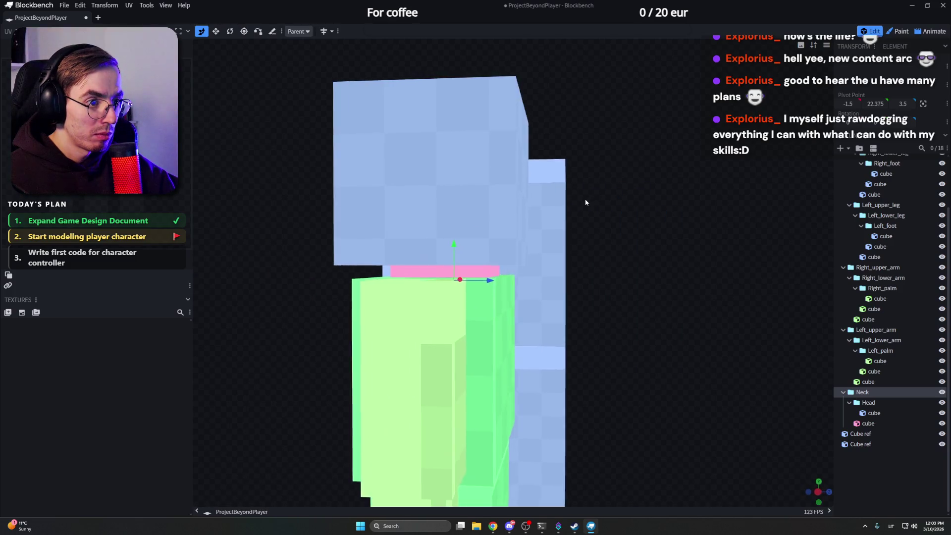
pyautogui.scroll(3, 595, 199)
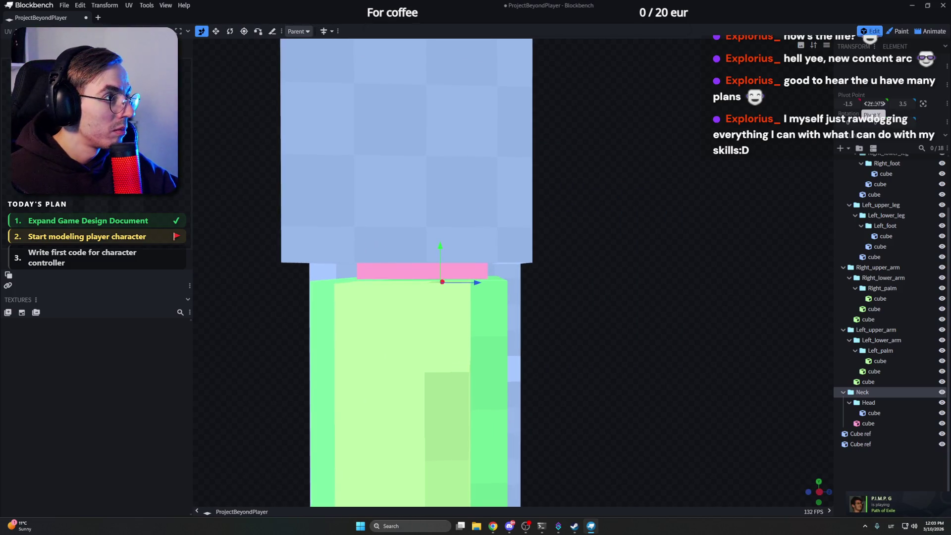
# Step: Enter the Neck pivot height as 22, fine-tune it and check from a straight front view
pyautogui.doubleClick(875, 103)
pyautogui.write('22')
pyautogui.press('Return')
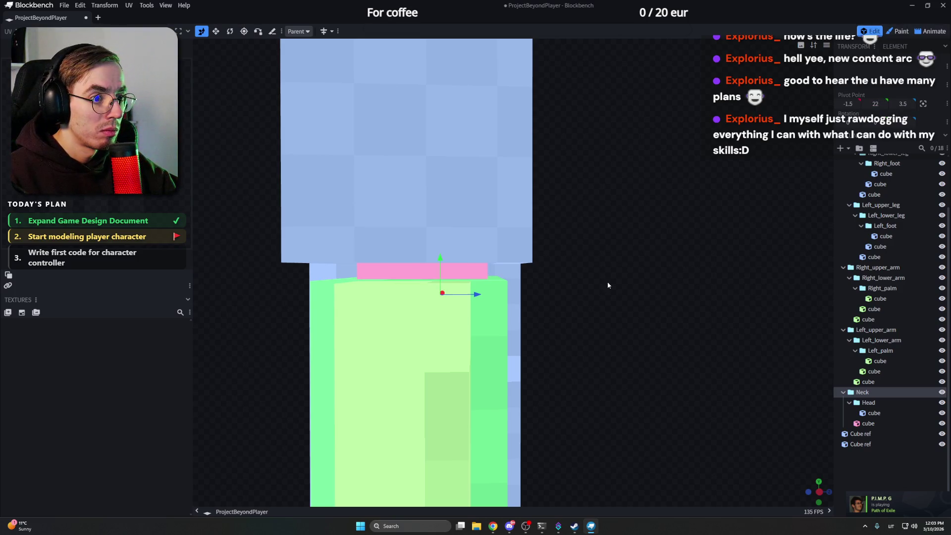
pyautogui.moveTo(607, 285)
pyautogui.mouseDown()
pyautogui.moveTo(458, 269)
pyautogui.moveTo(452, 245)
pyautogui.mouseUp()
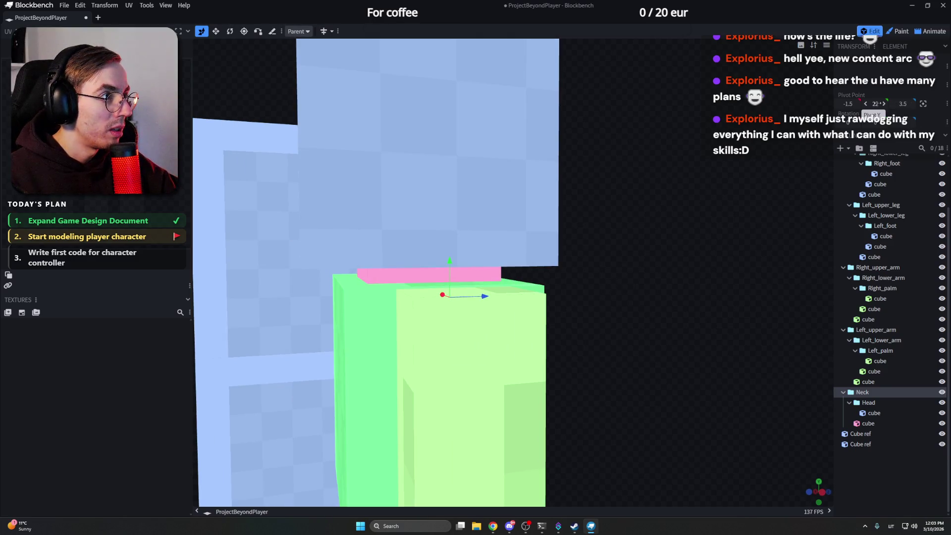
pyautogui.press('KP_1')
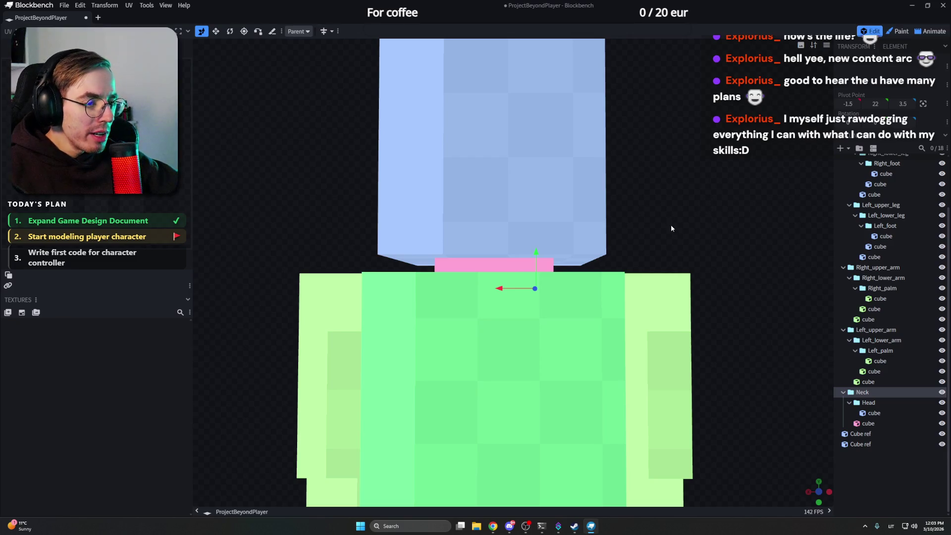
# Step: Select the Neck group with its children and inspect its pivot from the right side
pyautogui.moveTo(662, 214)
pyautogui.mouseDown()
pyautogui.moveTo(621, 221)
pyautogui.moveTo(699, 216)
pyautogui.moveTo(657, 215)
pyautogui.moveTo(654, 230)
pyautogui.mouseUp()
pyautogui.scroll(-2, 621, 222)
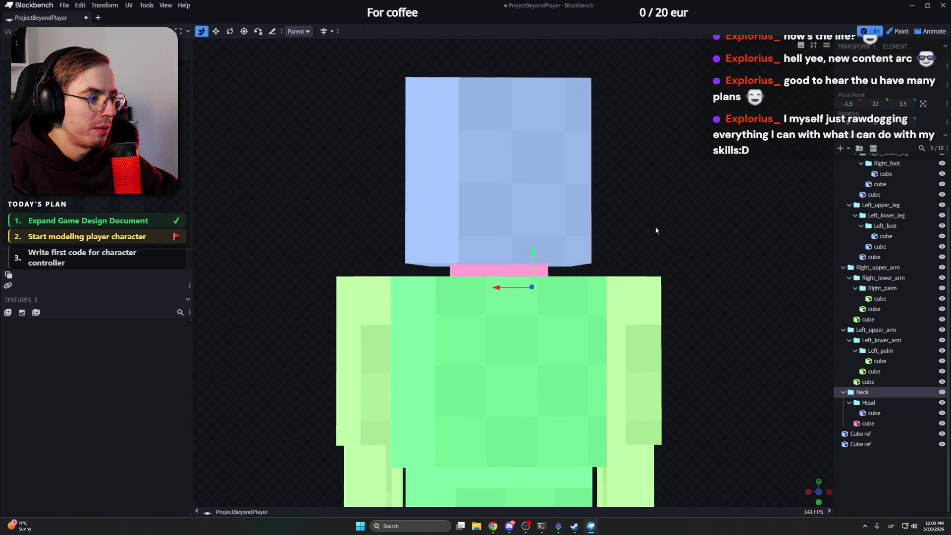
pyautogui.click(871, 401)
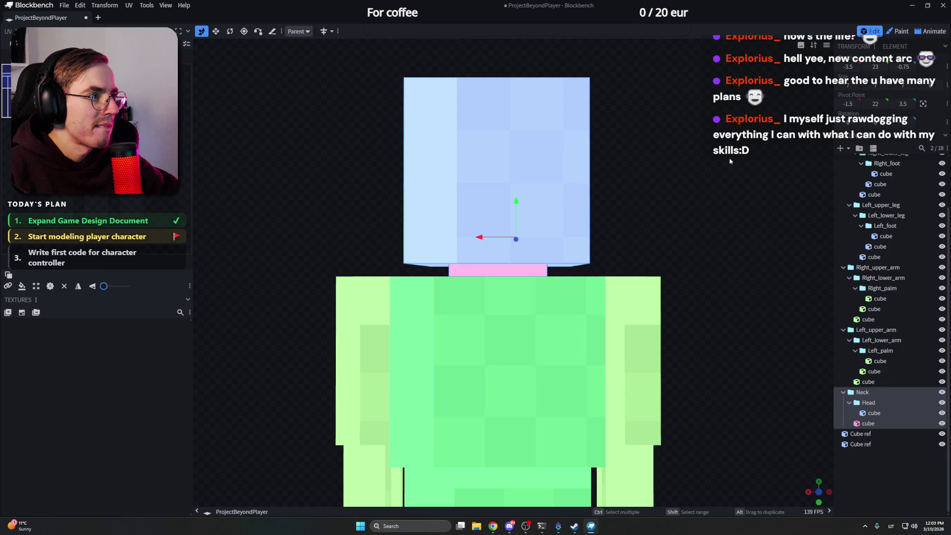
pyautogui.click(864, 391)
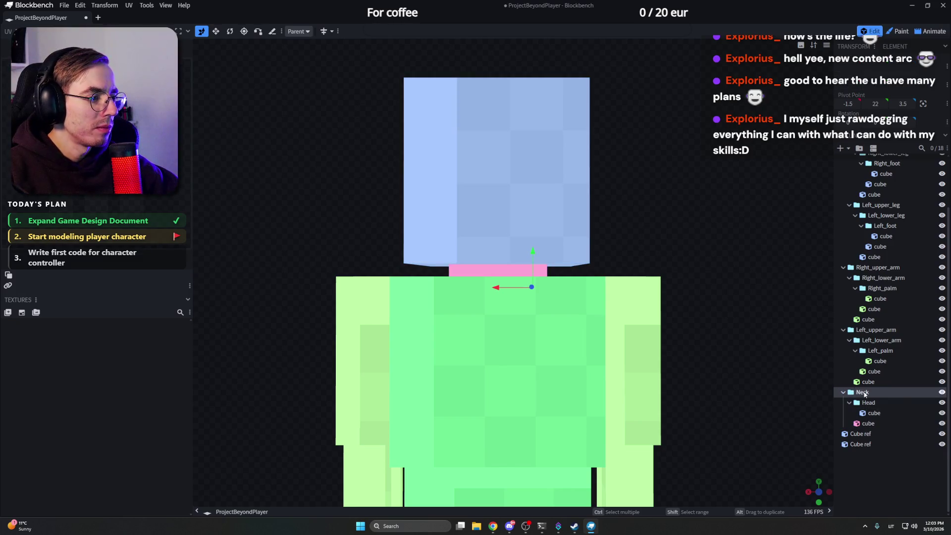
pyautogui.moveTo(659, 242); pyautogui.dragTo(655, 241)
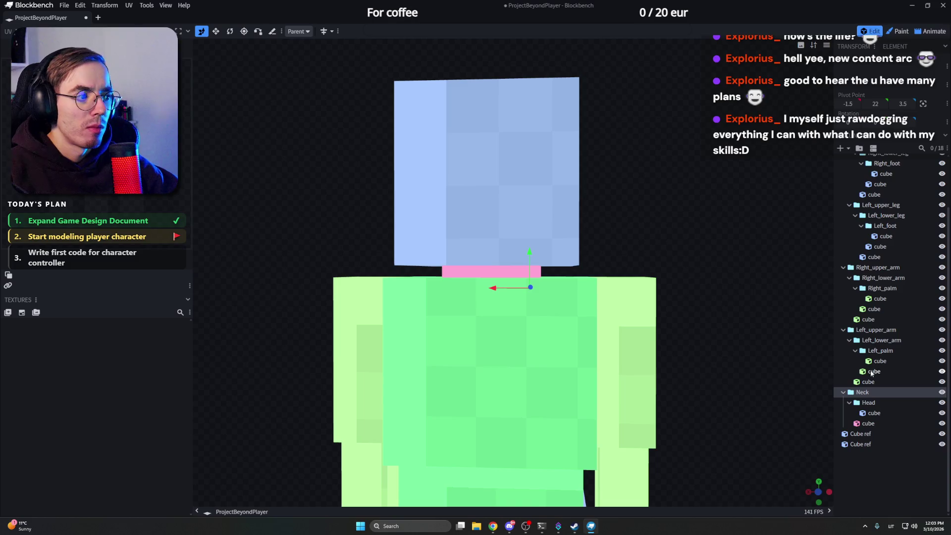
pyautogui.click(864, 394)
pyautogui.moveTo(695, 200); pyautogui.dragTo(706, 199)
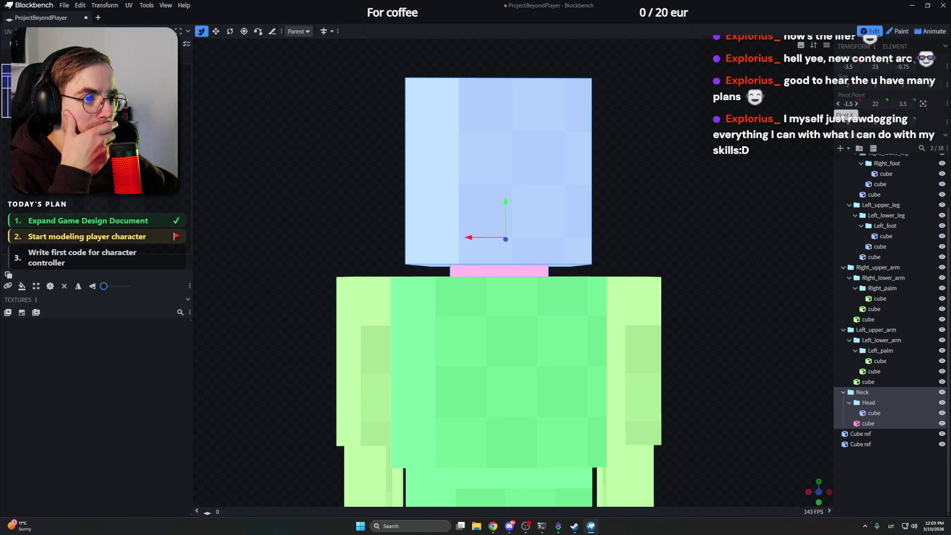
pyautogui.moveTo(693, 136); pyautogui.dragTo(669, 143)
# Step: Lower the Neck pivot a unit, nudge it back up to 21.25 and reselect the Neck group
pyautogui.moveTo(878, 104); pyautogui.dragTo(874, 103)
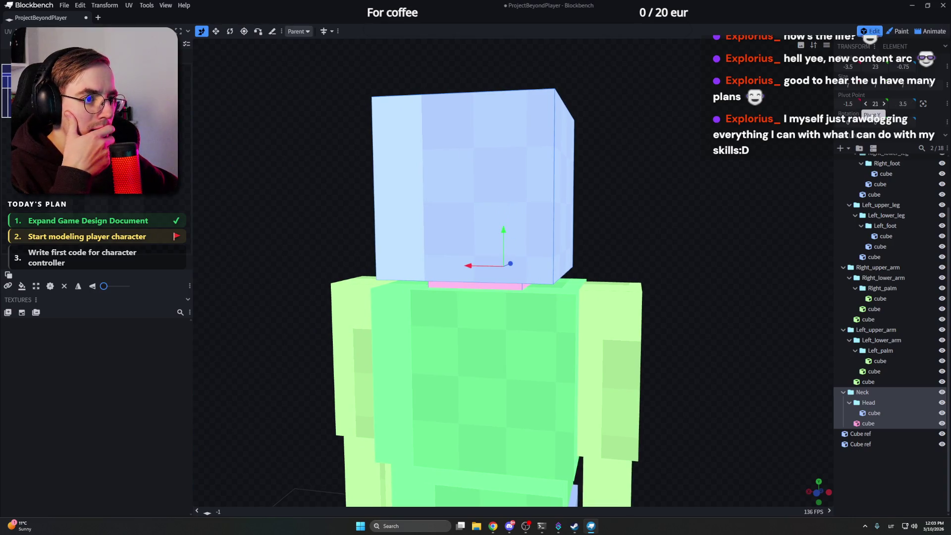
pyautogui.press('KP_1')
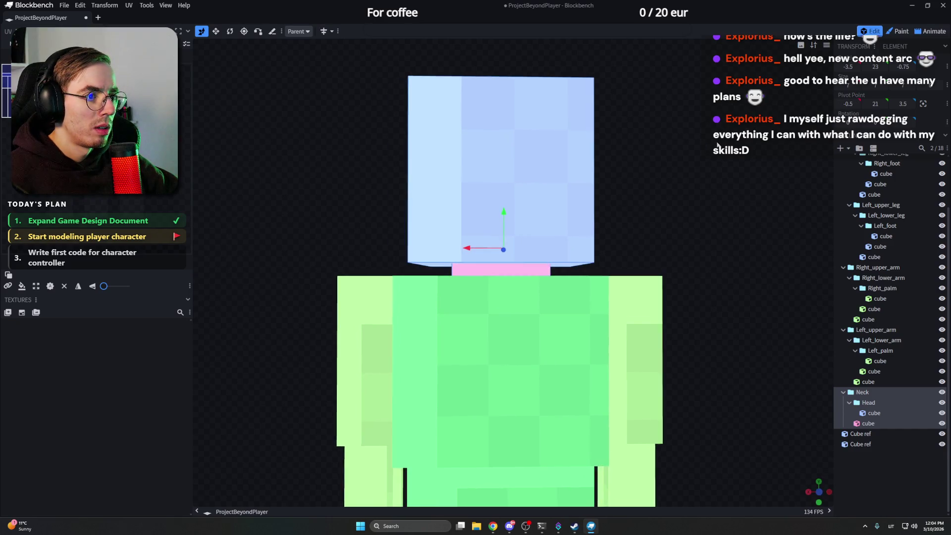
pyautogui.moveTo(503, 249); pyautogui.dragTo(506, 244)
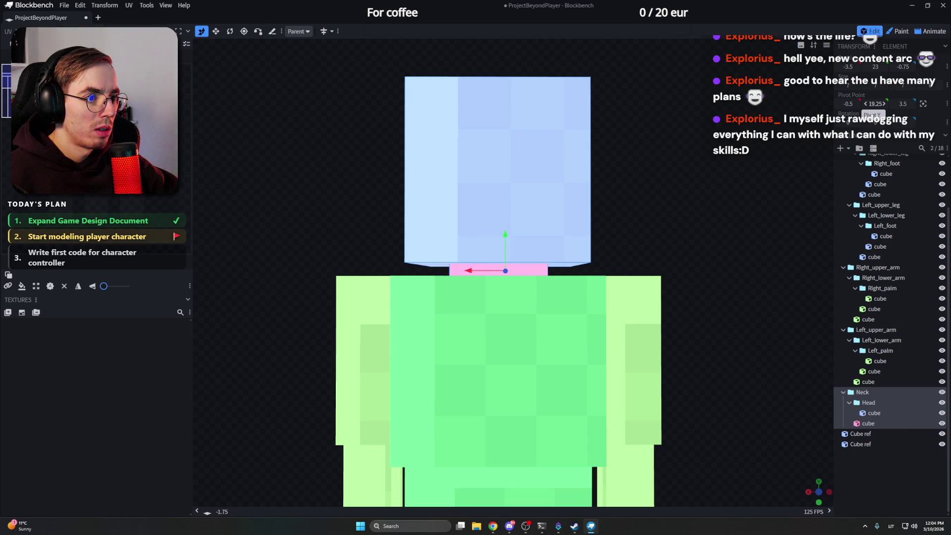
pyautogui.moveTo(564, 138); pyautogui.dragTo(554, 137)
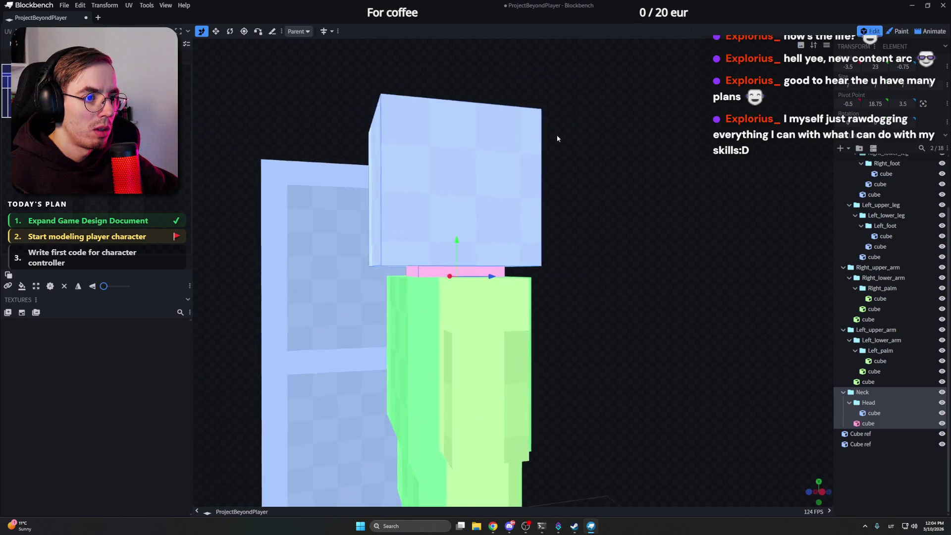
pyautogui.scroll(-5, 555, 137)
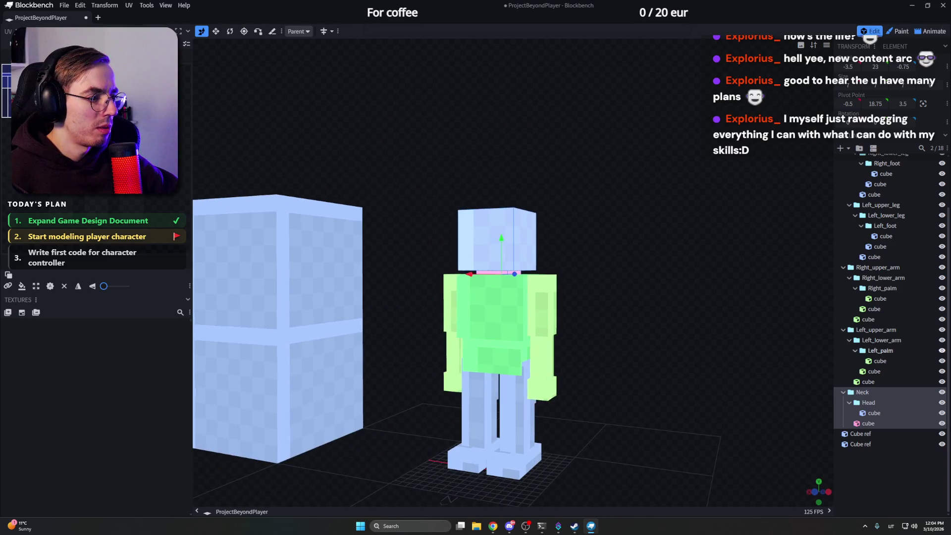
pyautogui.click(863, 392)
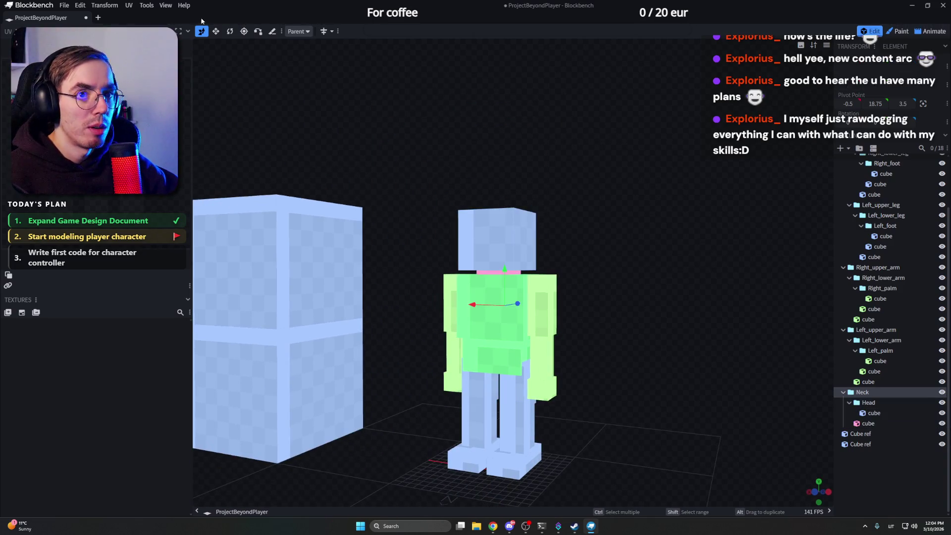
# Step: With the Pivot tool, shift the Neck pivot along the X axis
pyautogui.click(244, 33)
pyautogui.moveTo(572, 175); pyautogui.dragTo(565, 197)
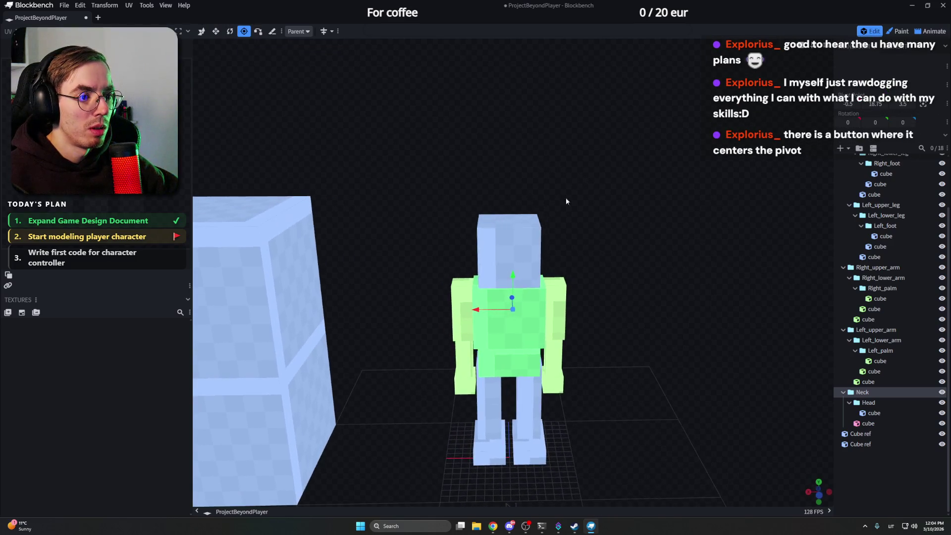
pyautogui.moveTo(496, 311); pyautogui.dragTo(469, 312)
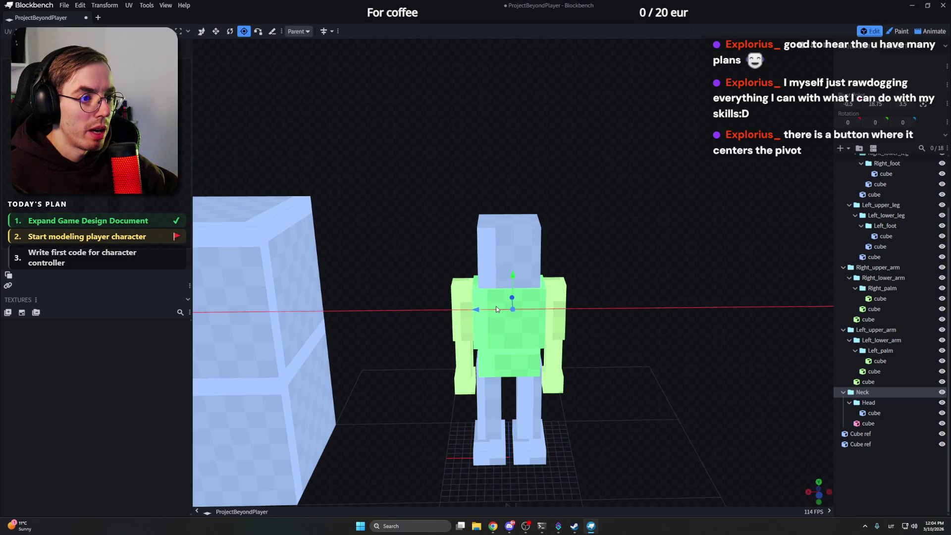
pyautogui.scroll(5, 655, 151)
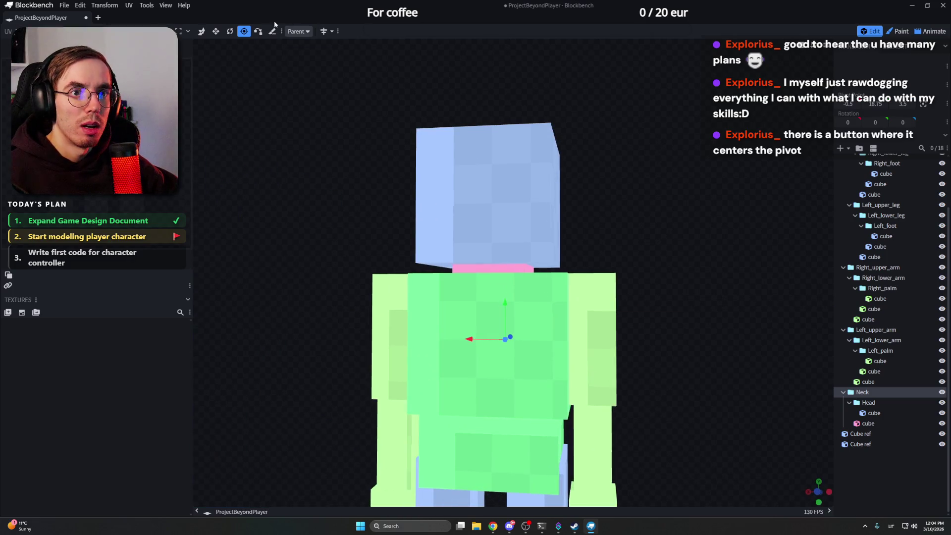
pyautogui.click(230, 31)
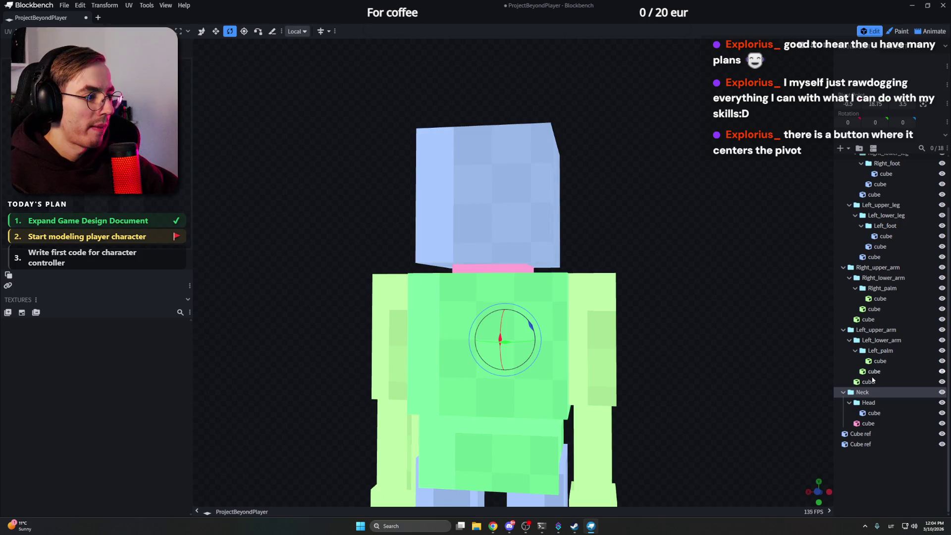
# Step: Test-tilt the Head to about -7.5 around the neck pivot, then reselect the whole Neck group
pyautogui.click(524, 171)
pyautogui.moveTo(631, 223)
pyautogui.mouseDown()
pyautogui.moveTo(644, 230)
pyautogui.moveTo(465, 305)
pyautogui.moveTo(464, 315)
pyautogui.mouseUp()
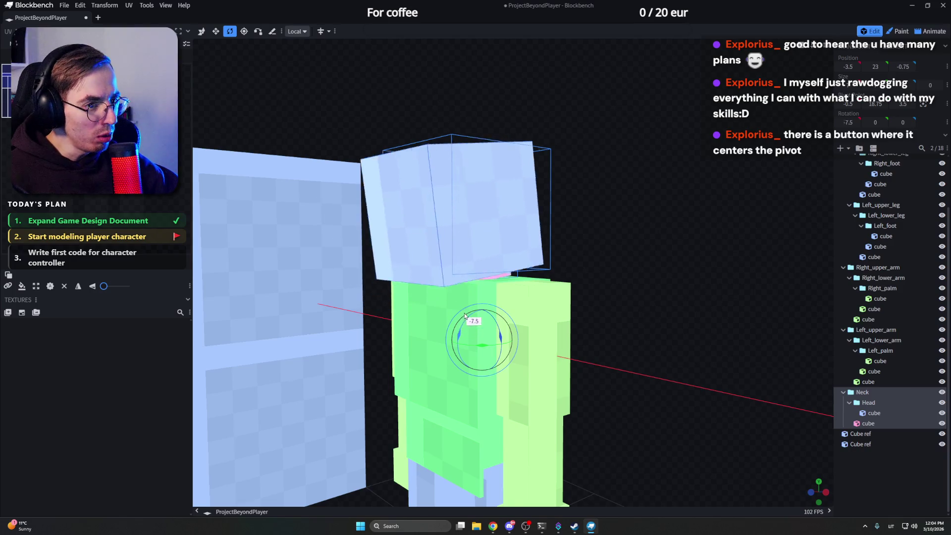
pyautogui.moveTo(464, 313); pyautogui.dragTo(543, 291)
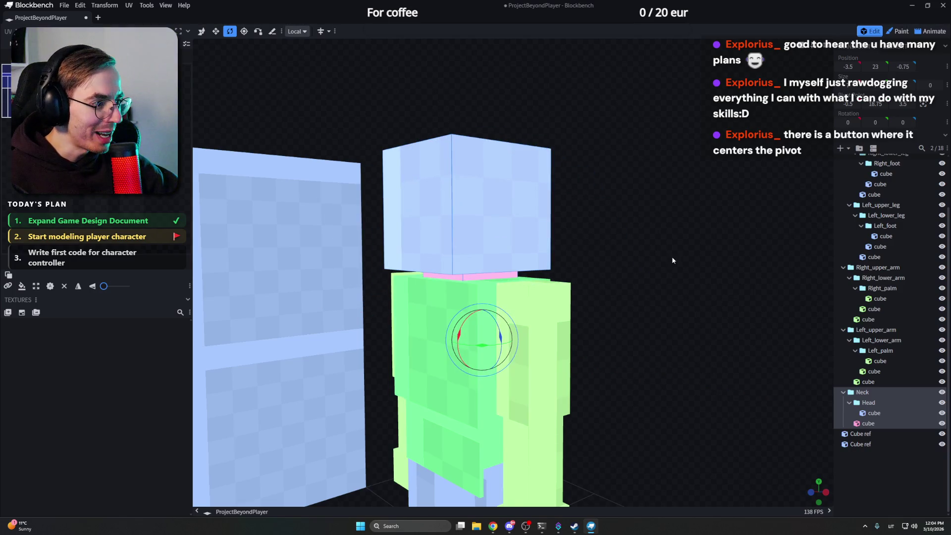
pyautogui.click(866, 394)
pyautogui.click(866, 402)
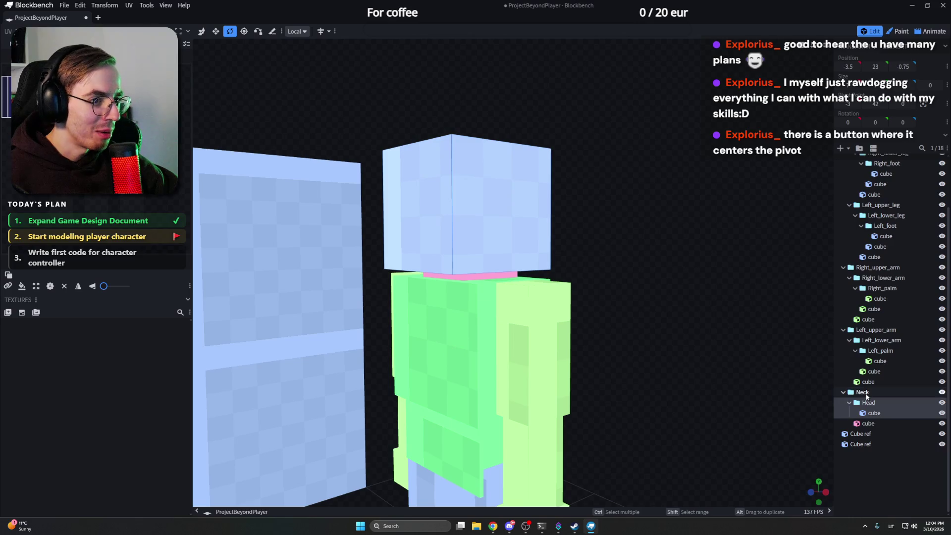
pyautogui.moveTo(684, 274); pyautogui.dragTo(744, 242)
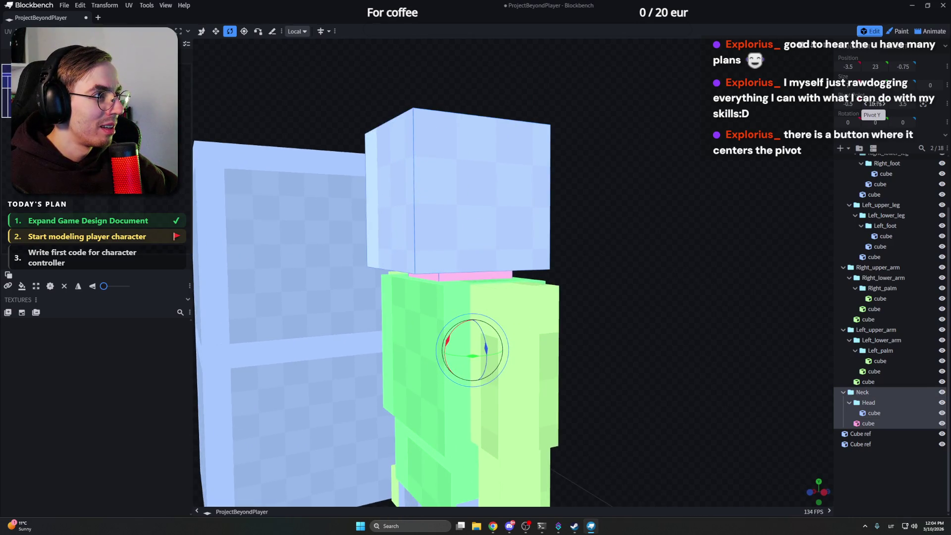
# Step: Raise the Neck pivot up the neck and nudge it along X toward centre
pyautogui.moveTo(872, 104); pyautogui.dragTo(876, 103)
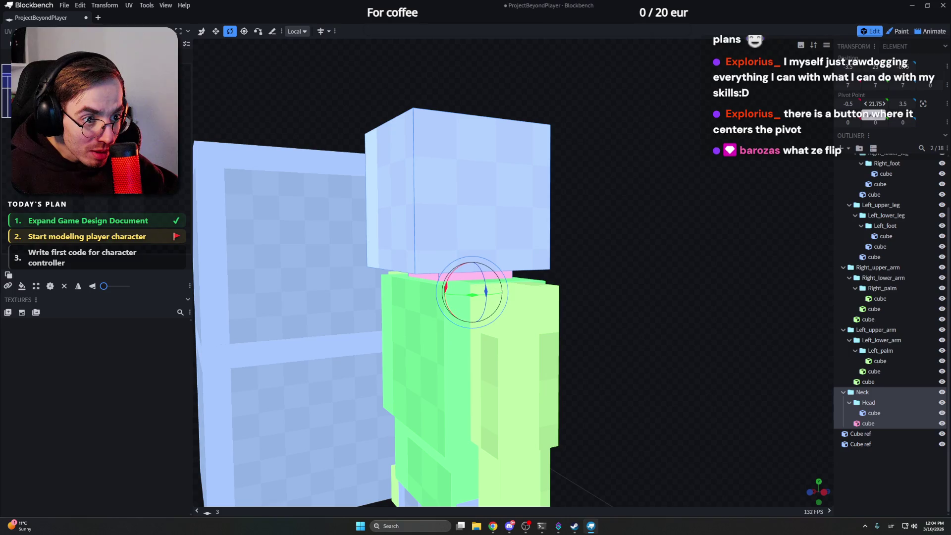
pyautogui.click(329, 320)
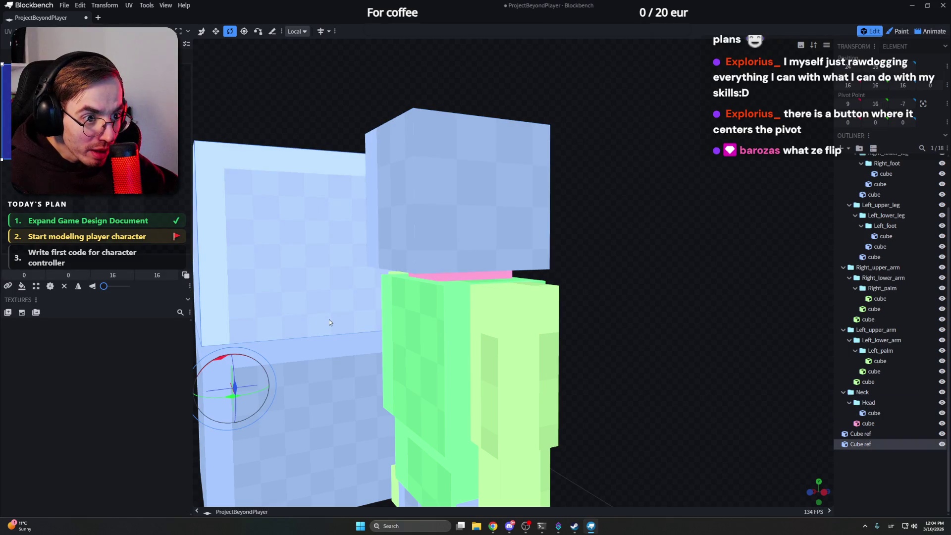
pyautogui.click(862, 391)
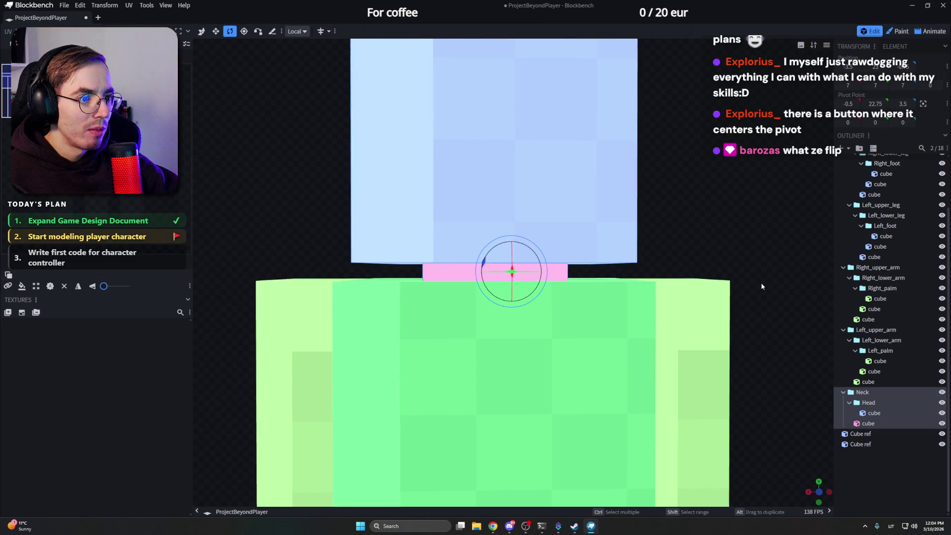
pyautogui.click(244, 32)
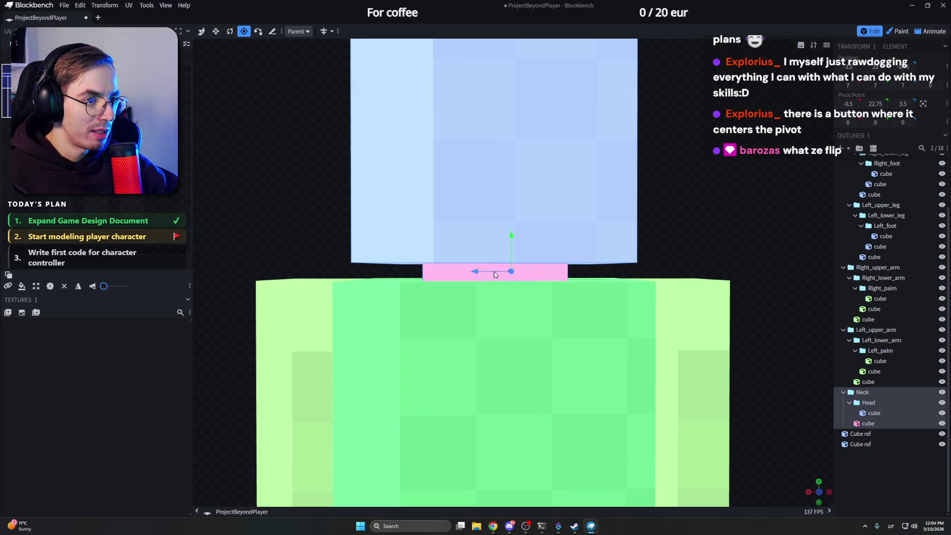
pyautogui.moveTo(457, 270); pyautogui.dragTo(486, 271)
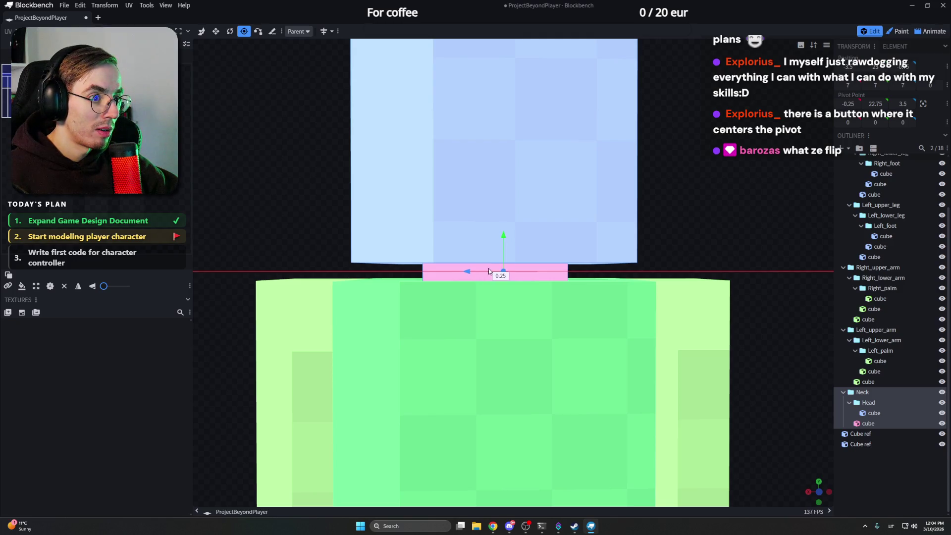
# Step: Slide the Neck pivot along depth and lower it onto the neck top, reaching 0, 22.5, 3
pyautogui.click(479, 268)
pyautogui.moveTo(479, 268); pyautogui.dragTo(726, 275, button='right')
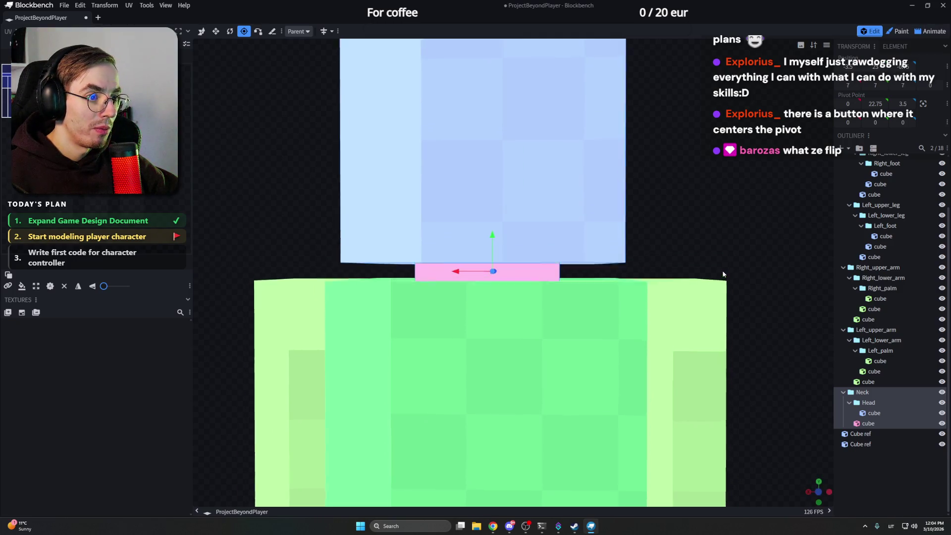
pyautogui.moveTo(726, 274); pyautogui.dragTo(620, 270)
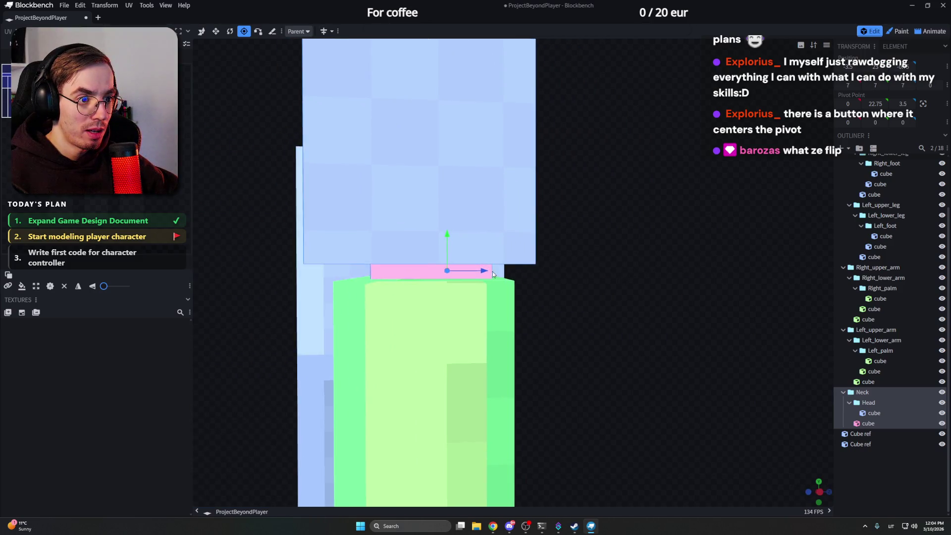
pyautogui.moveTo(480, 272); pyautogui.dragTo(698, 266)
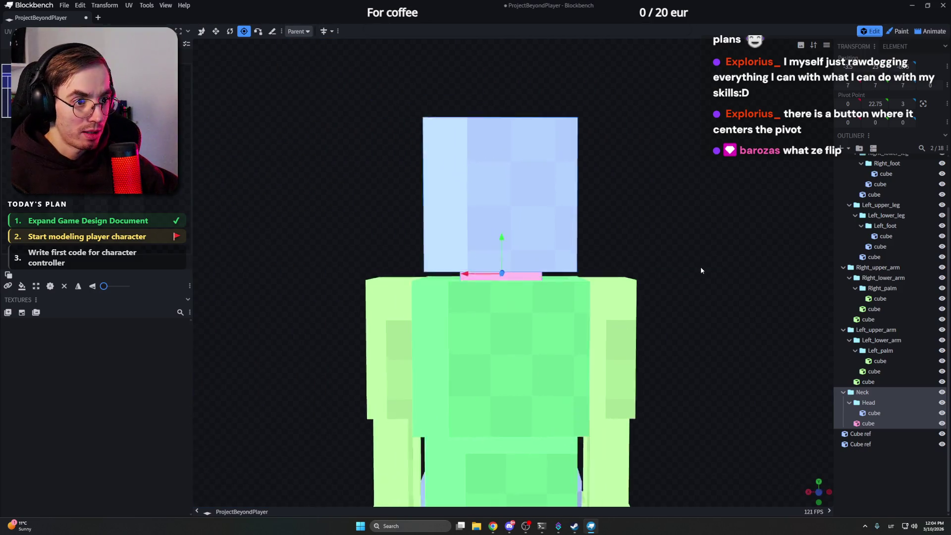
pyautogui.scroll(3, 699, 266)
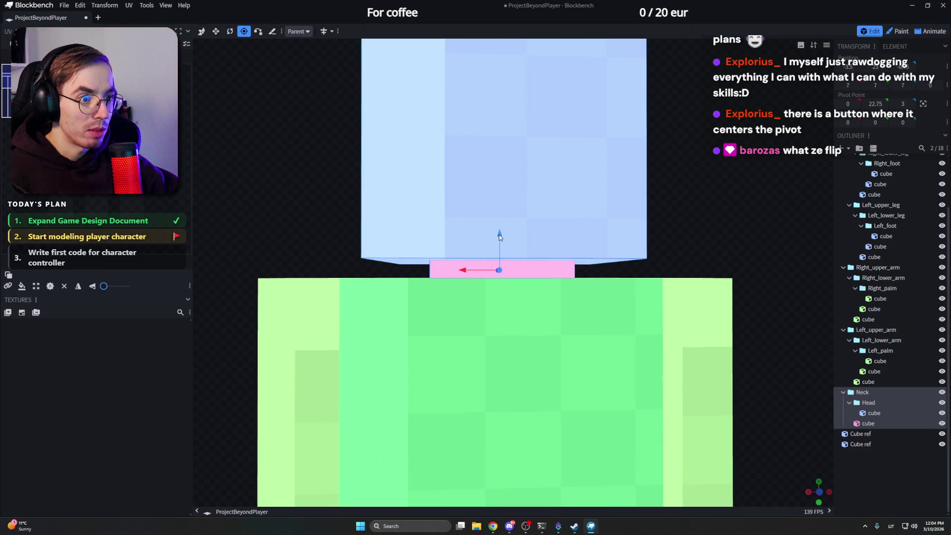
pyautogui.moveTo(499, 234)
pyautogui.mouseDown()
pyautogui.moveTo(499, 242)
pyautogui.moveTo(660, 247)
pyautogui.mouseUp()
pyautogui.scroll(-5, 659, 247)
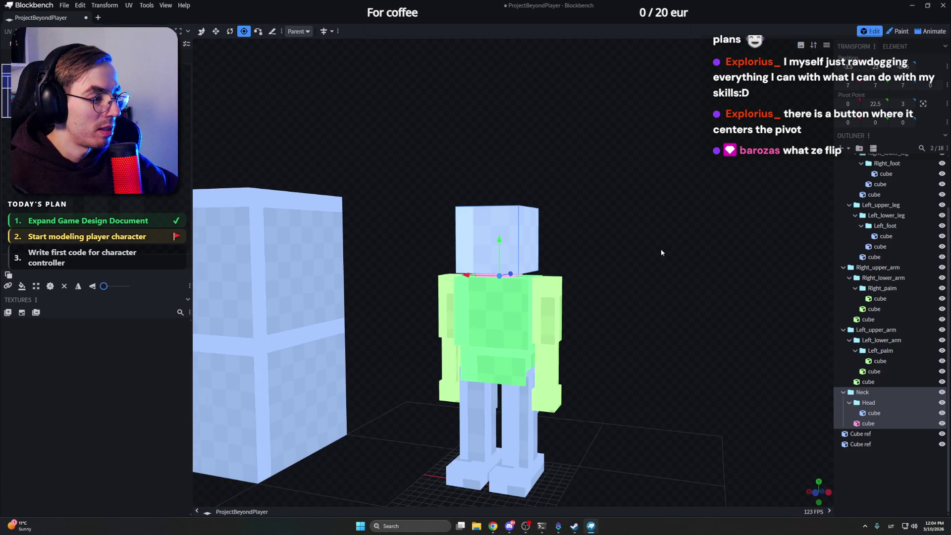
# Step: Reselect the Neck group and test-tilt it with the Rotate tool around the new pivot
pyautogui.click(862, 392)
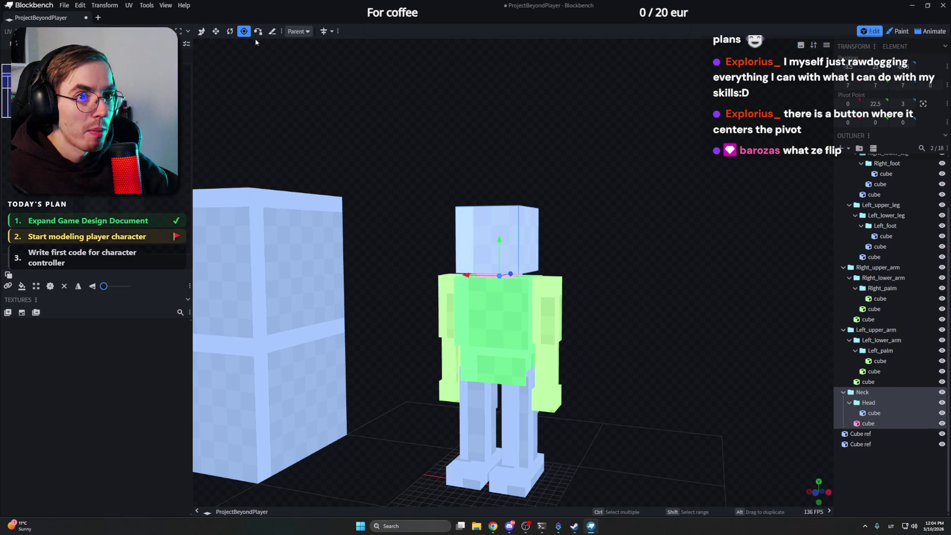
pyautogui.press('r')
pyautogui.moveTo(562, 204)
pyautogui.mouseDown()
pyautogui.moveTo(507, 284)
pyautogui.moveTo(499, 264)
pyautogui.moveTo(488, 275)
pyautogui.mouseUp()
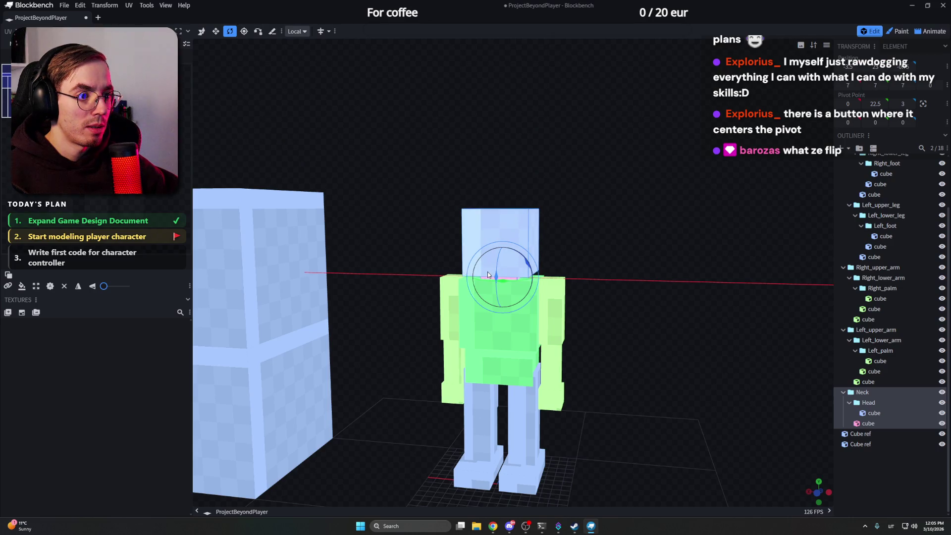
# Step: Select the pink neck cube alone and view it from the head's side
pyautogui.press('v')
pyautogui.scroll(5, 542, 245)
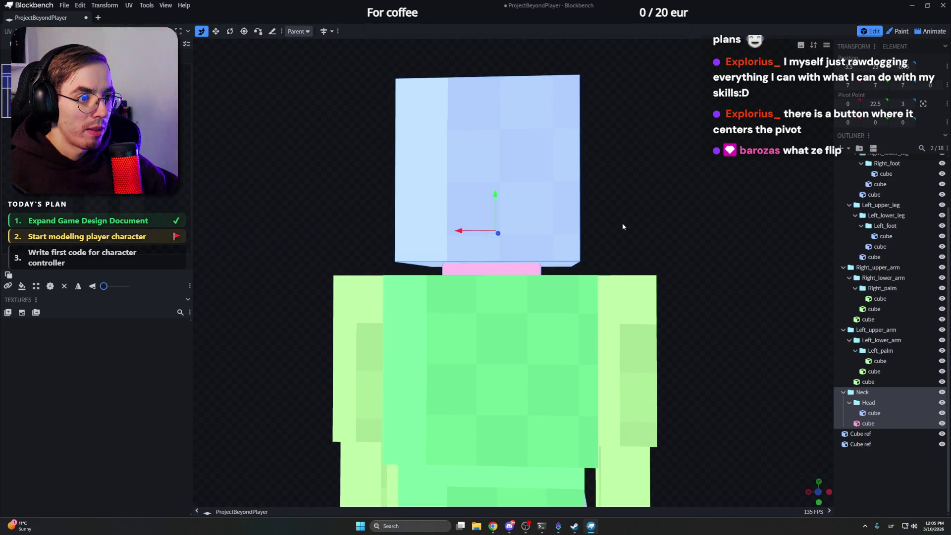
pyautogui.click(533, 269)
pyautogui.moveTo(647, 231); pyautogui.dragTo(580, 256)
pyautogui.press('s')
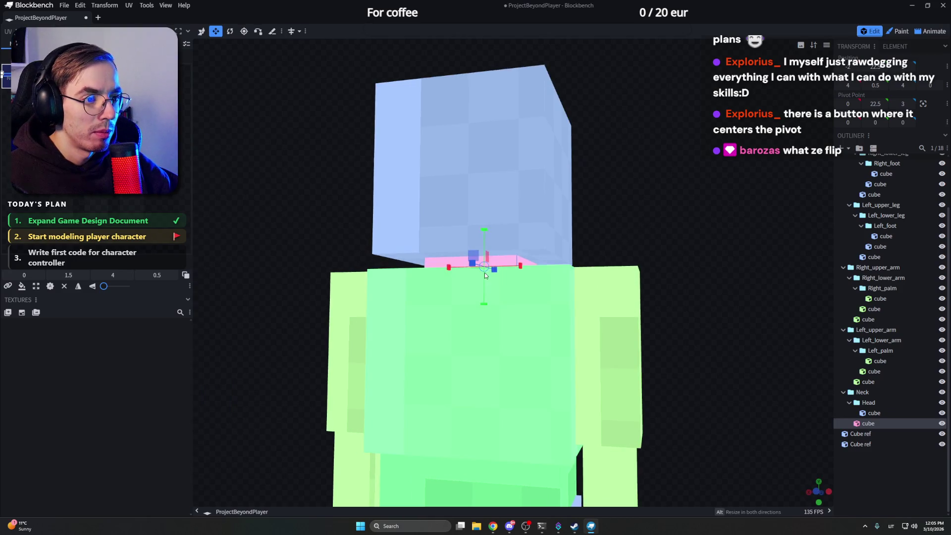
# Step: Stretch the neck cube upward to about 3.5 units so it extends inside the head
pyautogui.moveTo(485, 307); pyautogui.dragTo(485, 312)
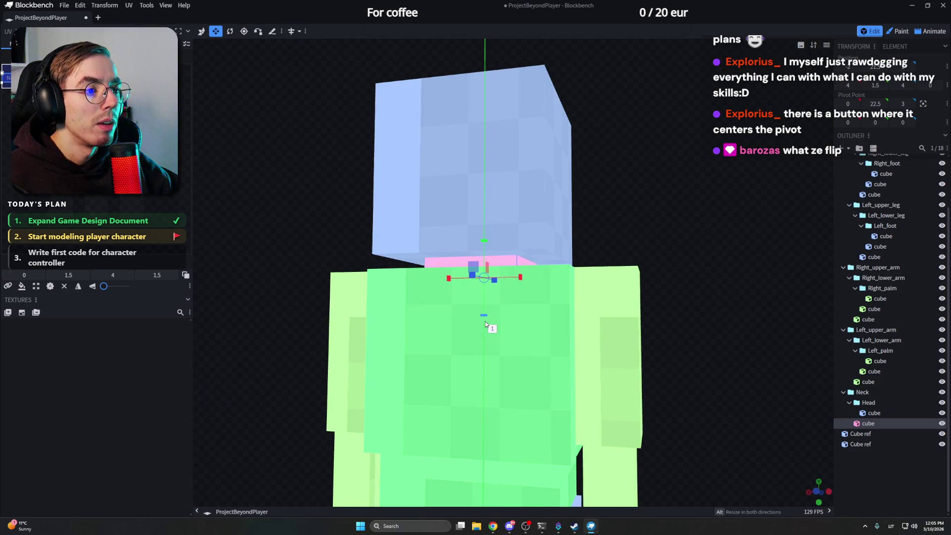
pyautogui.moveTo(482, 347)
pyautogui.mouseDown()
pyautogui.moveTo(484, 366)
pyautogui.moveTo(570, 242)
pyautogui.mouseUp()
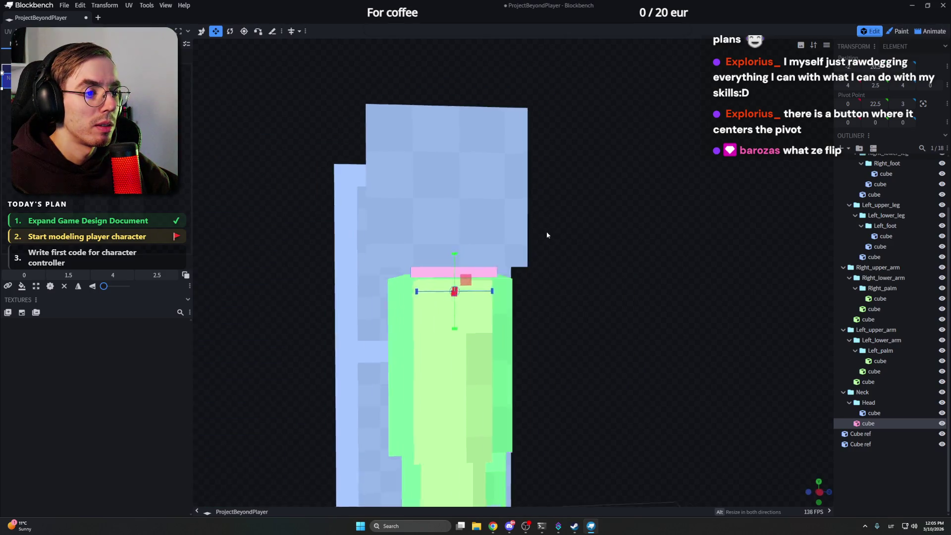
pyautogui.moveTo(467, 255); pyautogui.dragTo(467, 245)
pyautogui.moveTo(626, 232); pyautogui.dragTo(625, 239)
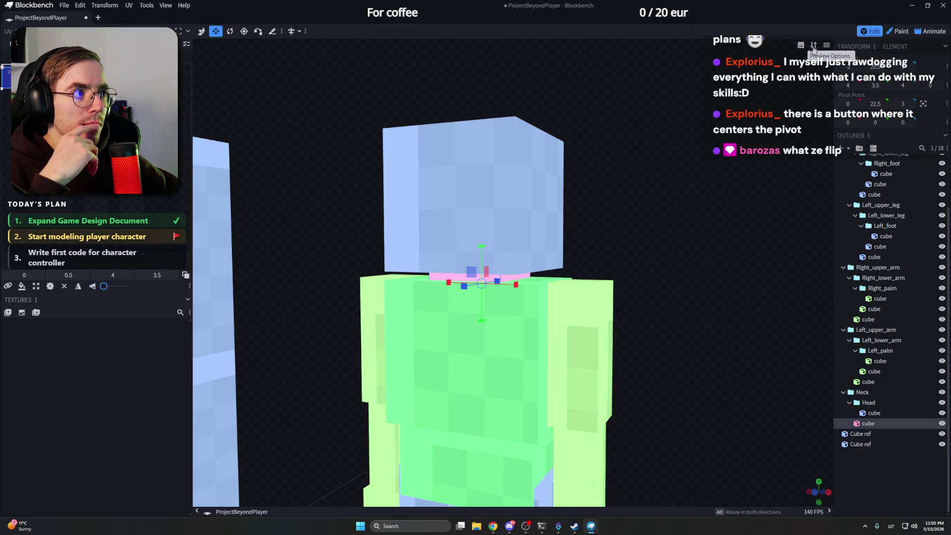
# Step: Select the head cube from a side view of the character
pyautogui.moveTo(497, 106); pyautogui.dragTo(579, 108)
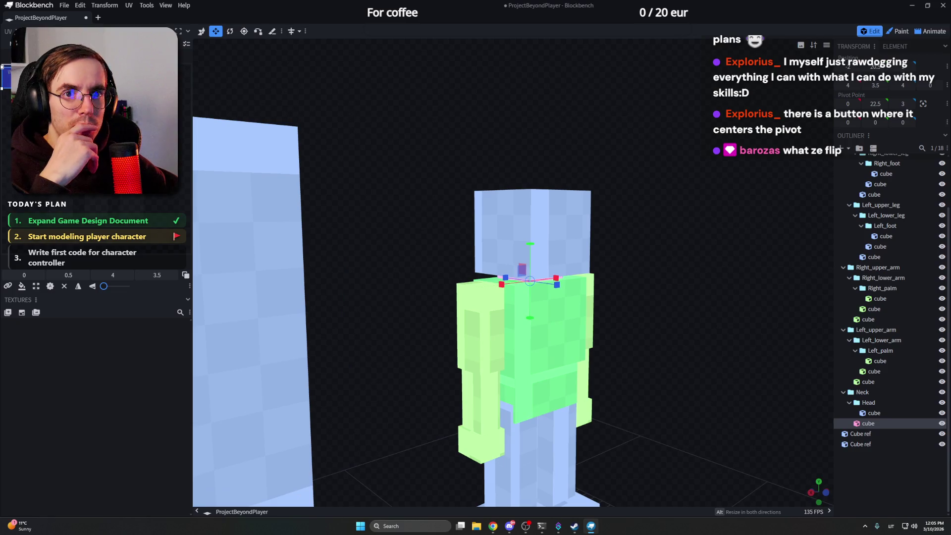
pyautogui.click(201, 31)
pyautogui.moveTo(654, 189); pyautogui.dragTo(543, 221)
pyautogui.click(483, 215)
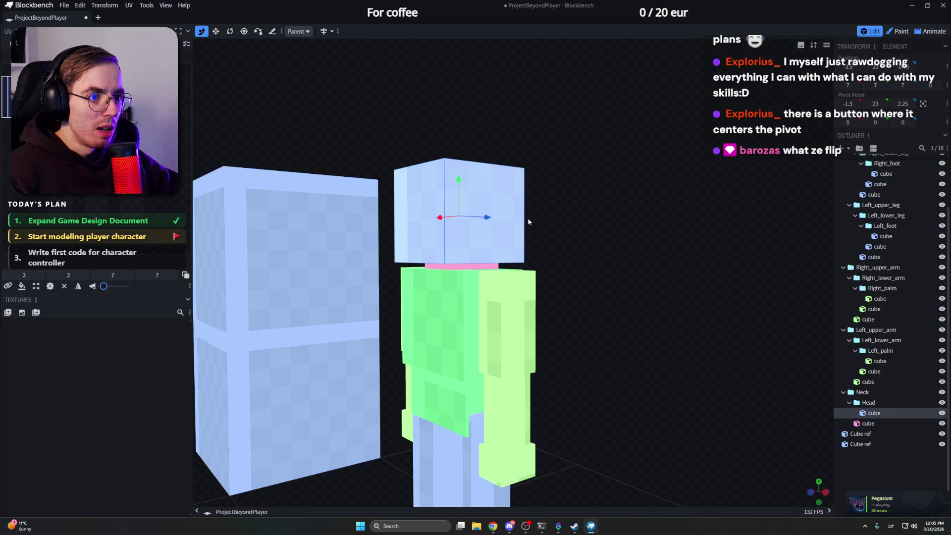
pyautogui.moveTo(483, 215)
pyautogui.mouseDown()
pyautogui.moveTo(640, 223)
pyautogui.moveTo(629, 233)
pyautogui.mouseUp()
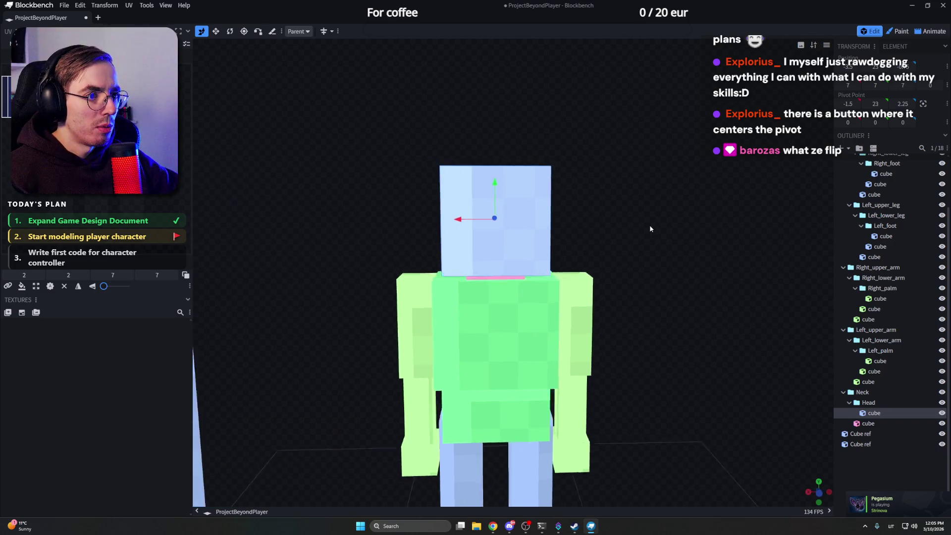
# Step: Centre the head cube's pivot on the cube at 0, 26.5, 2.75
pyautogui.click(244, 31)
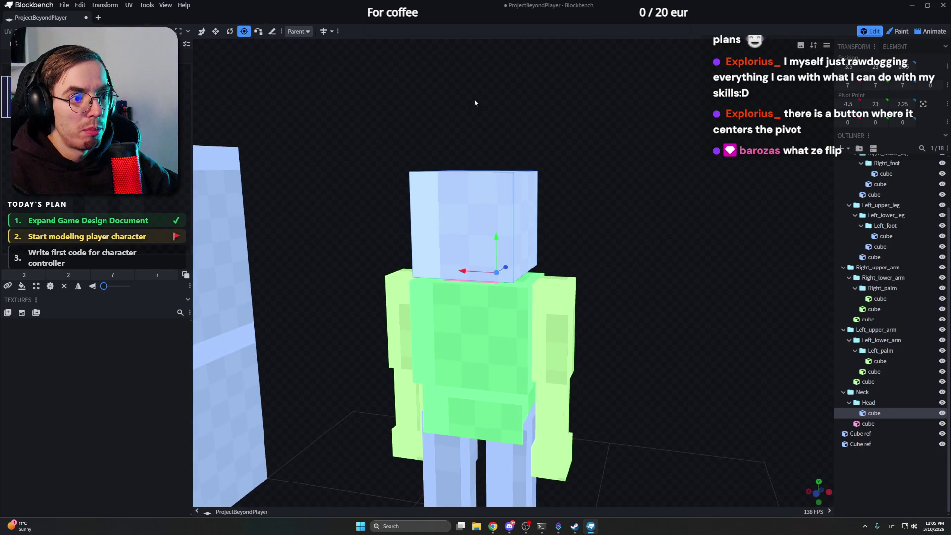
pyautogui.moveTo(473, 98)
pyautogui.mouseDown()
pyautogui.moveTo(681, 189)
pyautogui.moveTo(673, 195)
pyautogui.mouseUp()
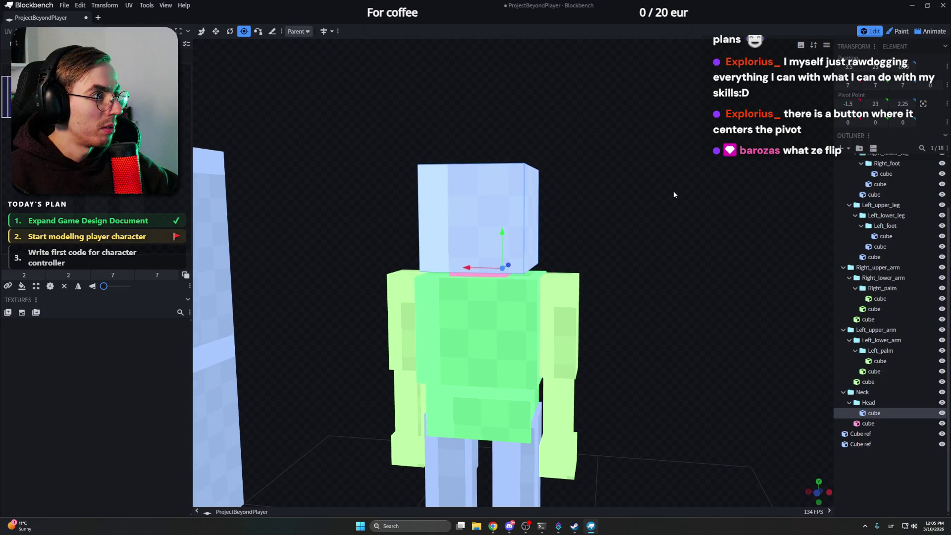
pyautogui.click(922, 104)
pyautogui.moveTo(799, 134)
pyautogui.mouseDown()
pyautogui.moveTo(759, 154)
pyautogui.moveTo(815, 156)
pyautogui.moveTo(639, 155)
pyautogui.moveTo(680, 157)
pyautogui.moveTo(743, 223)
pyautogui.moveTo(742, 245)
pyautogui.mouseUp()
# Step: Compare the Head group's pivot with the cube's from an angled view
pyautogui.click(870, 403)
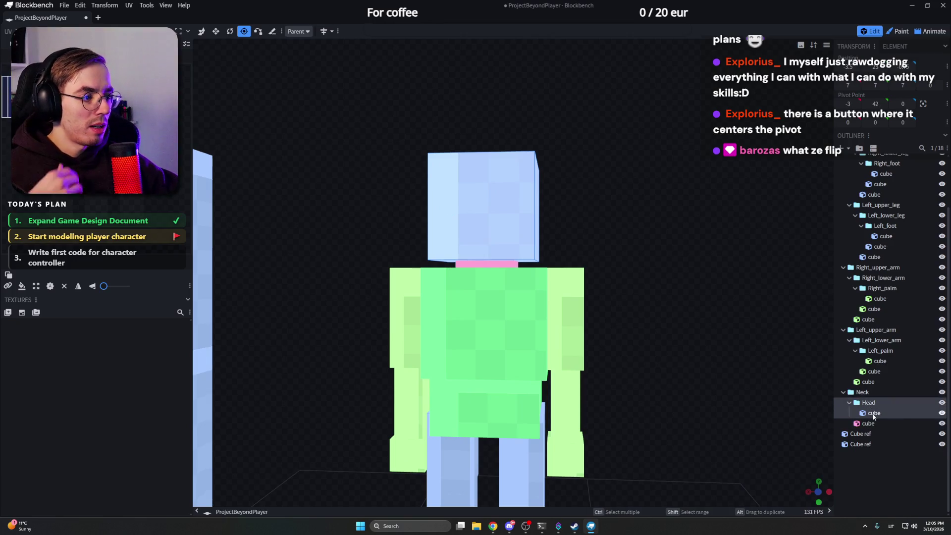
pyautogui.click(874, 413)
pyautogui.scroll(-5, 705, 331)
pyautogui.moveTo(705, 330)
pyautogui.mouseDown()
pyautogui.moveTo(547, 250)
pyautogui.moveTo(572, 258)
pyautogui.mouseUp()
# Step: Inspect the Neck and Torso pivots, then select the head cube from the front
pyautogui.click(861, 391)
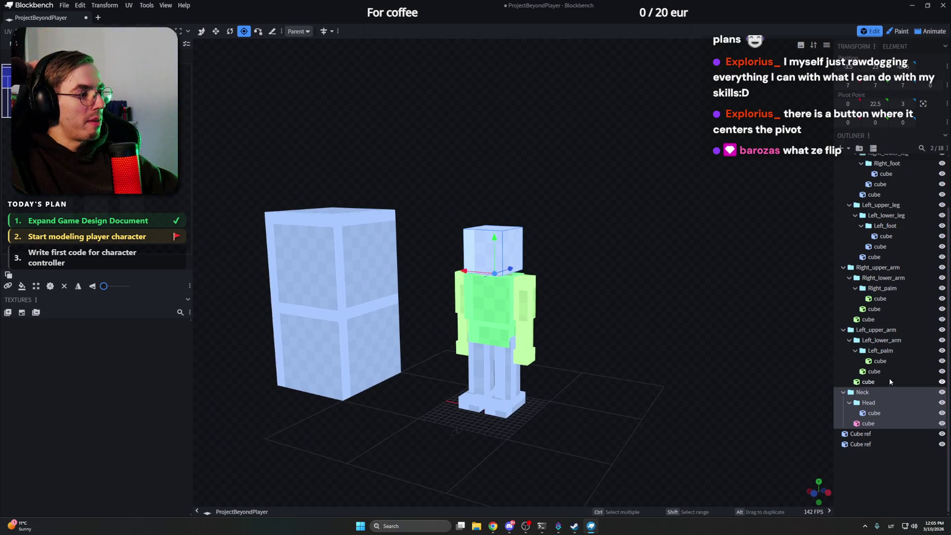
pyautogui.scroll(2, 889, 380)
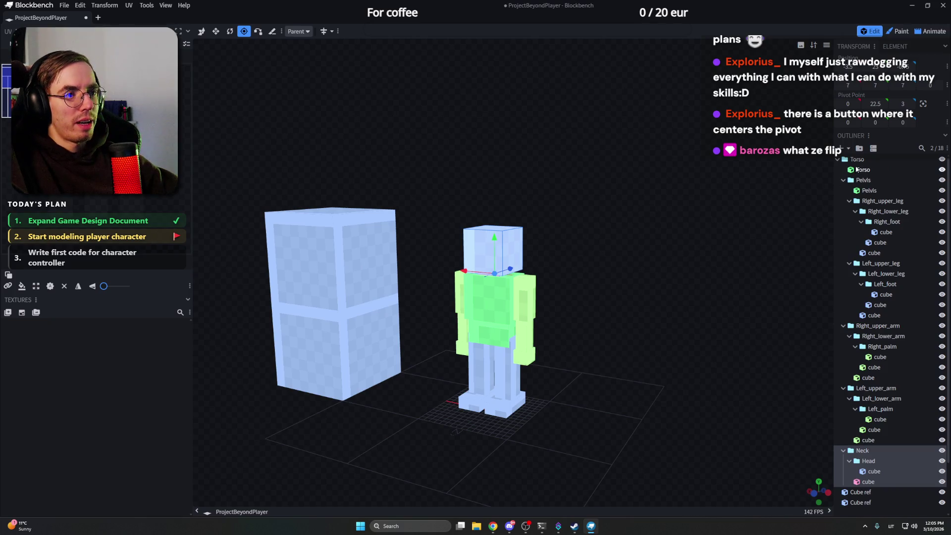
pyautogui.scroll(-2, 859, 195)
pyautogui.scroll(2, 884, 290)
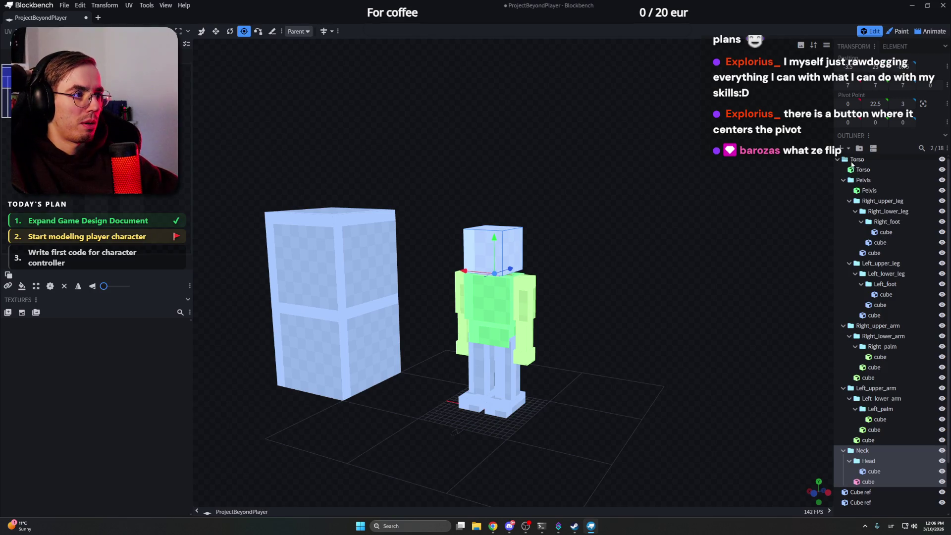
pyautogui.click(857, 160)
pyautogui.click(863, 171)
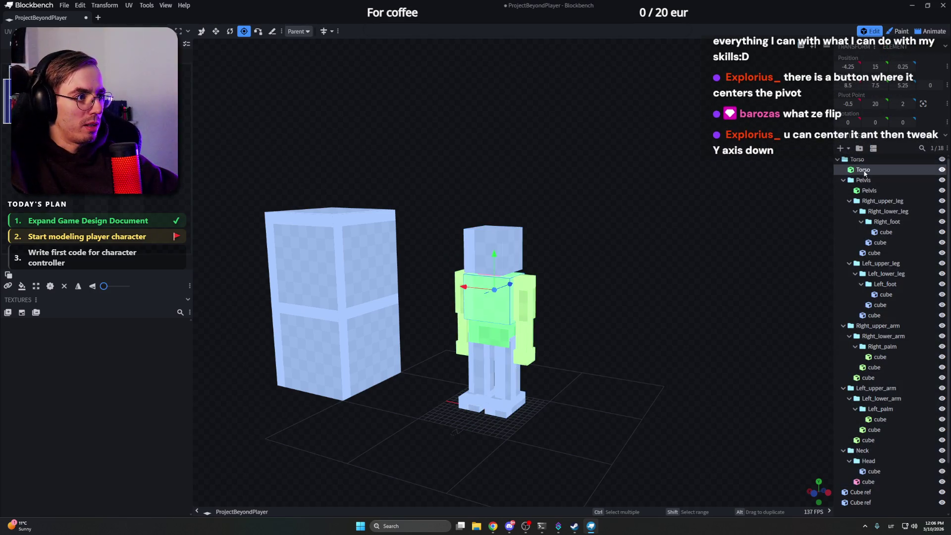
pyautogui.scroll(2, 716, 232)
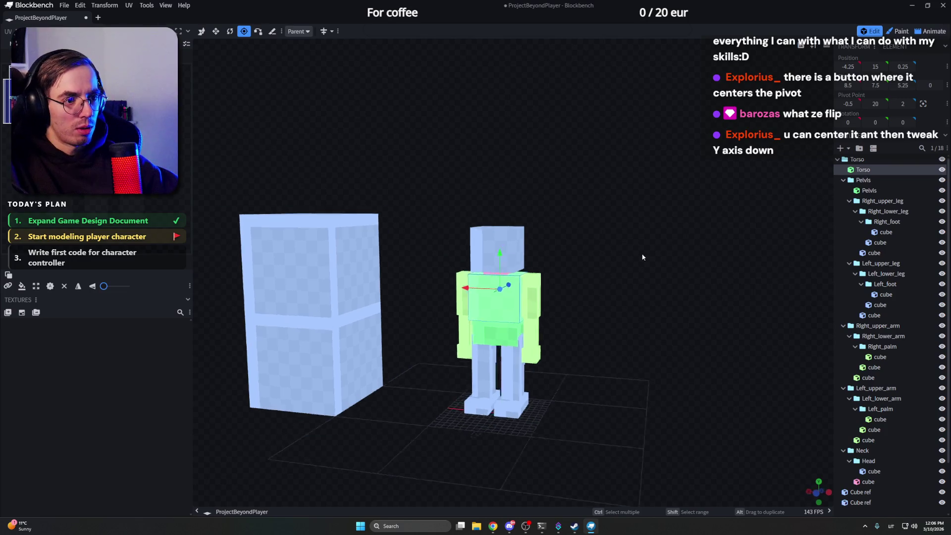
pyautogui.scroll(2, 652, 252)
pyautogui.scroll(2, 587, 270)
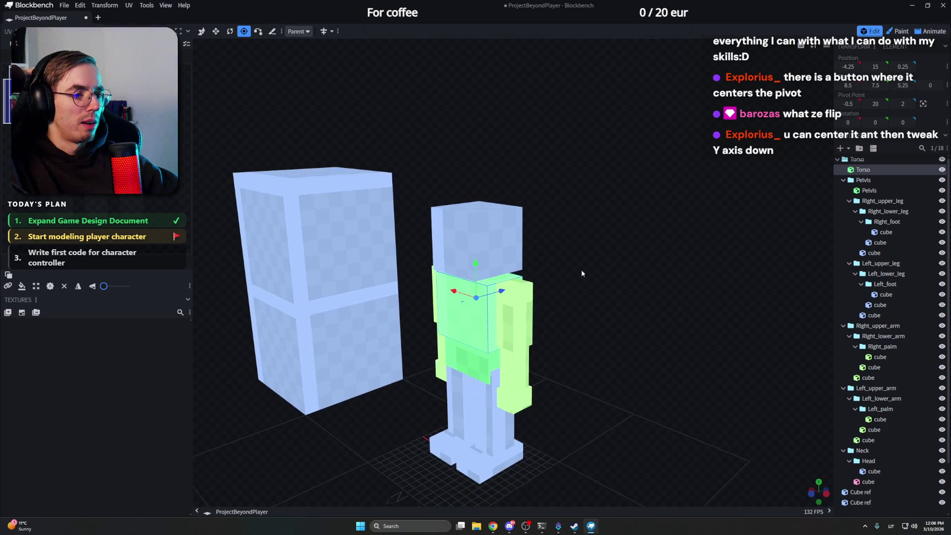
pyautogui.click(476, 252)
pyautogui.moveTo(476, 252)
pyautogui.mouseDown()
pyautogui.moveTo(648, 235)
pyautogui.moveTo(561, 247)
pyautogui.mouseUp()
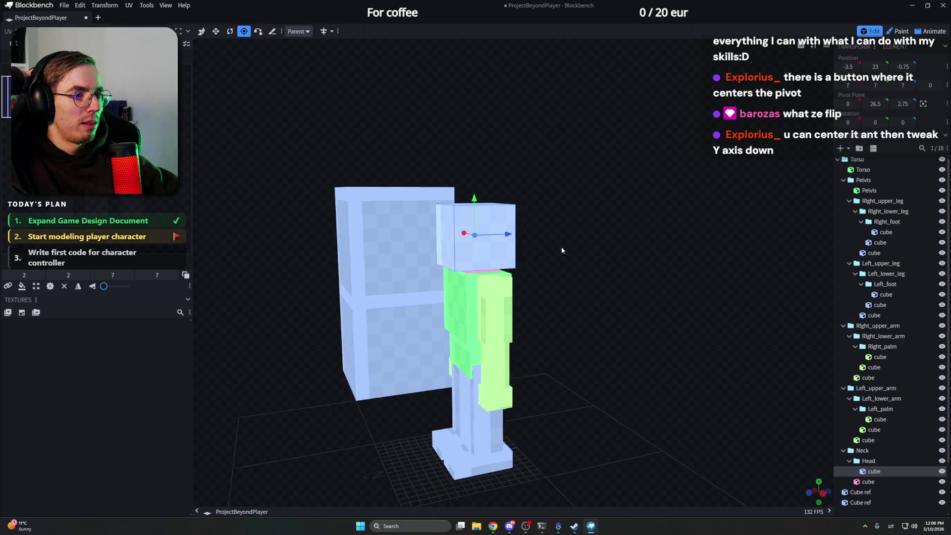
pyautogui.scroll(-2, 877, 425)
# Step: Compare the Head group's pivot with its cube's and rename the cube to Head
pyautogui.click(869, 402)
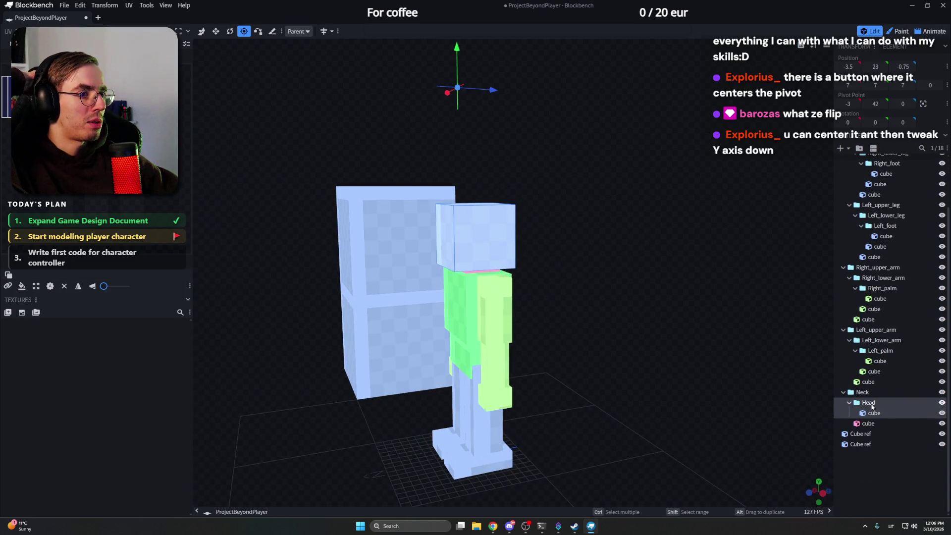
pyautogui.click(875, 414)
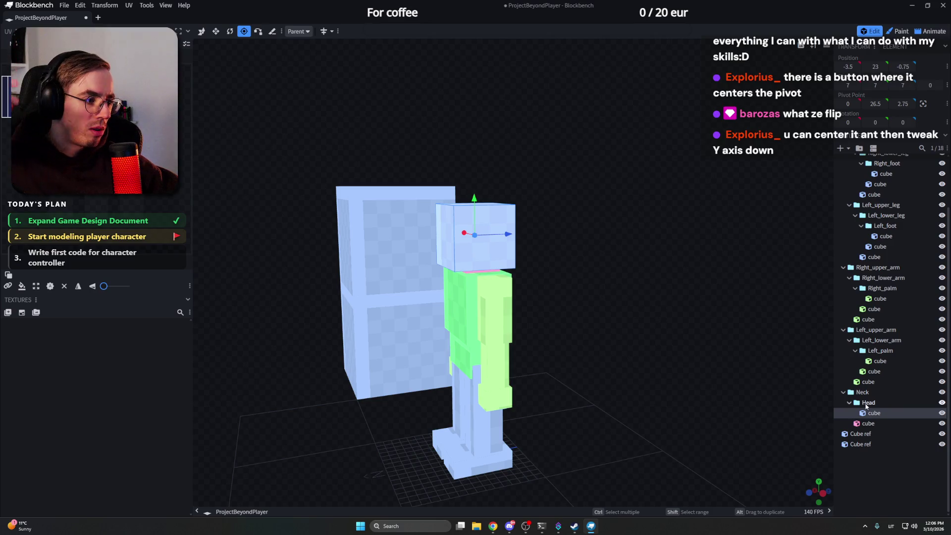
pyautogui.click(866, 402)
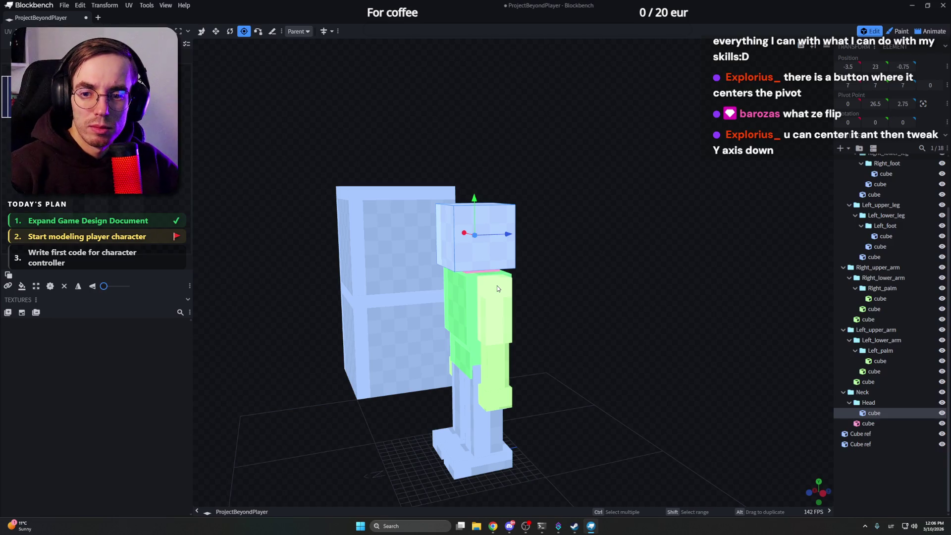
pyautogui.moveTo(525, 275); pyautogui.dragTo(605, 259)
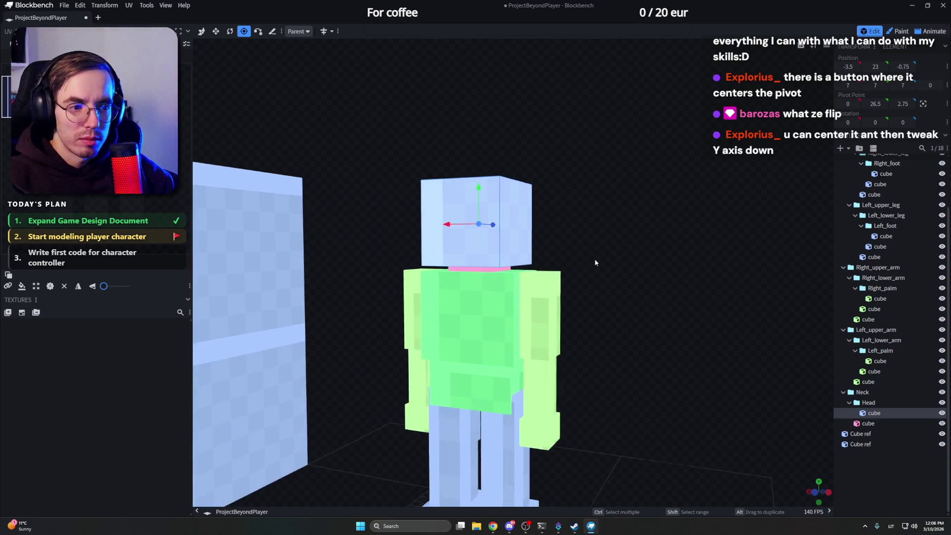
pyautogui.scroll(3, 623, 271)
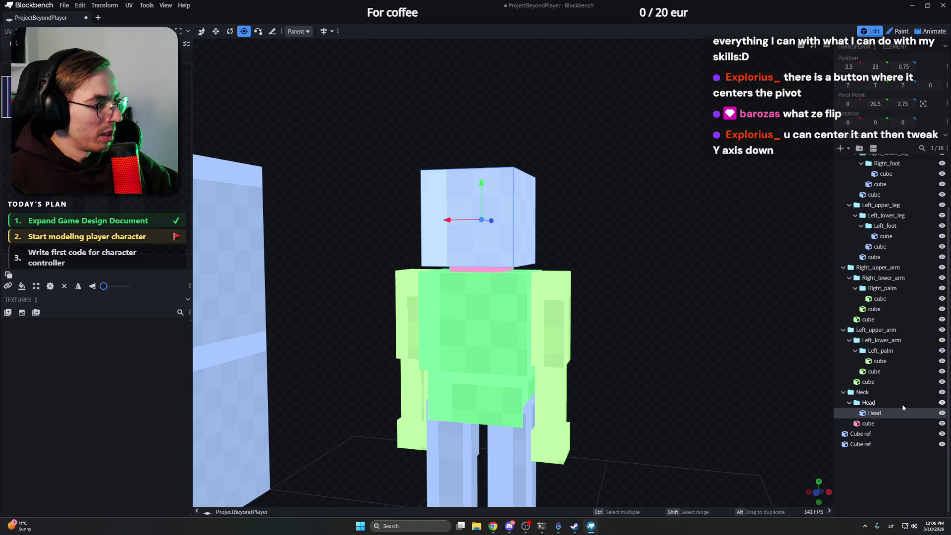
# Step: Rename the pink neck cube Neck and lower the Head cube's pivot toward the neck
pyautogui.doubleClick(867, 423)
pyautogui.write('Neck')
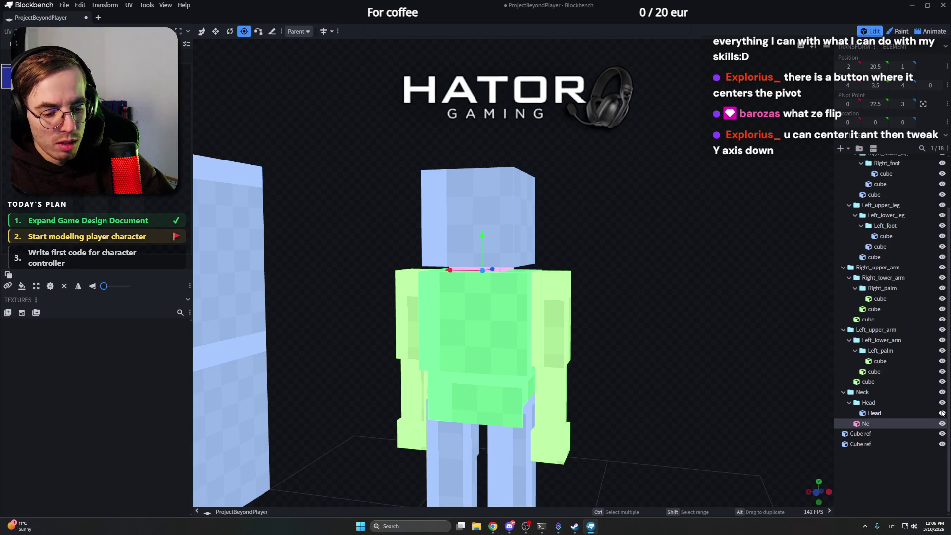
pyautogui.press('Return')
pyautogui.scroll(2, 901, 331)
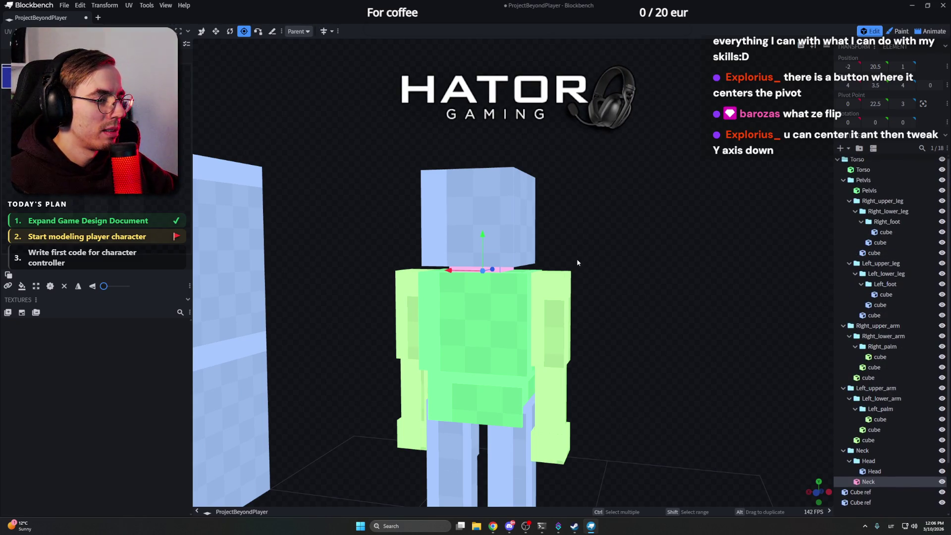
pyautogui.moveTo(577, 263); pyautogui.dragTo(490, 245)
pyautogui.click(490, 246)
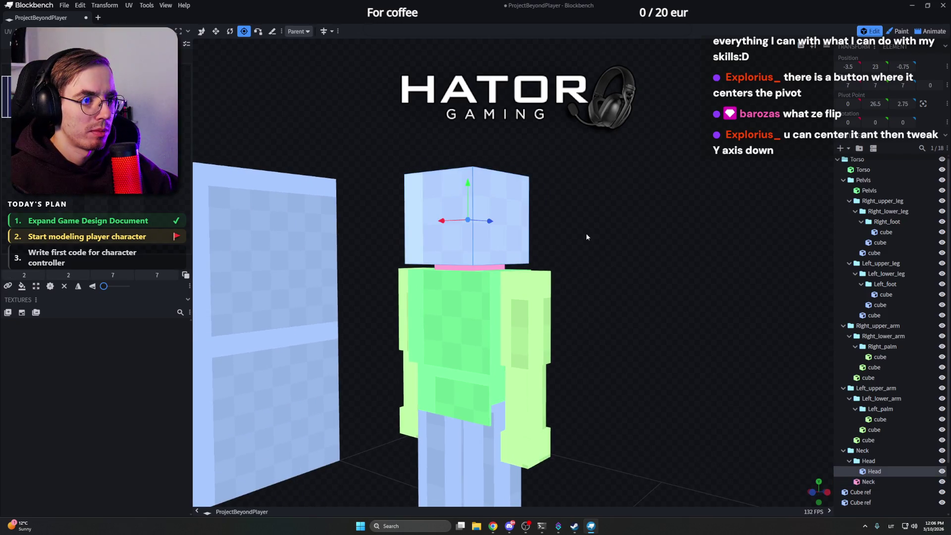
pyautogui.moveTo(586, 237)
pyautogui.mouseDown()
pyautogui.moveTo(699, 232)
pyautogui.moveTo(606, 234)
pyautogui.mouseUp()
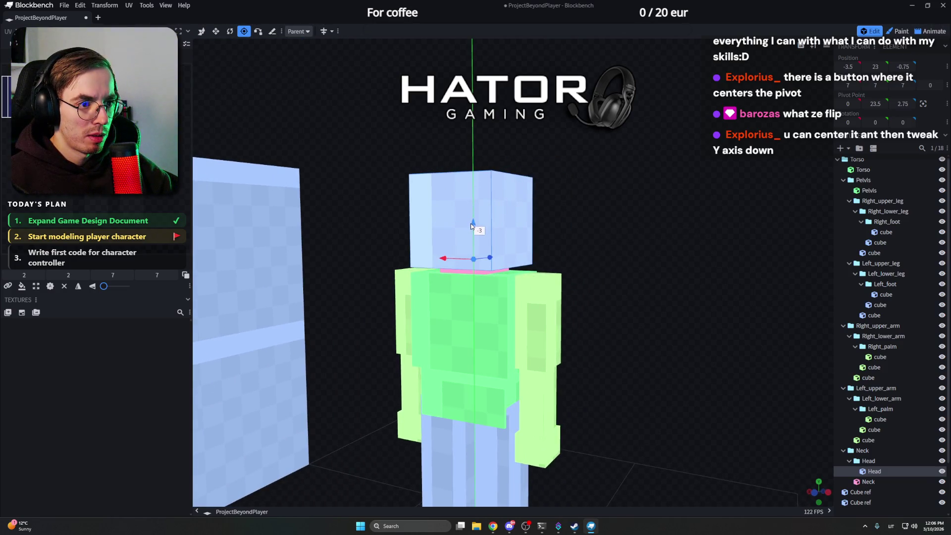
pyautogui.moveTo(471, 226)
pyautogui.mouseDown()
pyautogui.moveTo(608, 207)
pyautogui.moveTo(598, 205)
pyautogui.moveTo(632, 210)
pyautogui.moveTo(496, 215)
pyautogui.moveTo(650, 212)
pyautogui.moveTo(586, 224)
pyautogui.mouseUp()
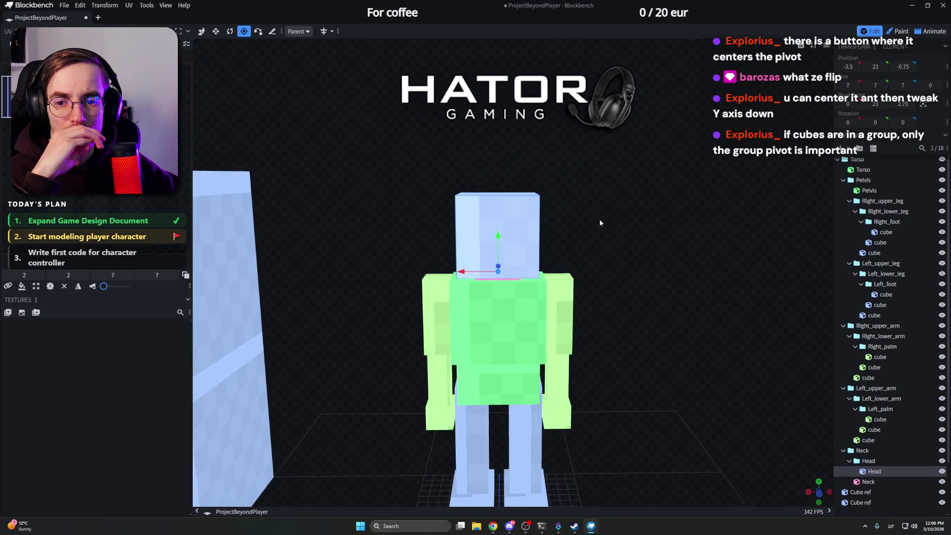
pyautogui.moveTo(599, 219)
pyautogui.mouseDown()
pyautogui.moveTo(593, 265)
pyautogui.moveTo(603, 205)
pyautogui.moveTo(576, 217)
pyautogui.mouseUp()
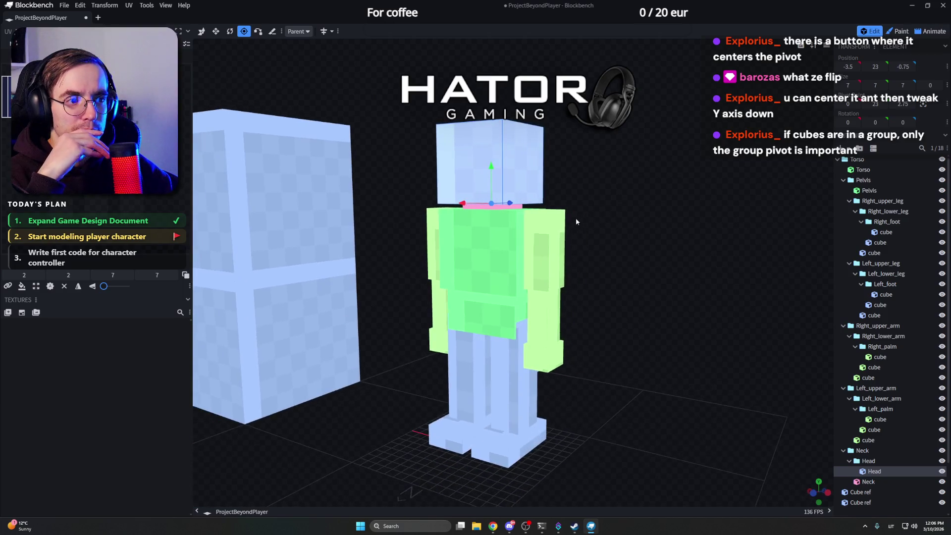
# Step: Lower the Head group's pivot down to the neck joint
pyautogui.click(868, 462)
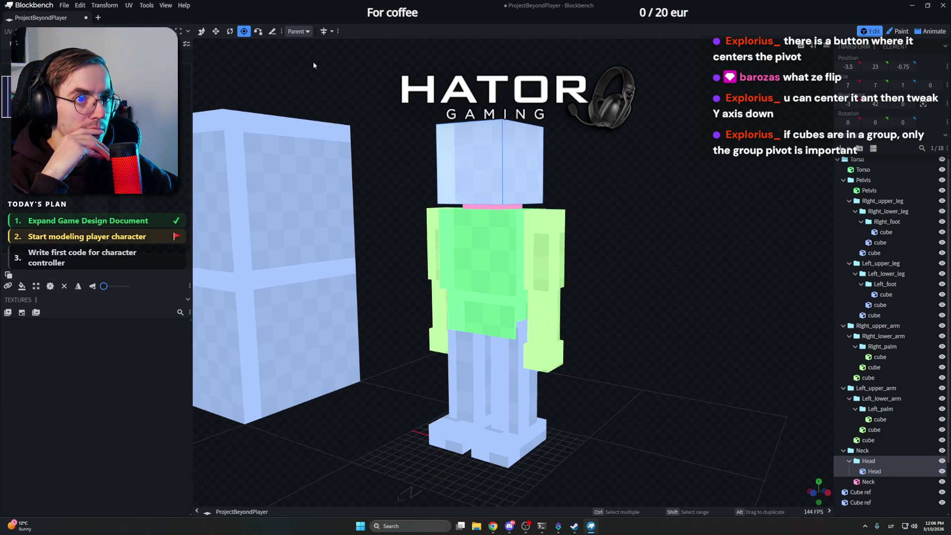
pyautogui.scroll(-3, 379, 109)
pyautogui.moveTo(418, 104); pyautogui.dragTo(401, 113)
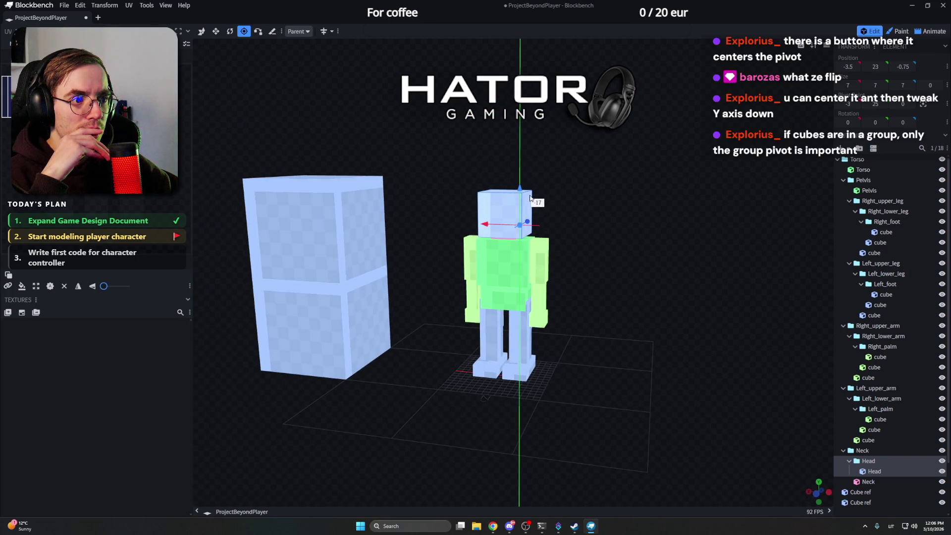
pyautogui.scroll(3, 592, 152)
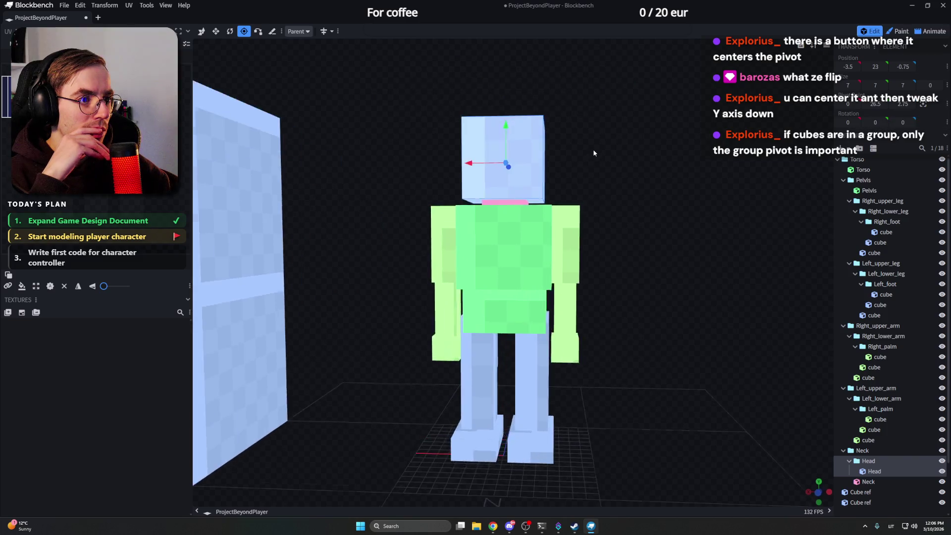
pyautogui.moveTo(592, 153)
pyautogui.mouseDown()
pyautogui.moveTo(486, 158)
pyautogui.moveTo(595, 156)
pyautogui.mouseUp()
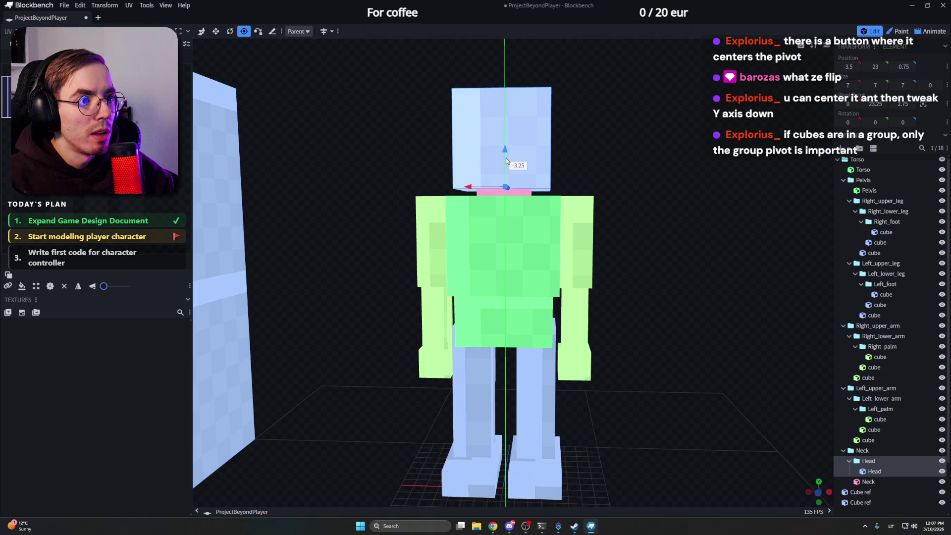
pyautogui.moveTo(506, 163)
pyautogui.mouseDown()
pyautogui.moveTo(629, 150)
pyautogui.moveTo(725, 224)
pyautogui.moveTo(614, 140)
pyautogui.mouseUp()
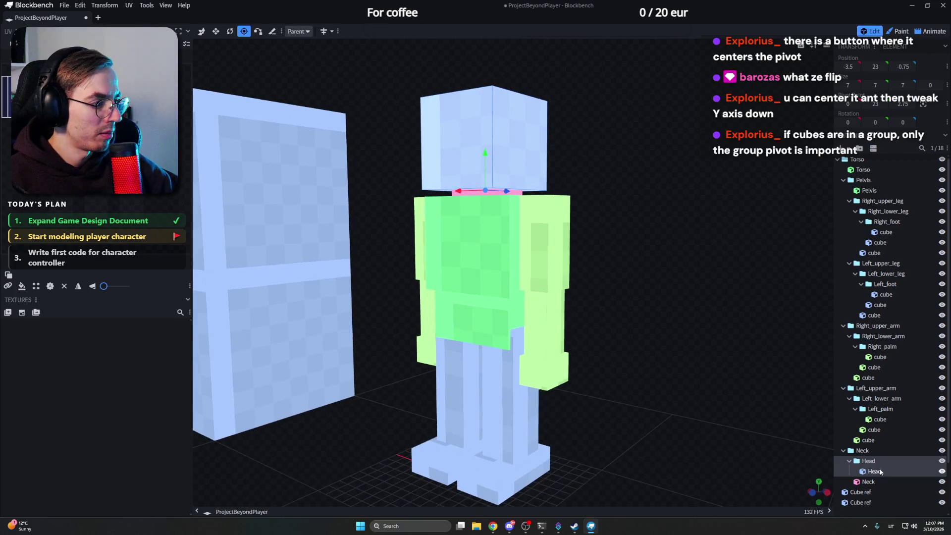
# Step: Test-tilt the head around the new pivot and revert it to upright
pyautogui.click(230, 30)
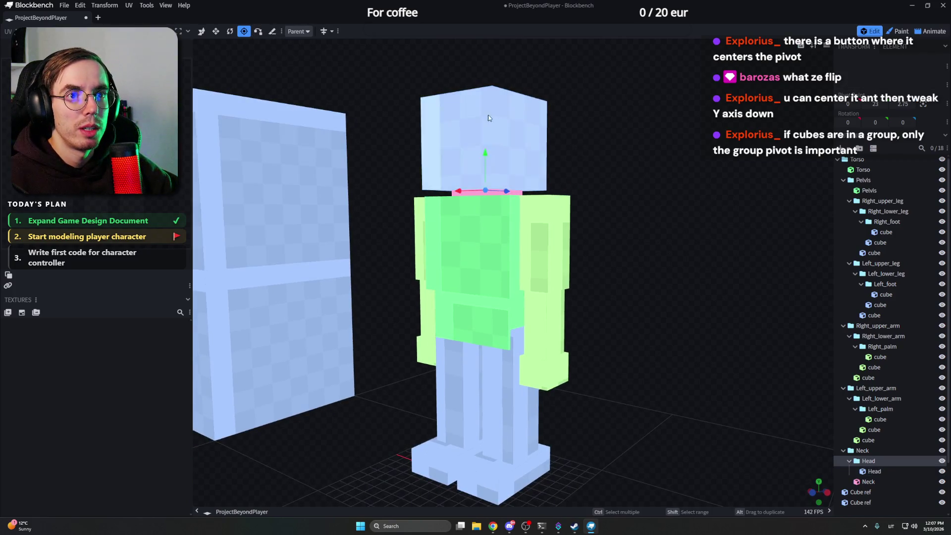
pyautogui.moveTo(472, 176); pyautogui.dragTo(477, 163)
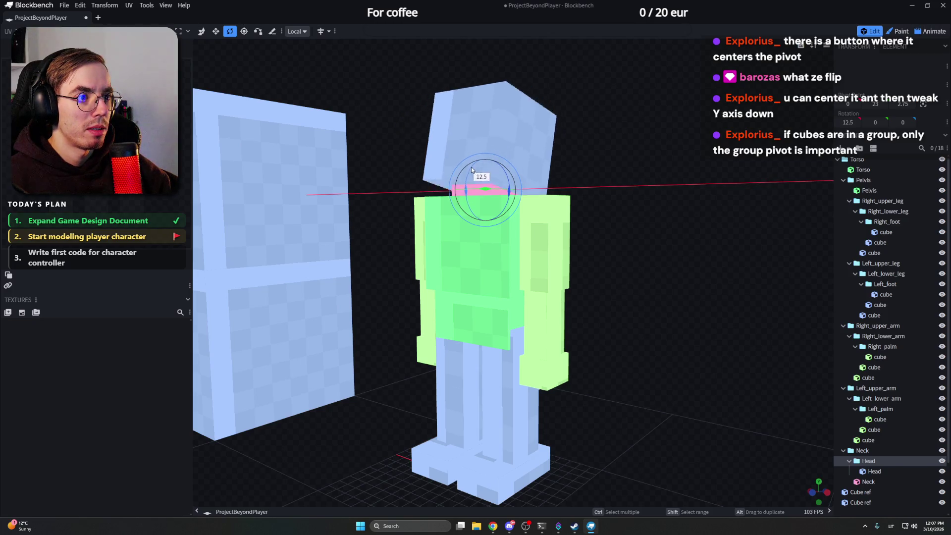
pyautogui.press('Escape')
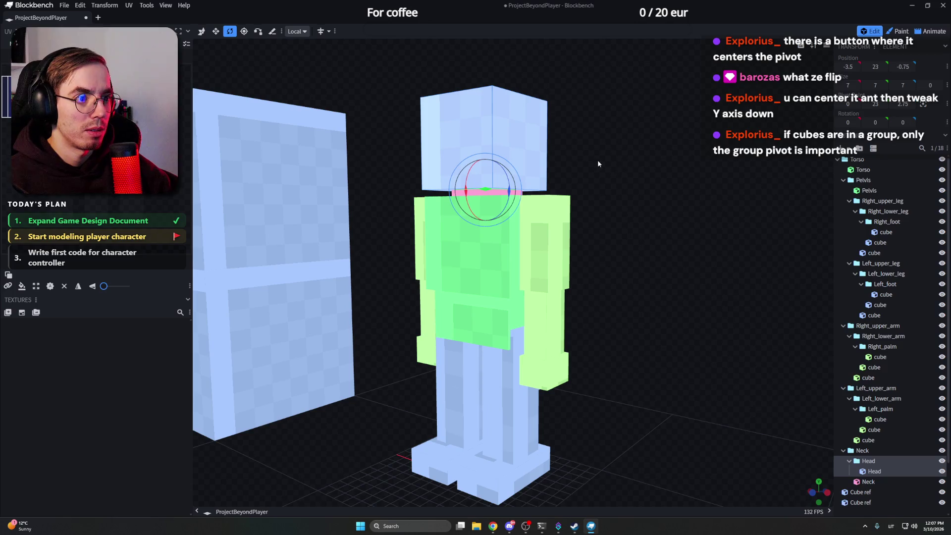
pyautogui.rightClick(597, 160)
pyautogui.click(613, 173)
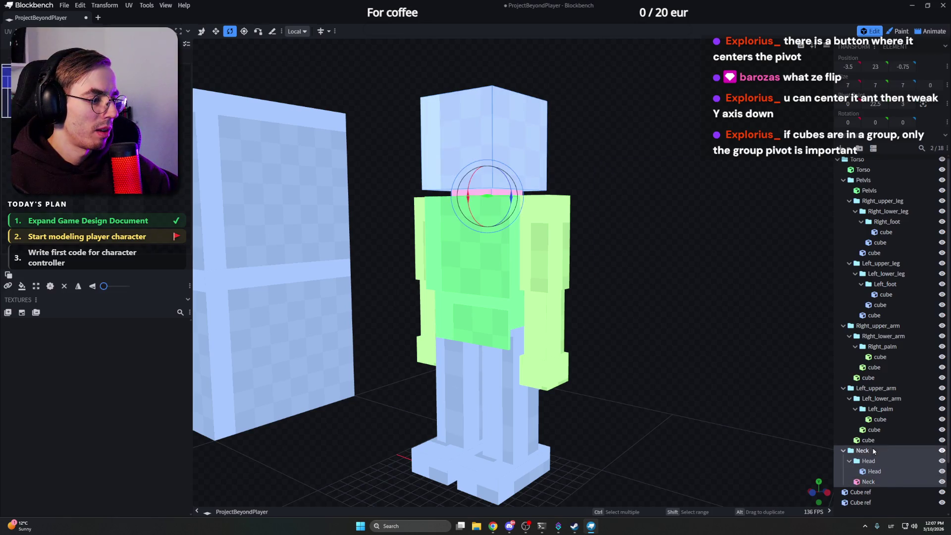
pyautogui.moveTo(682, 299)
pyautogui.mouseDown()
pyautogui.moveTo(622, 231)
pyautogui.moveTo(673, 228)
pyautogui.moveTo(609, 228)
pyautogui.moveTo(651, 223)
pyautogui.moveTo(644, 213)
pyautogui.moveTo(418, 227)
pyautogui.moveTo(679, 229)
pyautogui.moveTo(650, 222)
pyautogui.mouseUp()
pyautogui.scroll(-5, 622, 231)
pyautogui.scroll(-3, 564, 227)
pyautogui.scroll(2, 622, 227)
pyautogui.scroll(3, 672, 227)
pyautogui.scroll(-2, 638, 214)
pyautogui.scroll(2, 679, 230)
pyautogui.scroll(1, 646, 228)
pyautogui.scroll(1, 649, 224)
# Step: Shorten the right upper-arm and lower-arm cubes with the Resize tool
pyautogui.click(587, 240)
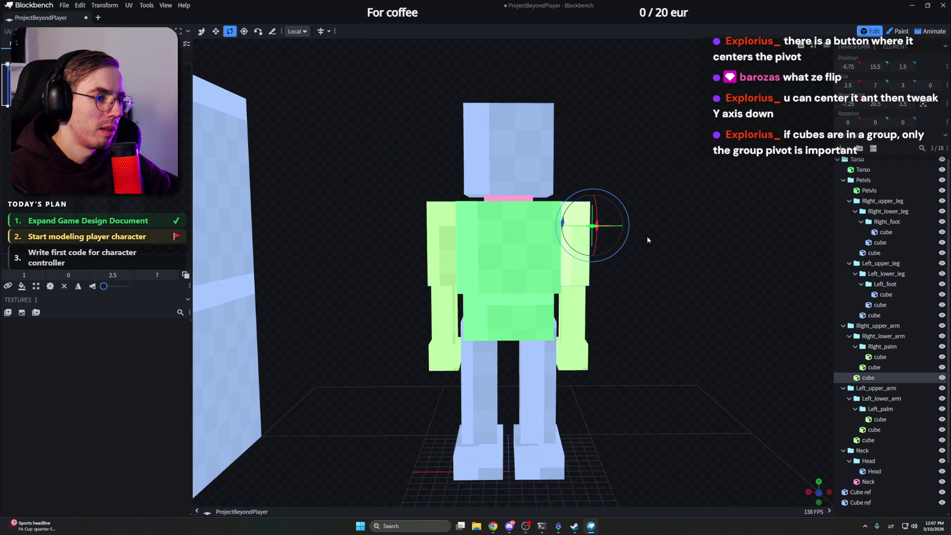
pyautogui.press('v')
pyautogui.scroll(1, 626, 231)
pyautogui.press('r')
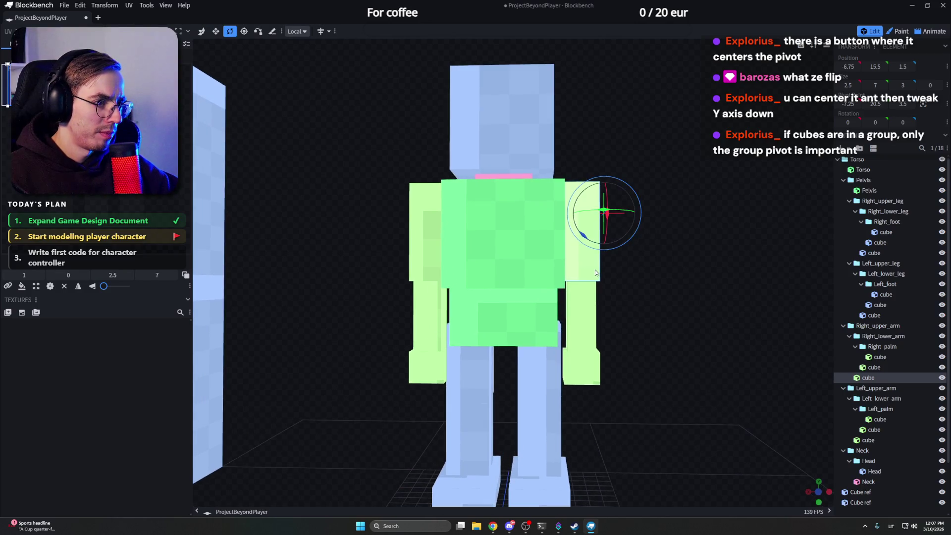
pyautogui.moveTo(595, 269); pyautogui.dragTo(647, 273)
pyautogui.scroll(1, 646, 272)
pyautogui.press('s')
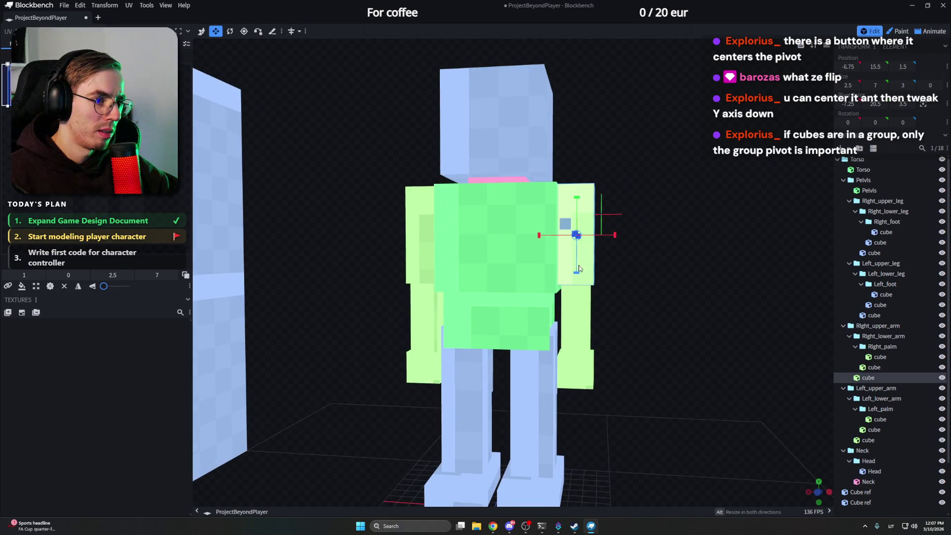
pyautogui.moveTo(577, 273); pyautogui.dragTo(578, 275)
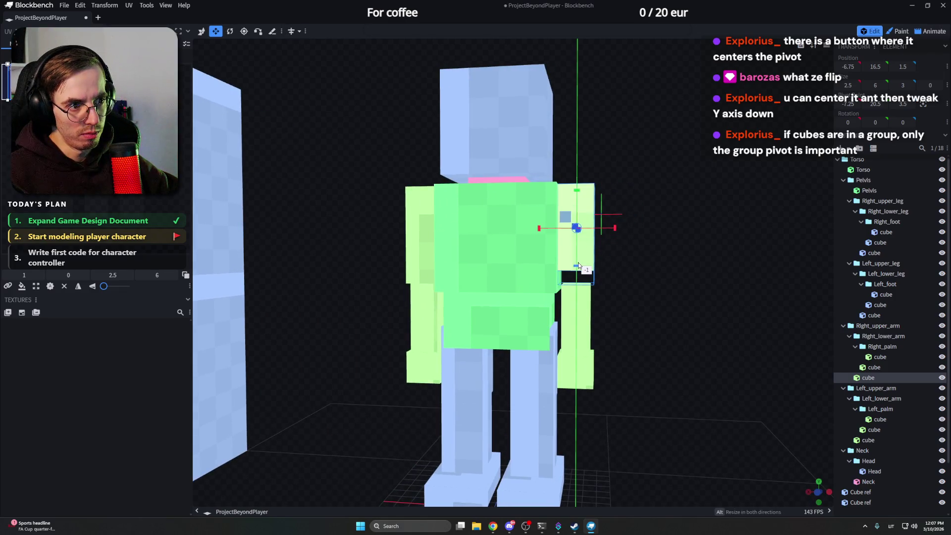
pyautogui.click(591, 306)
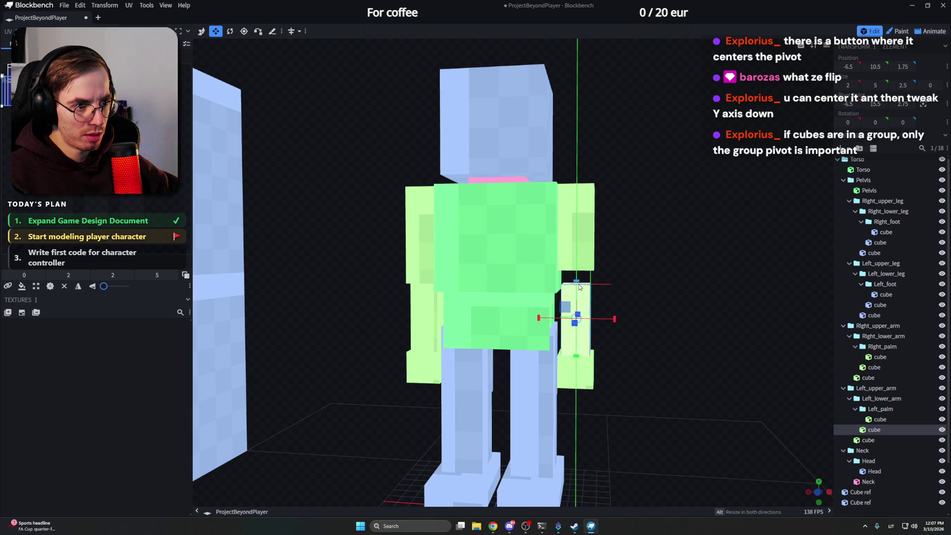
pyautogui.moveTo(580, 287); pyautogui.dragTo(573, 308)
# Step: Move the palm cube to the arm's end, undoing and redoing to settle it
pyautogui.press('v')
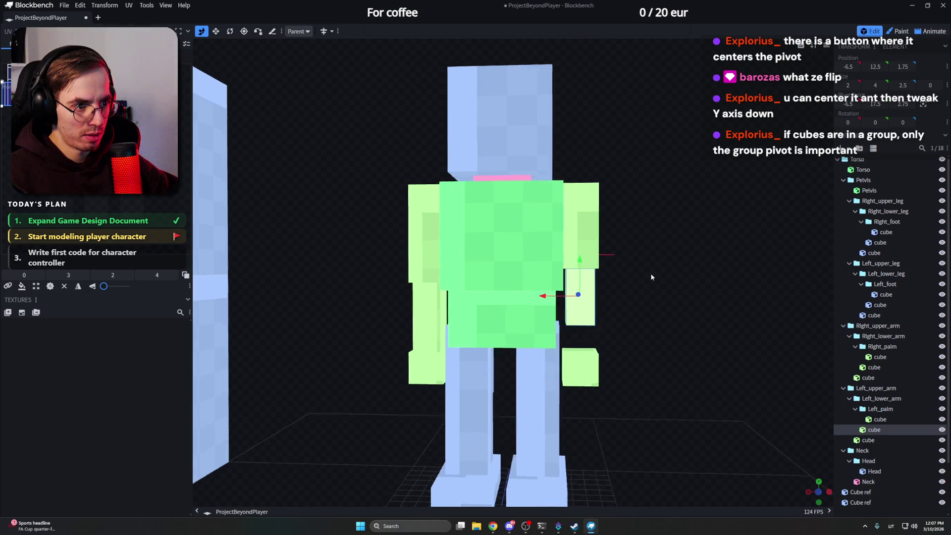
pyautogui.moveTo(651, 276); pyautogui.dragTo(617, 282)
pyautogui.click(569, 348)
pyautogui.moveTo(570, 318); pyautogui.dragTo(575, 300)
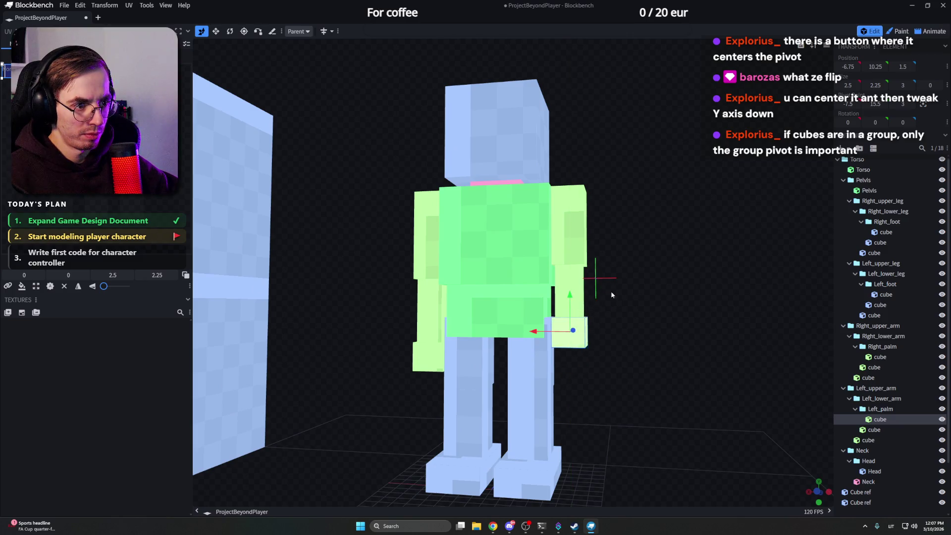
pyautogui.scroll(-5, 611, 295)
pyautogui.moveTo(616, 248)
pyautogui.mouseDown()
pyautogui.moveTo(548, 238)
pyautogui.moveTo(634, 239)
pyautogui.mouseUp()
pyautogui.scroll(3, 595, 245)
pyautogui.scroll(3, 595, 242)
pyautogui.hotkey('ctrl', 'z')
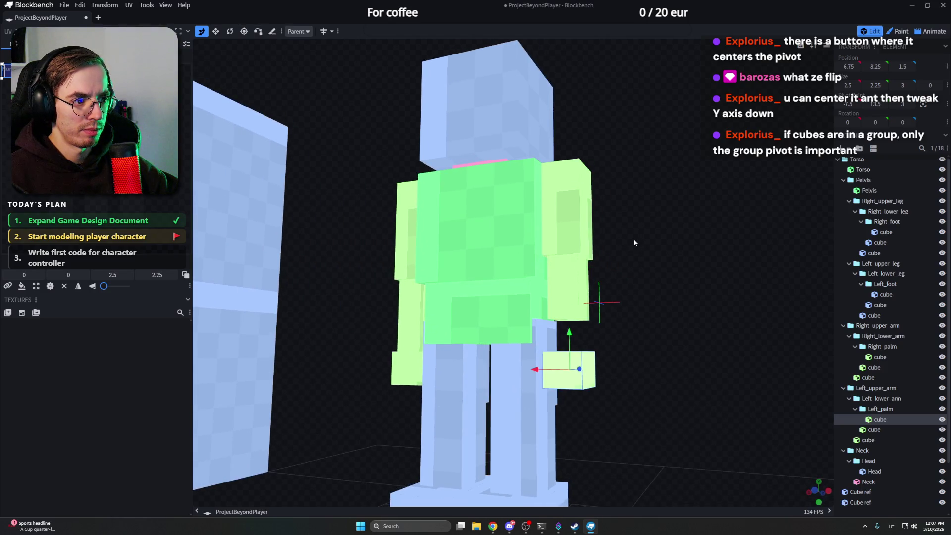
pyautogui.hotkey('ctrl', 'z')
pyautogui.hotkey('ctrl', 'z')
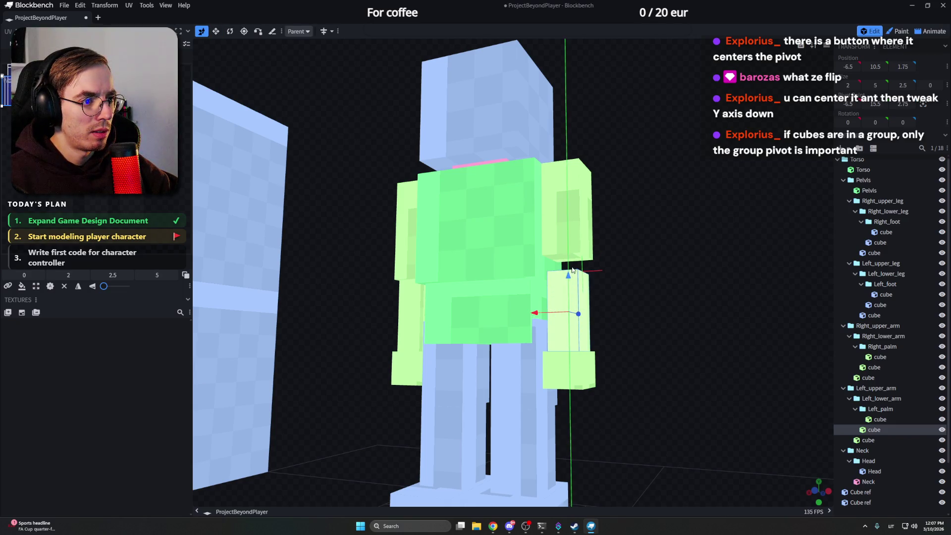
pyautogui.hotkey('ctrl', 'z')
pyautogui.hotkey('ctrl', 'z')
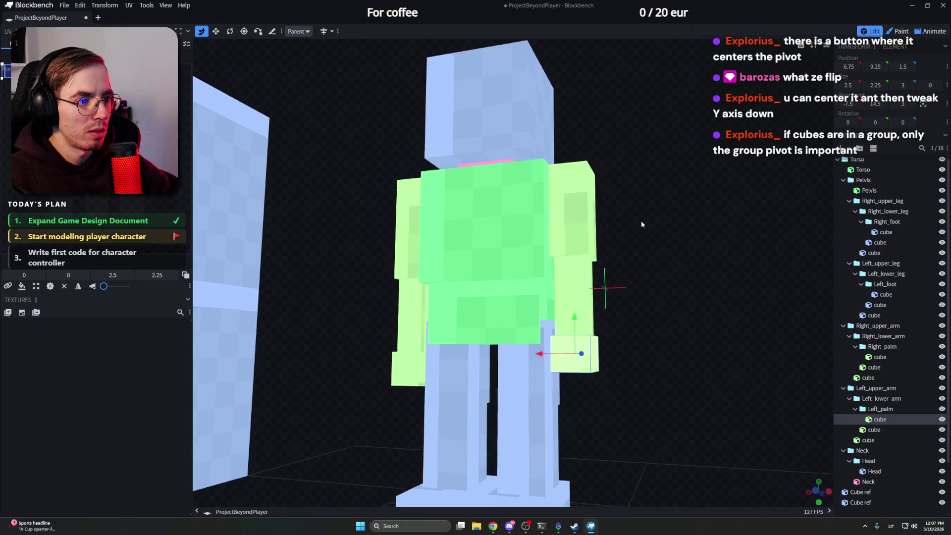
pyautogui.scroll(-5, 640, 220)
pyautogui.scroll(-2, 662, 232)
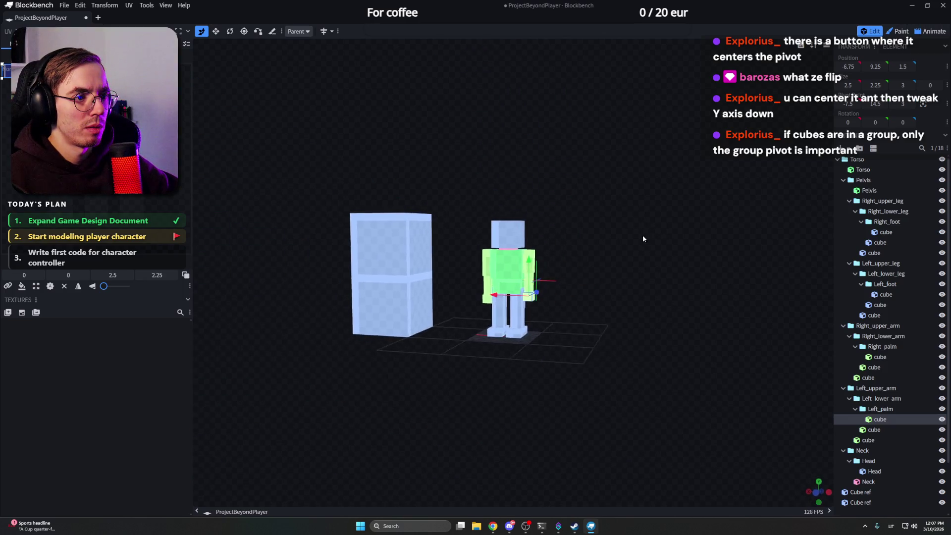
# Step: Step through the other arm's upper, lower and Right_palm cubes with the Resize tool
pyautogui.moveTo(643, 234)
pyautogui.mouseDown()
pyautogui.moveTo(580, 231)
pyautogui.moveTo(672, 234)
pyautogui.mouseUp()
pyautogui.scroll(3, 674, 235)
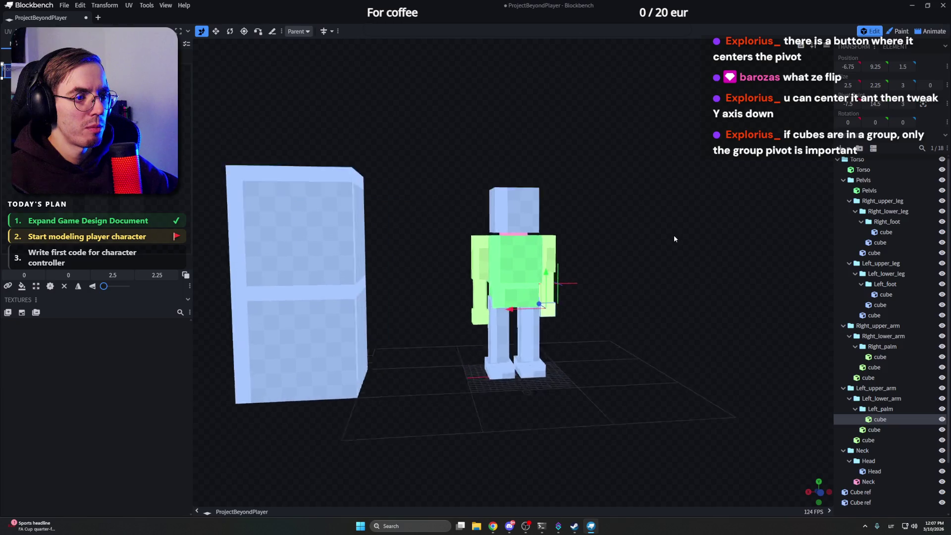
pyautogui.scroll(3, 674, 239)
pyautogui.click(444, 245)
pyautogui.press('s')
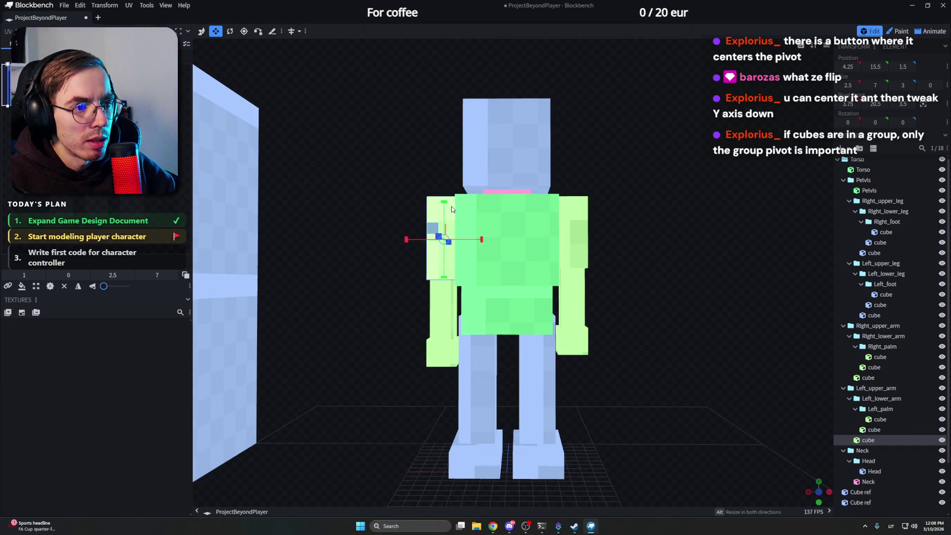
pyautogui.click(442, 303)
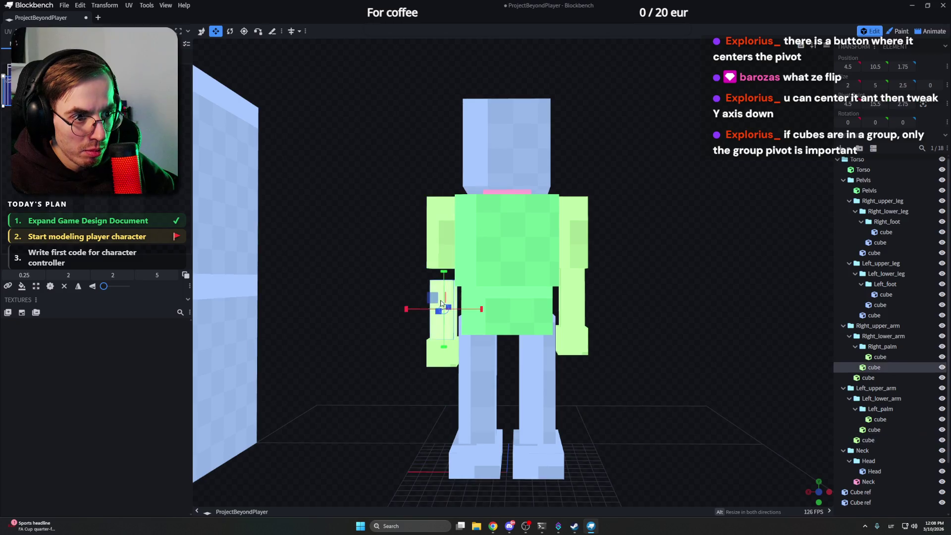
pyautogui.click(443, 349)
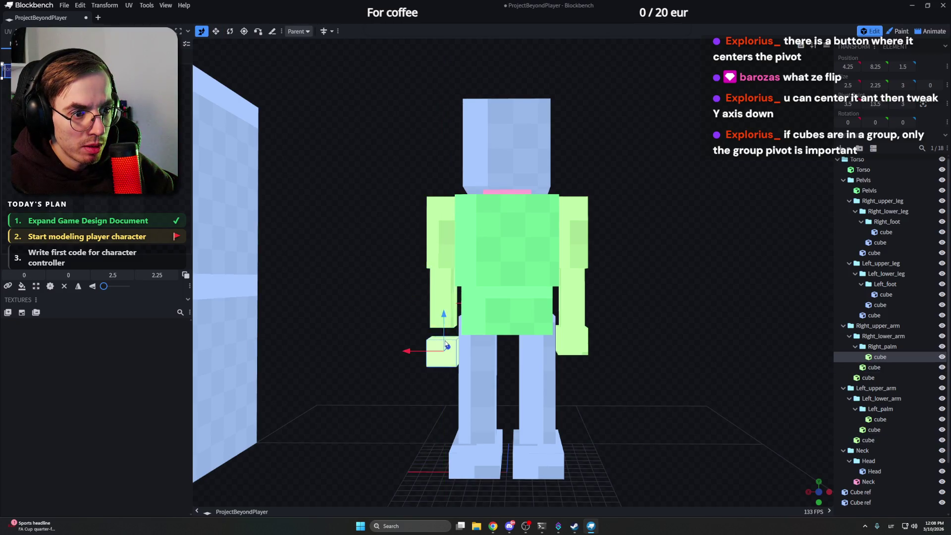
pyautogui.moveTo(595, 282)
pyautogui.mouseDown()
pyautogui.moveTo(642, 271)
pyautogui.moveTo(617, 279)
pyautogui.mouseUp()
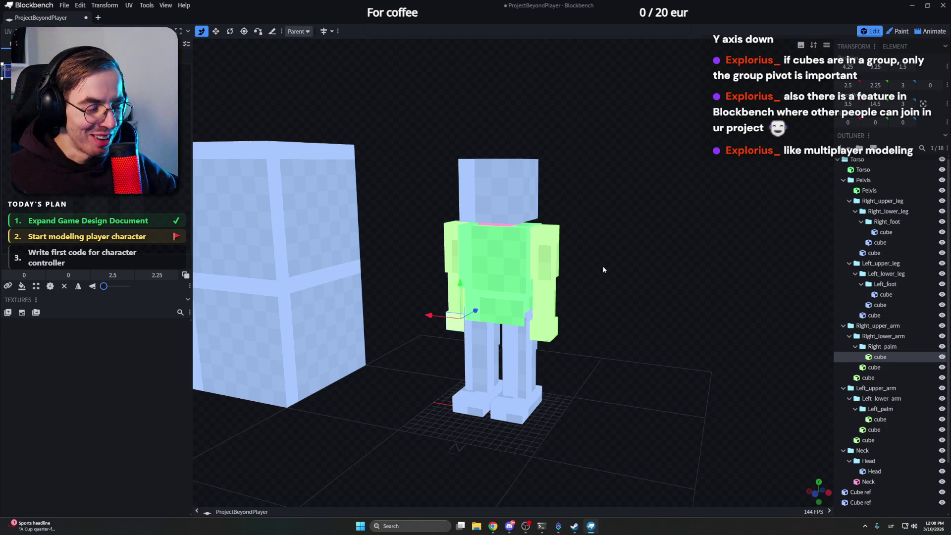
# Step: Select the Torso group, then undo the accidental pivot-centre move on it
pyautogui.moveTo(618, 281); pyautogui.dragTo(627, 268)
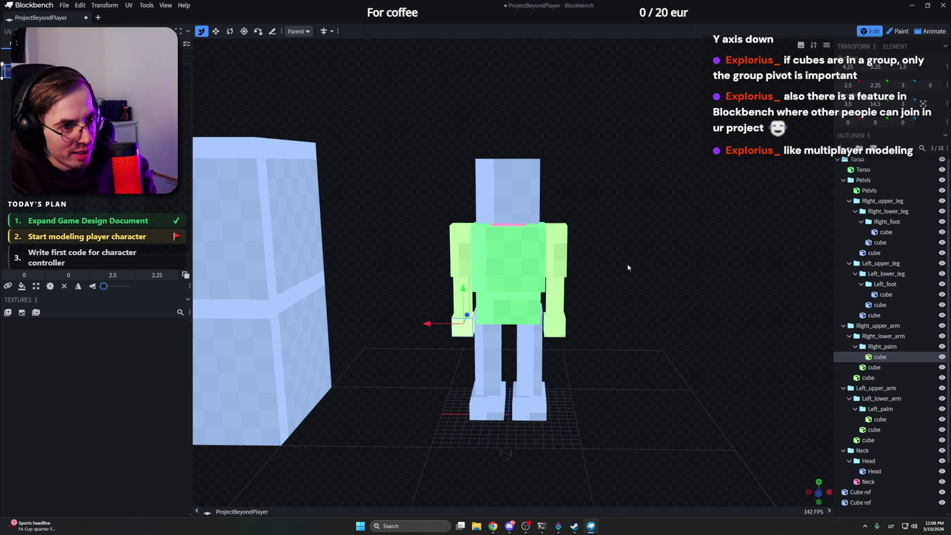
pyautogui.moveTo(628, 267); pyautogui.dragTo(630, 258)
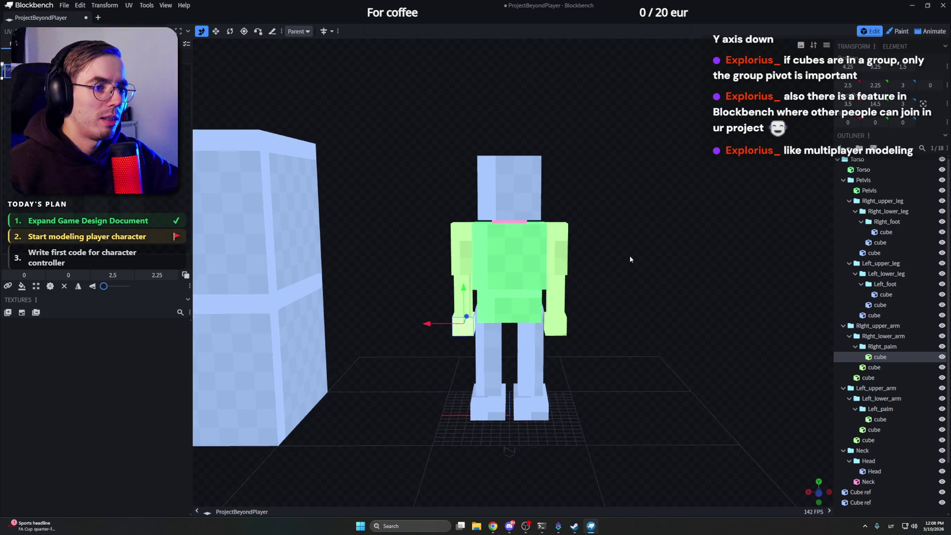
pyautogui.scroll(2, 630, 259)
pyautogui.click(518, 250)
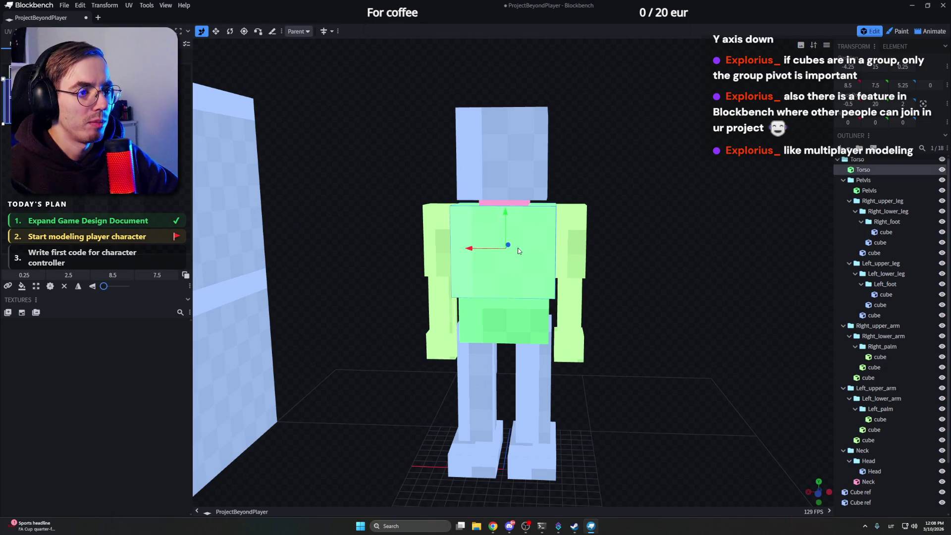
pyautogui.click(862, 159)
pyautogui.click(863, 170)
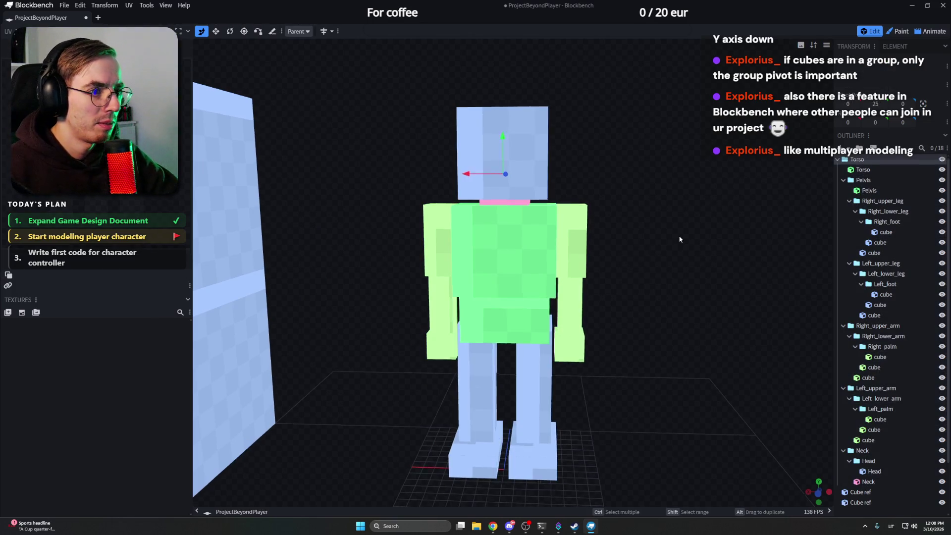
pyautogui.click(859, 162)
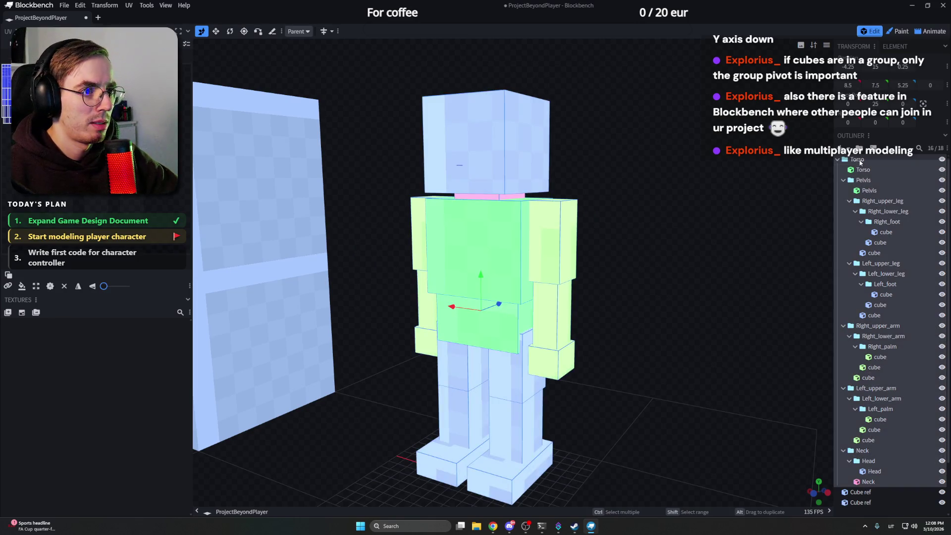
pyautogui.click(923, 104)
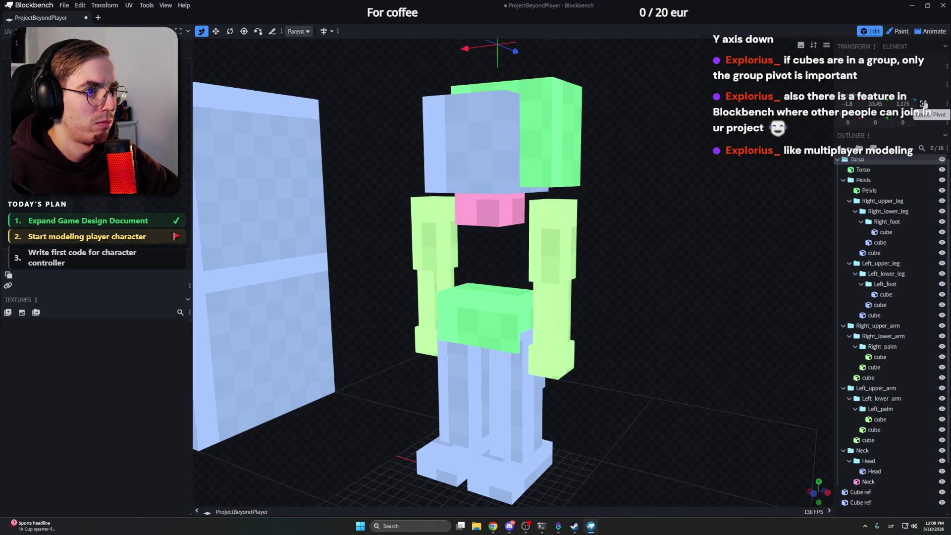
pyautogui.moveTo(748, 161); pyautogui.dragTo(715, 176)
pyautogui.scroll(-3, 716, 177)
pyautogui.hotkey('ctrl', 'z')
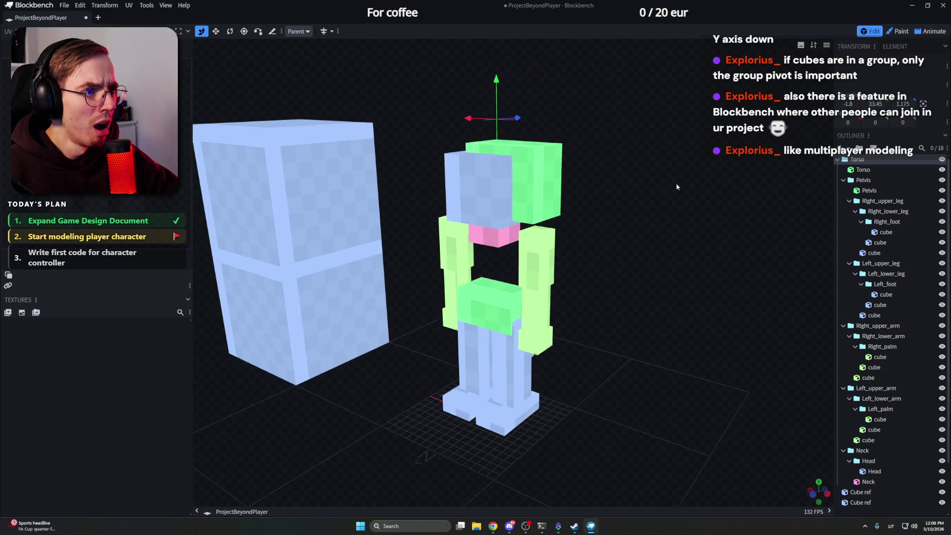
pyautogui.hotkey('ctrl', 'a')
# Step: Reselect the whole Torso group from a front view with the Pivot Tool active
pyautogui.click(877, 173)
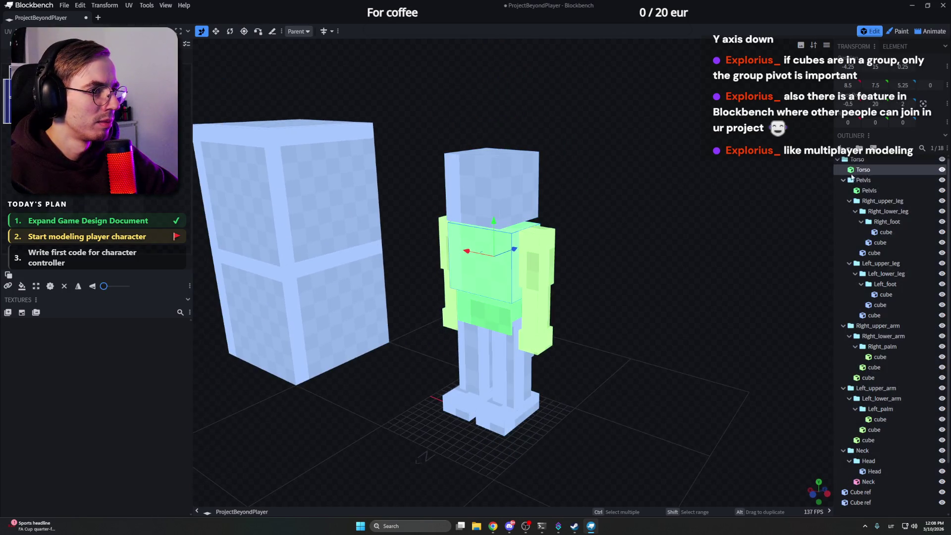
pyautogui.moveTo(743, 208); pyautogui.dragTo(668, 222)
pyautogui.click(857, 159)
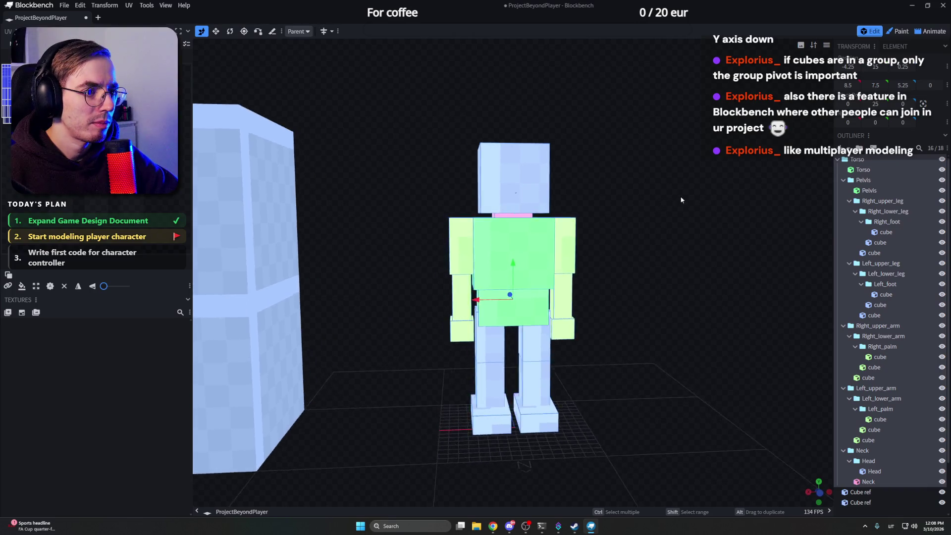
pyautogui.moveTo(669, 185); pyautogui.dragTo(224, 51)
pyautogui.click(245, 34)
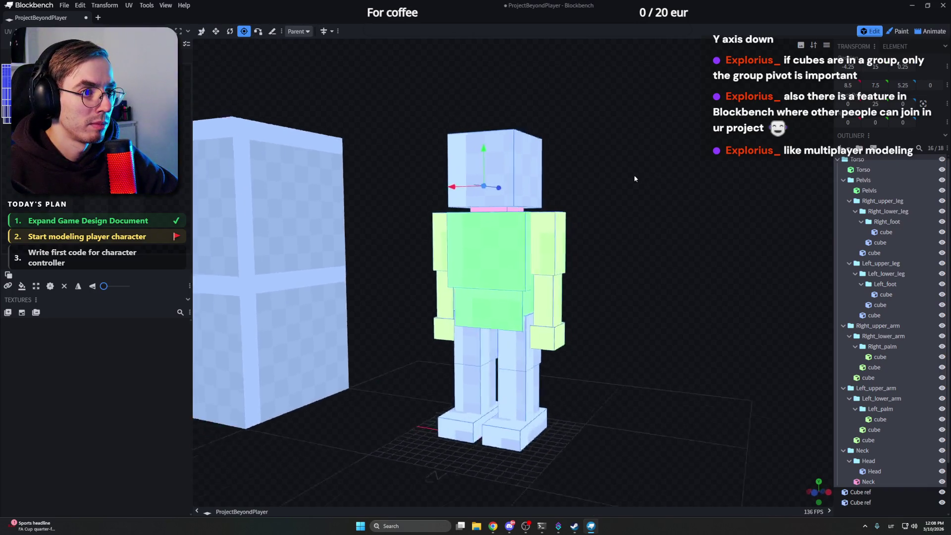
# Step: Select the Pelvis group and slide its pivot sideways along X
pyautogui.moveTo(639, 178); pyautogui.dragTo(496, 193)
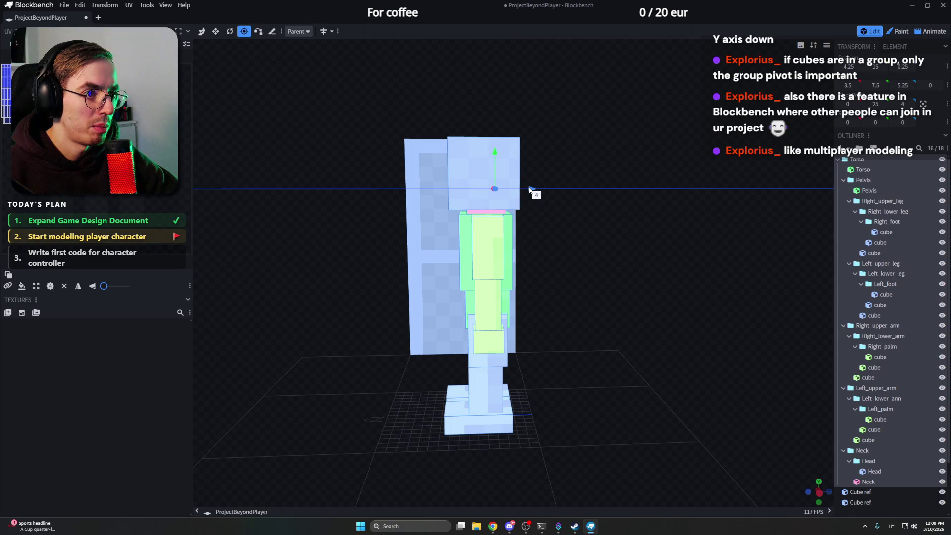
pyautogui.moveTo(526, 191); pyautogui.dragTo(710, 201)
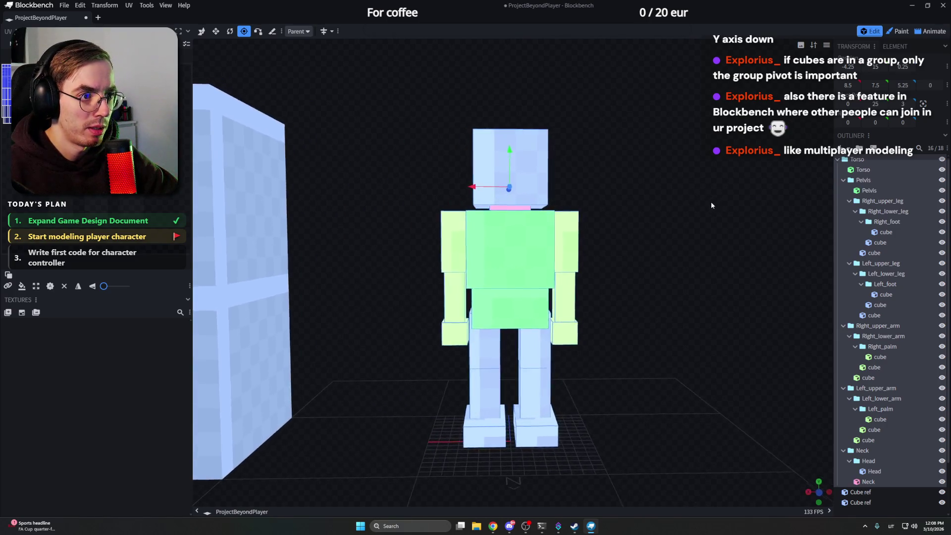
pyautogui.moveTo(515, 216); pyautogui.dragTo(636, 203)
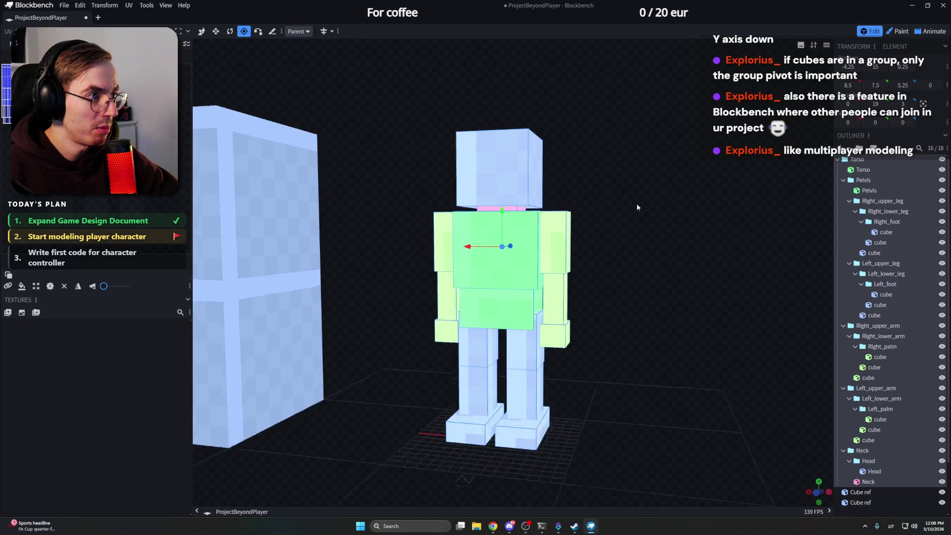
pyautogui.click(864, 182)
pyautogui.doubleClick(863, 181)
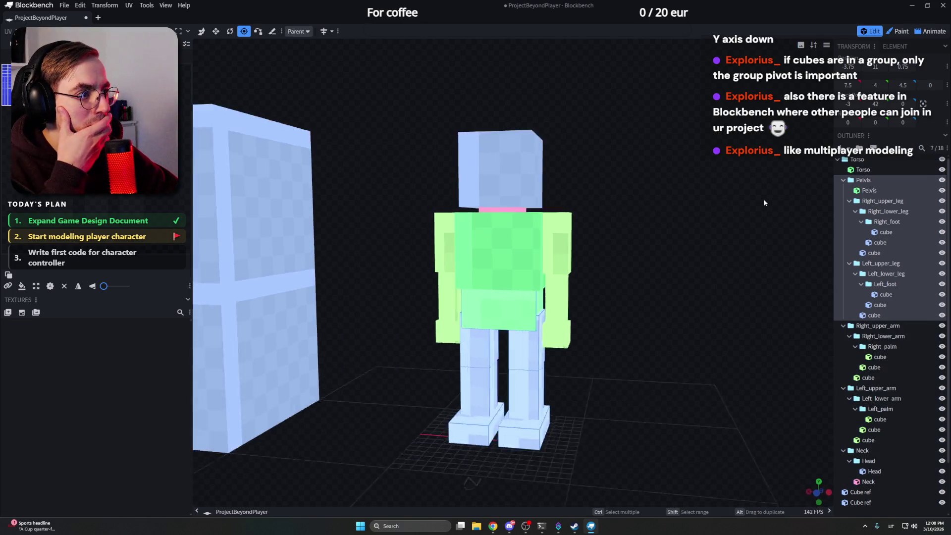
pyautogui.click(863, 181)
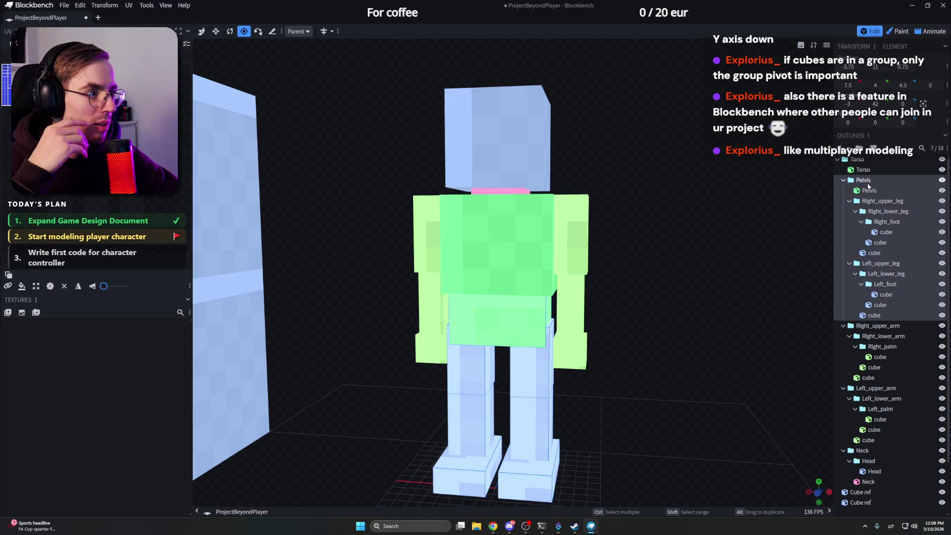
pyautogui.scroll(-5, 678, 181)
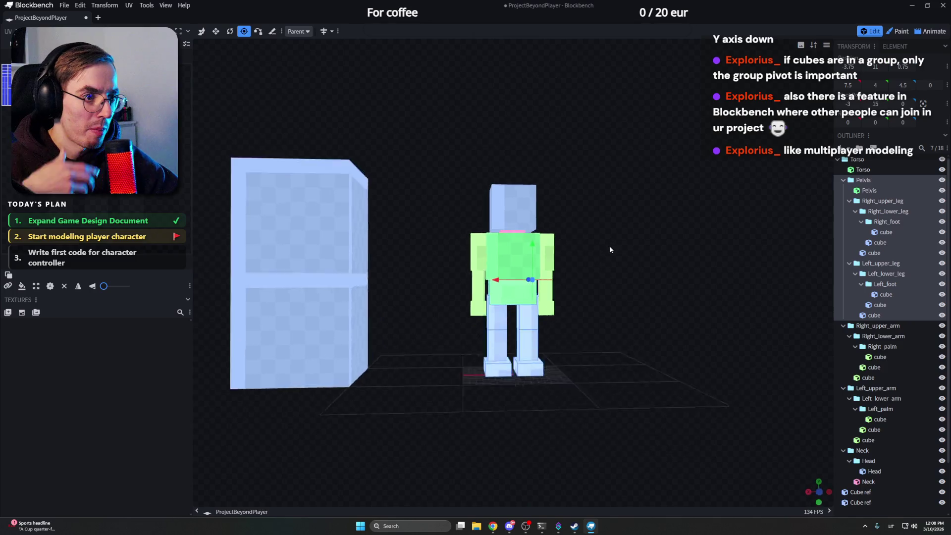
pyautogui.scroll(5, 601, 247)
pyautogui.moveTo(542, 288)
pyautogui.mouseDown()
pyautogui.moveTo(489, 288)
pyautogui.moveTo(490, 239)
pyautogui.moveTo(609, 235)
pyautogui.mouseUp()
pyautogui.moveTo(477, 290); pyautogui.dragTo(503, 290)
# Step: Collapse both upper-leg groups in the Outliner and select Right_upper_arm
pyautogui.moveTo(519, 275)
pyautogui.mouseDown()
pyautogui.moveTo(635, 265)
pyautogui.moveTo(645, 236)
pyautogui.moveTo(810, 208)
pyautogui.mouseUp()
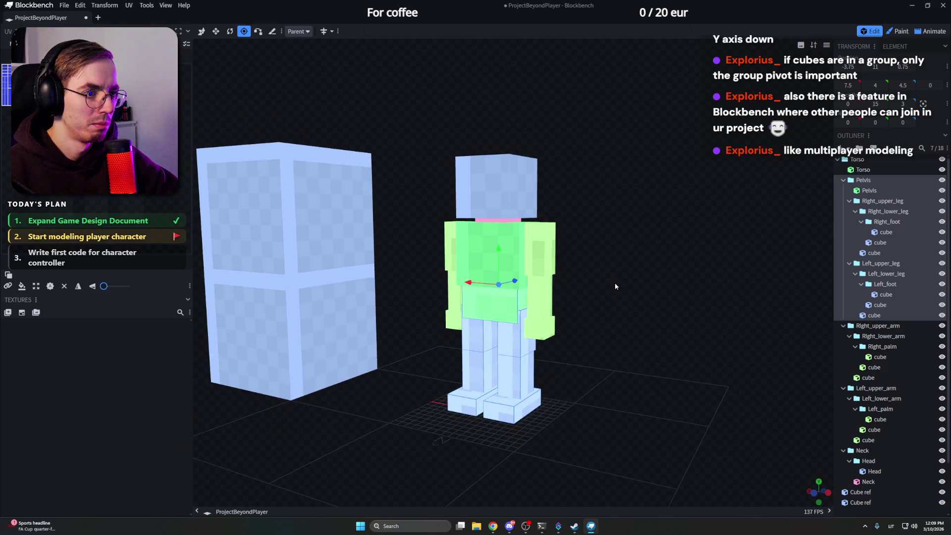
pyautogui.moveTo(615, 286)
pyautogui.mouseDown()
pyautogui.moveTo(607, 228)
pyautogui.moveTo(655, 247)
pyautogui.moveTo(687, 224)
pyautogui.moveTo(917, 264)
pyautogui.mouseUp()
pyautogui.scroll(3, 607, 228)
pyautogui.scroll(4, 661, 245)
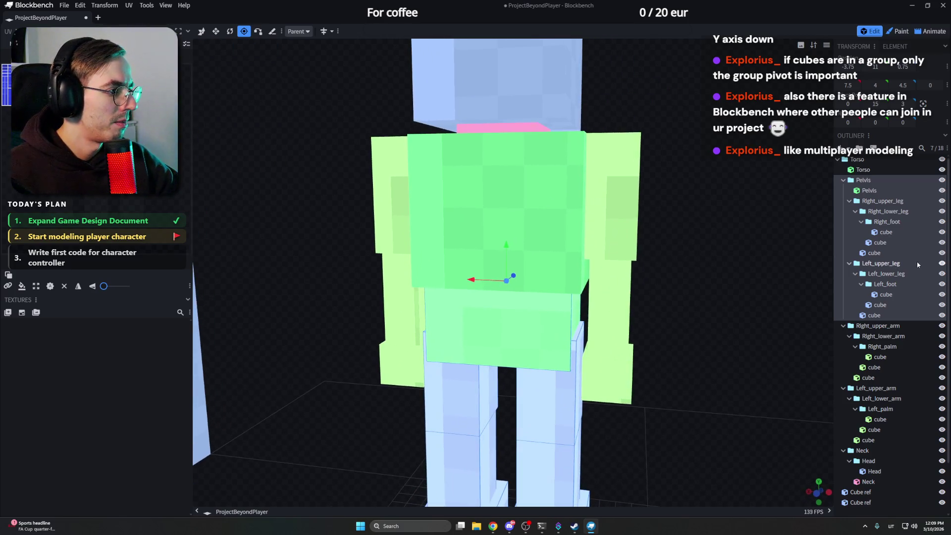
pyautogui.click(849, 200)
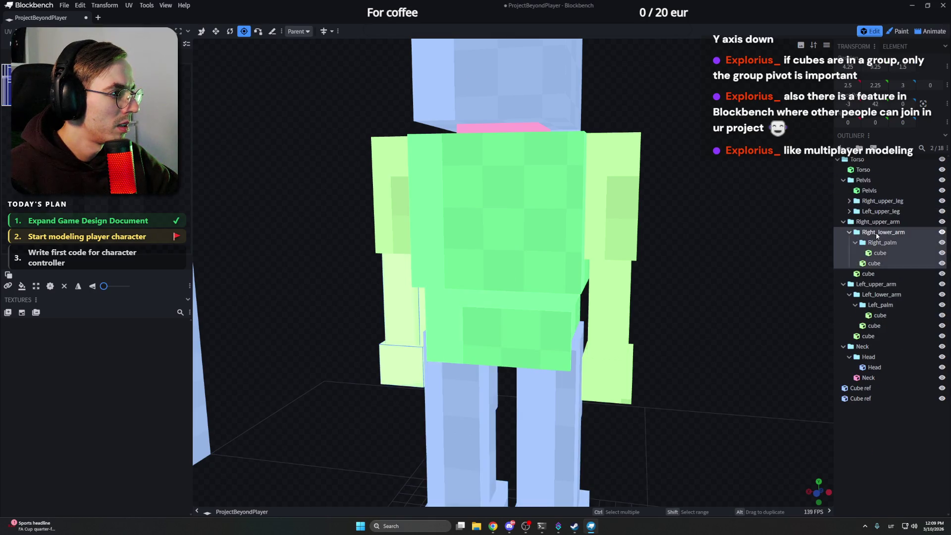
pyautogui.click(878, 222)
pyautogui.scroll(-3, 708, 200)
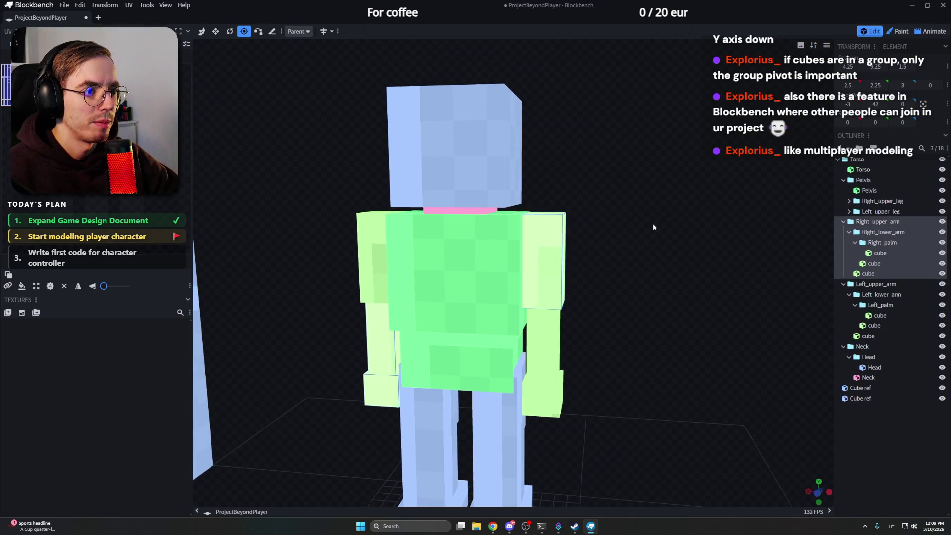
pyautogui.click(871, 253)
pyautogui.click(873, 274)
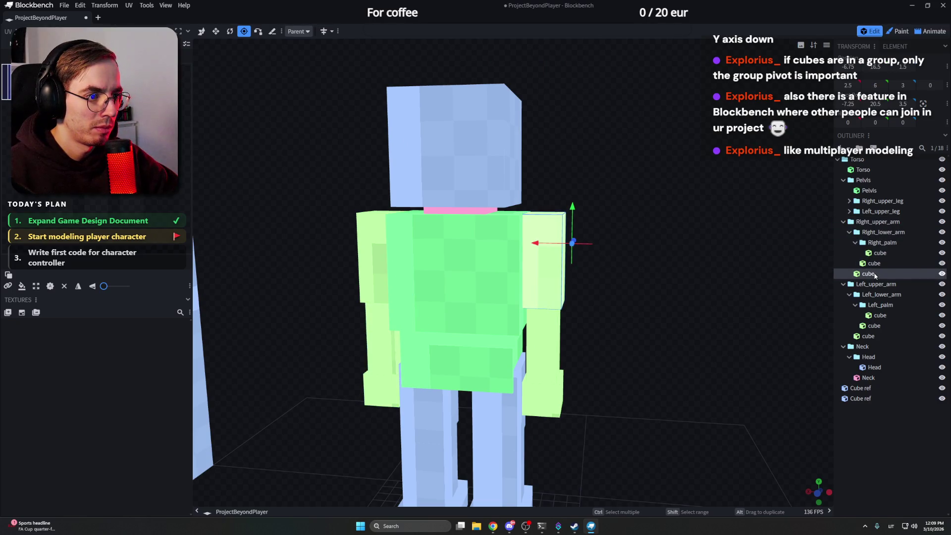
pyautogui.click(881, 324)
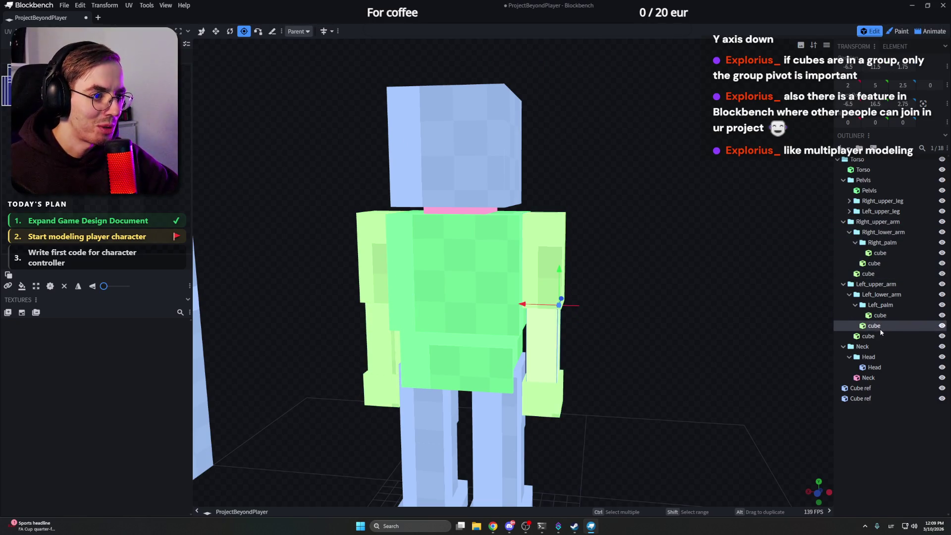
pyautogui.click(878, 334)
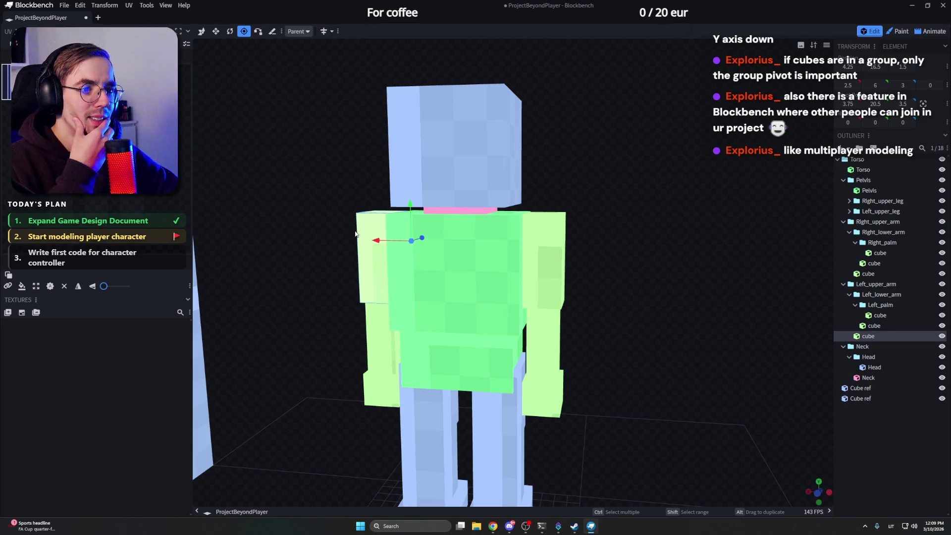
pyautogui.press('KP_1')
pyautogui.moveTo(534, 239); pyautogui.dragTo(504, 239)
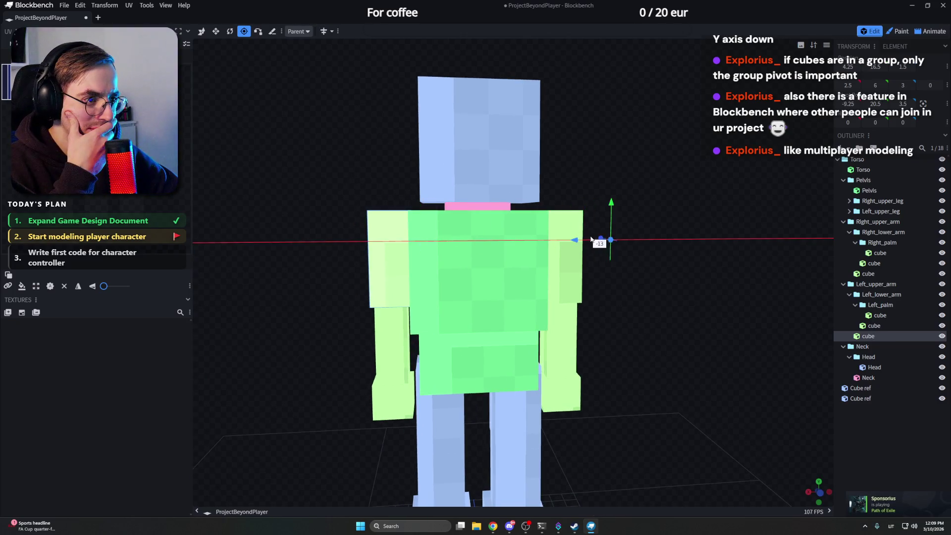
pyautogui.moveTo(601, 240); pyautogui.dragTo(601, 240)
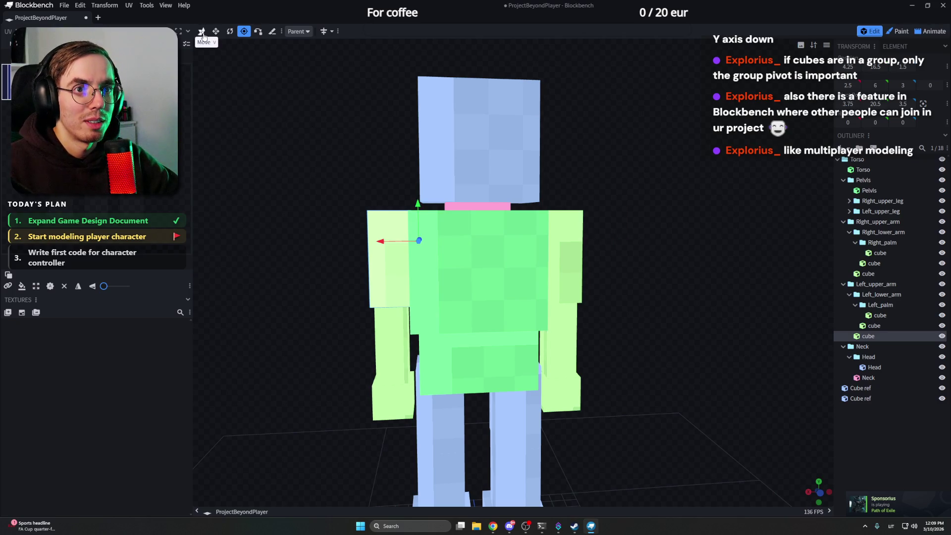
pyautogui.moveTo(384, 257); pyautogui.dragTo(621, 257)
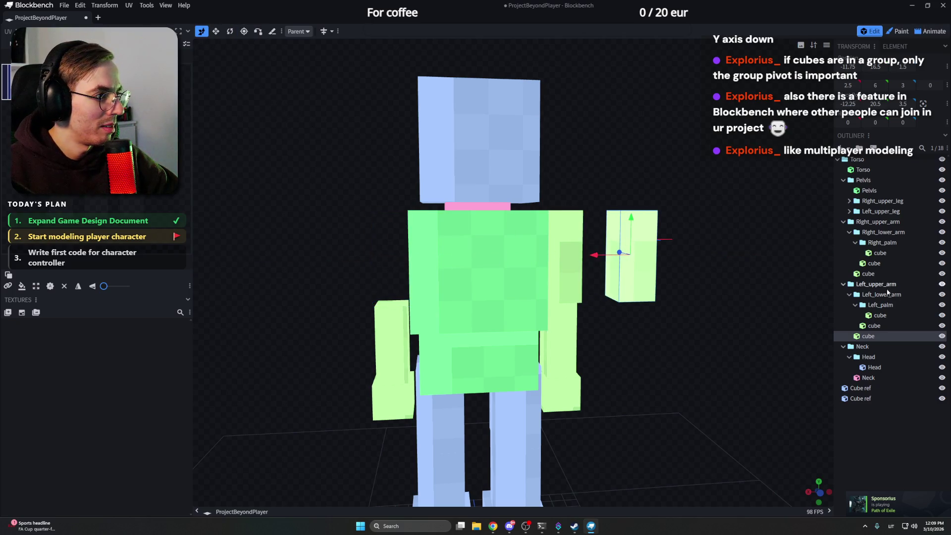
pyautogui.click(879, 253)
pyautogui.click(868, 274)
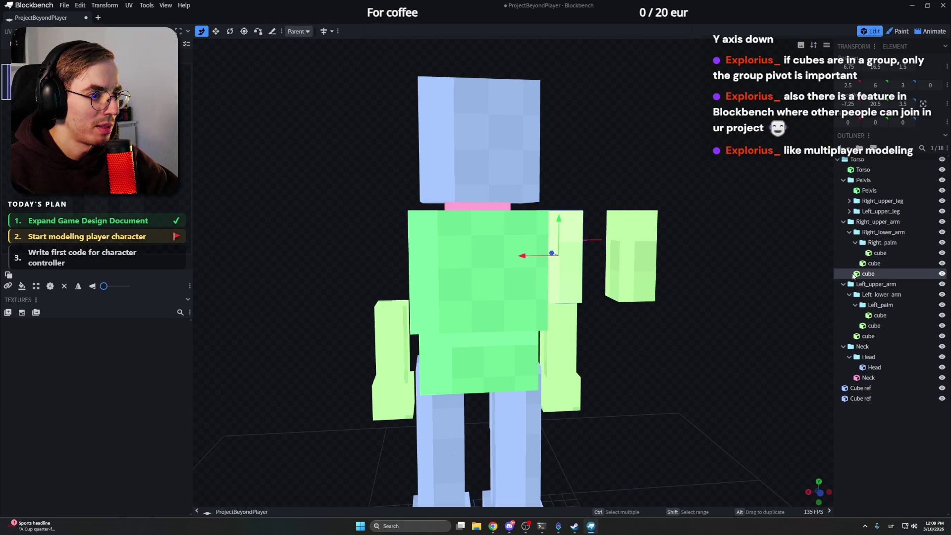
pyautogui.moveTo(528, 258); pyautogui.dragTo(357, 256)
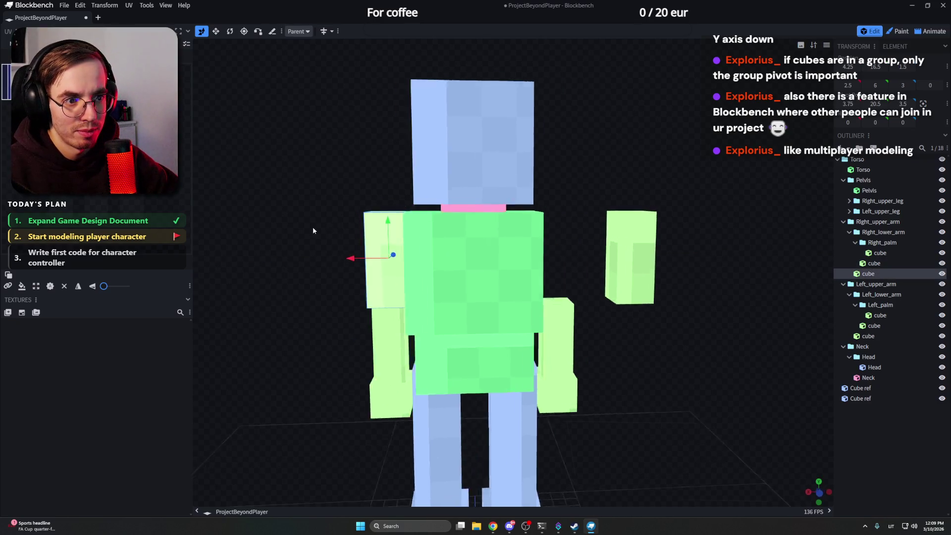
pyautogui.moveTo(312, 226)
pyautogui.mouseDown()
pyautogui.moveTo(605, 258)
pyautogui.moveTo(531, 255)
pyautogui.mouseUp()
pyautogui.click(606, 258)
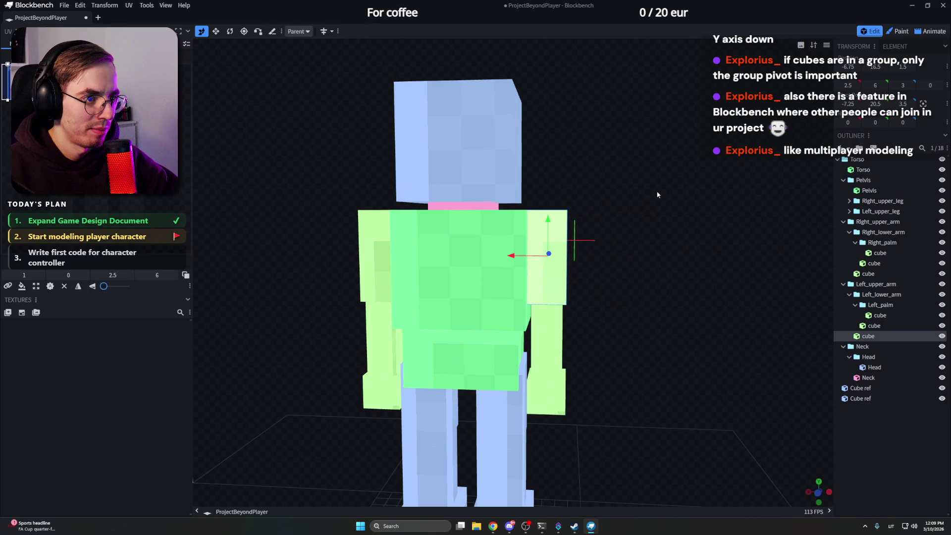
pyautogui.click(873, 325)
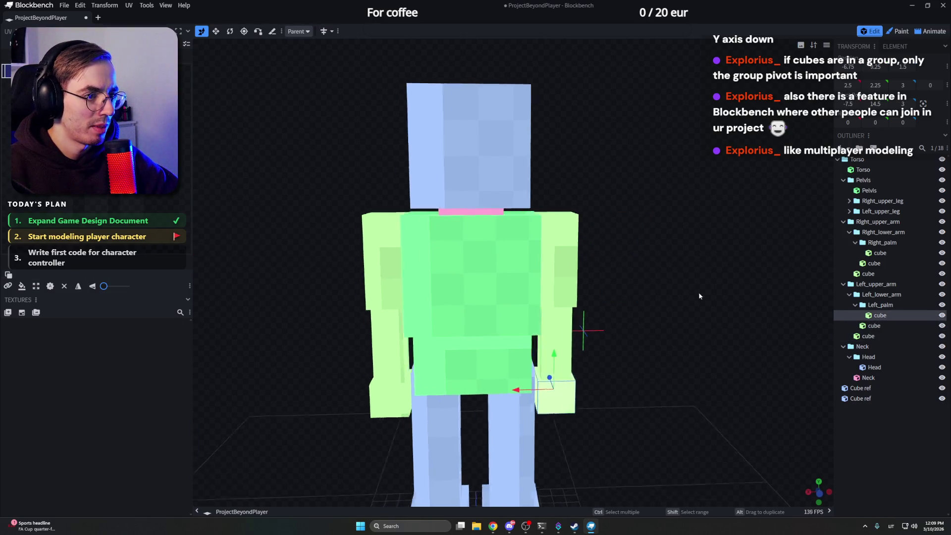
pyautogui.moveTo(698, 292); pyautogui.dragTo(918, 308)
pyautogui.click(875, 284)
# Step: Lower the Left_upper_arm pivot along Y to the top of the shoulder, then select Left_lower_arm
pyautogui.moveTo(641, 234); pyautogui.dragTo(235, 4)
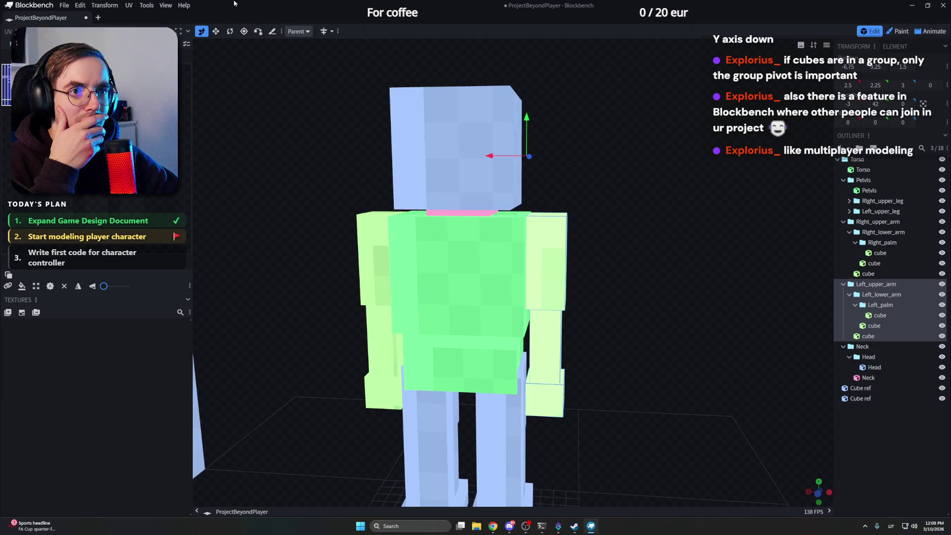
pyautogui.scroll(-3, 693, 150)
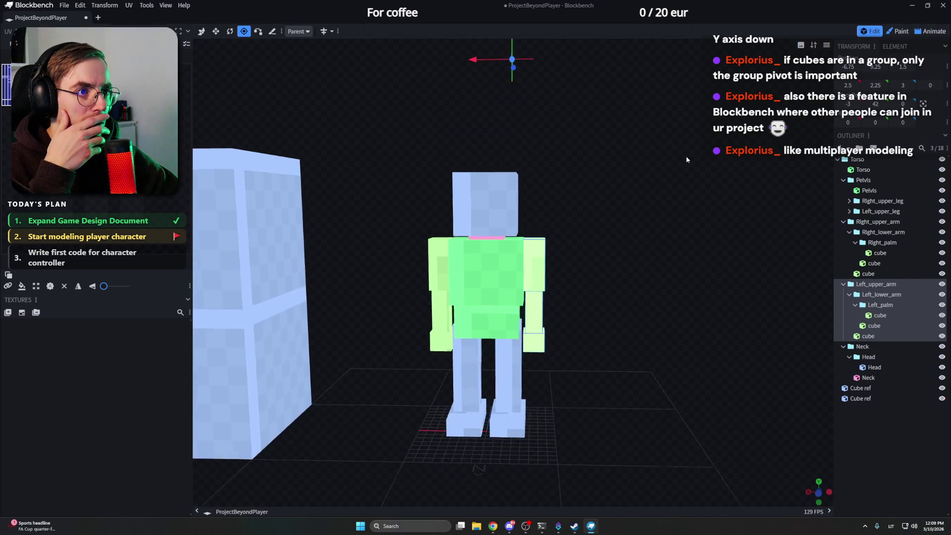
pyautogui.scroll(1, 686, 157)
pyautogui.scroll(1, 685, 160)
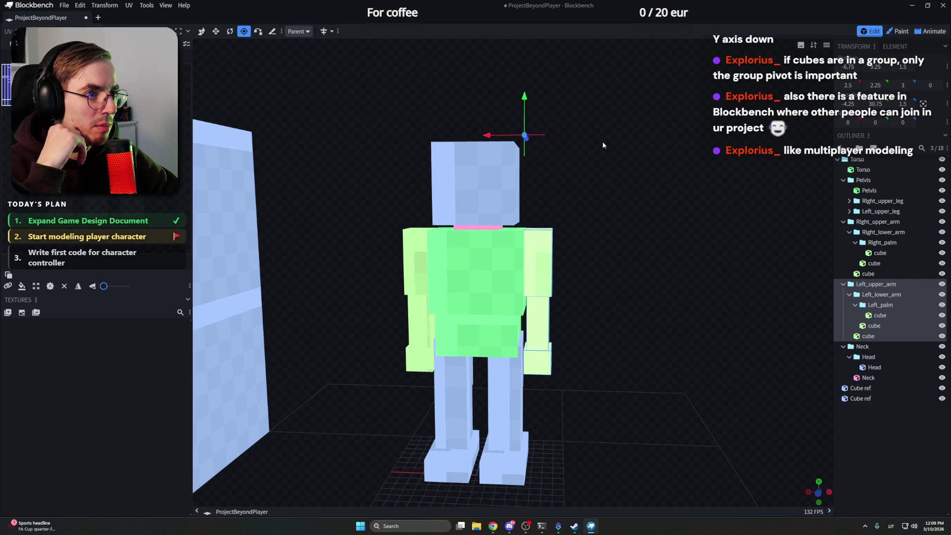
pyautogui.scroll(2, 602, 145)
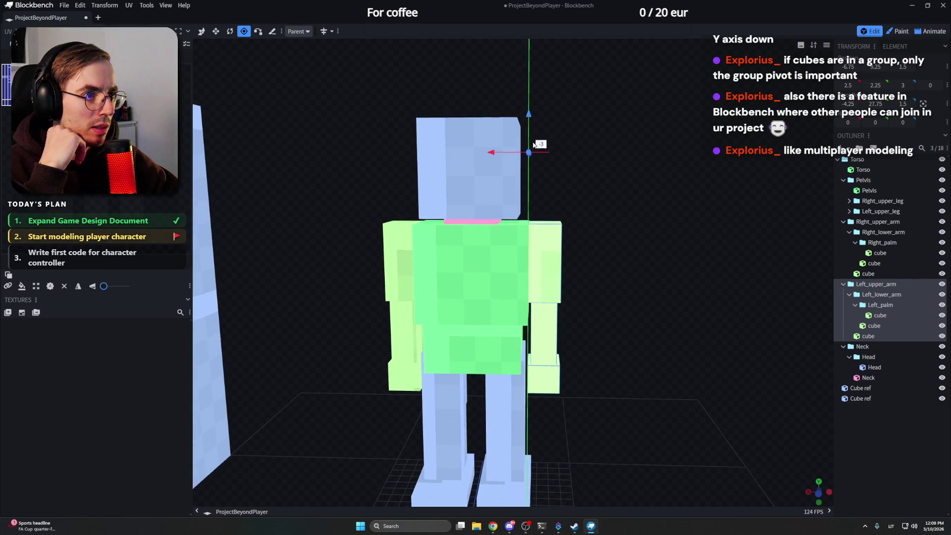
pyautogui.moveTo(542, 204)
pyautogui.mouseDown(button='middle')
pyautogui.moveTo(460, 233)
pyautogui.moveTo(610, 241)
pyautogui.moveTo(583, 276)
pyautogui.moveTo(596, 217)
pyautogui.moveTo(631, 183)
pyautogui.moveTo(690, 181)
pyautogui.mouseUp(button='middle')
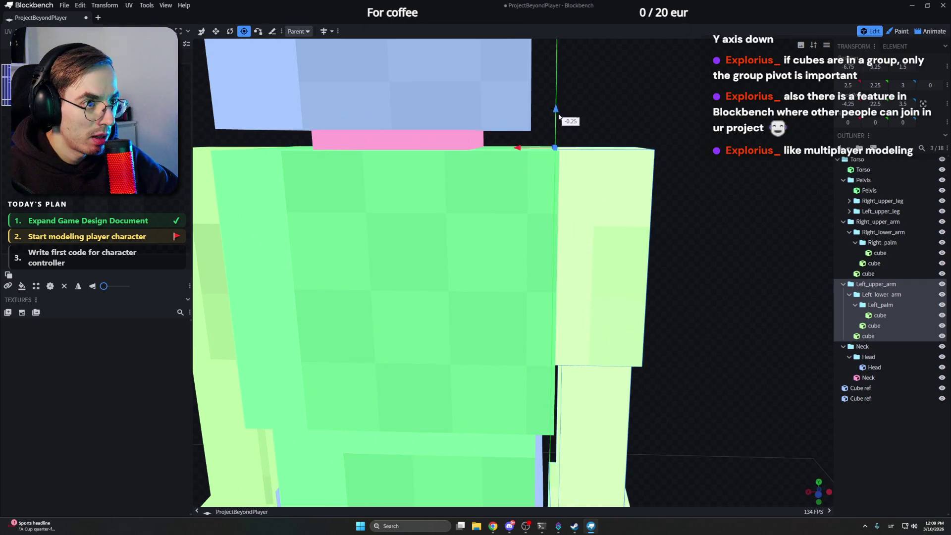
pyautogui.moveTo(559, 115)
pyautogui.mouseDown(button='middle')
pyautogui.moveTo(466, 256)
pyautogui.moveTo(613, 207)
pyautogui.moveTo(668, 173)
pyautogui.mouseUp(button='middle')
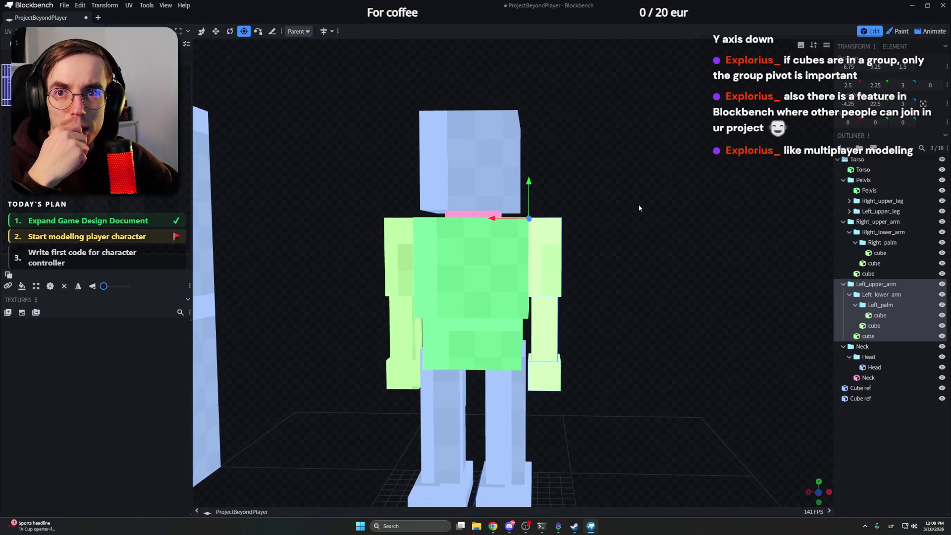
pyautogui.scroll(1, 636, 214)
pyautogui.scroll(3, 636, 213)
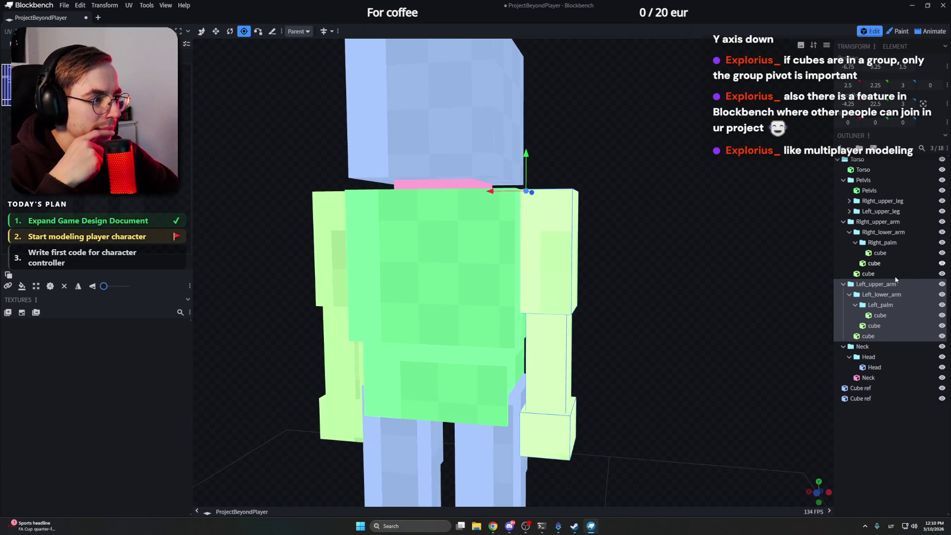
pyautogui.click(893, 297)
pyautogui.moveTo(695, 239)
pyautogui.mouseDown(button='middle')
pyautogui.moveTo(596, 244)
pyautogui.moveTo(678, 253)
pyautogui.moveTo(664, 254)
pyautogui.mouseUp(button='middle')
pyautogui.scroll(-5, 580, 189)
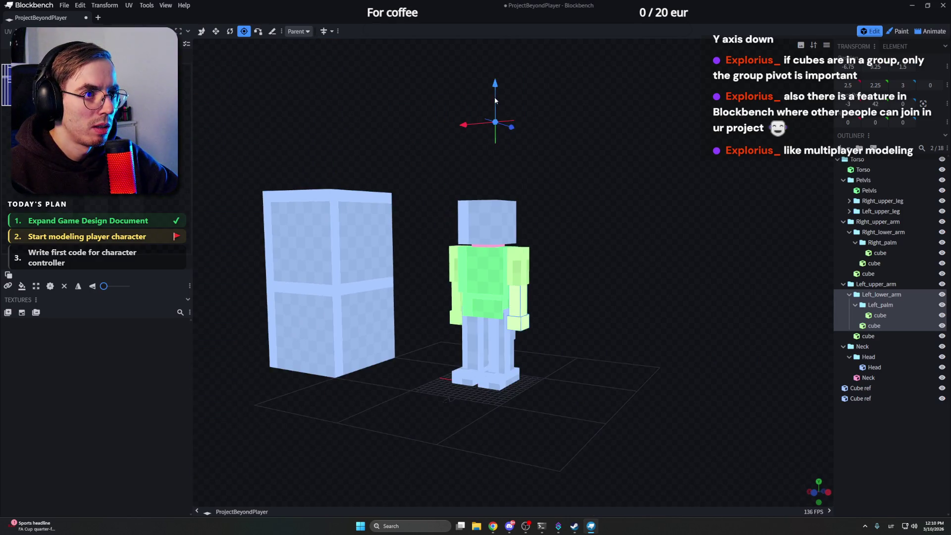
pyautogui.scroll(3, 501, 265)
pyautogui.scroll(4, 509, 287)
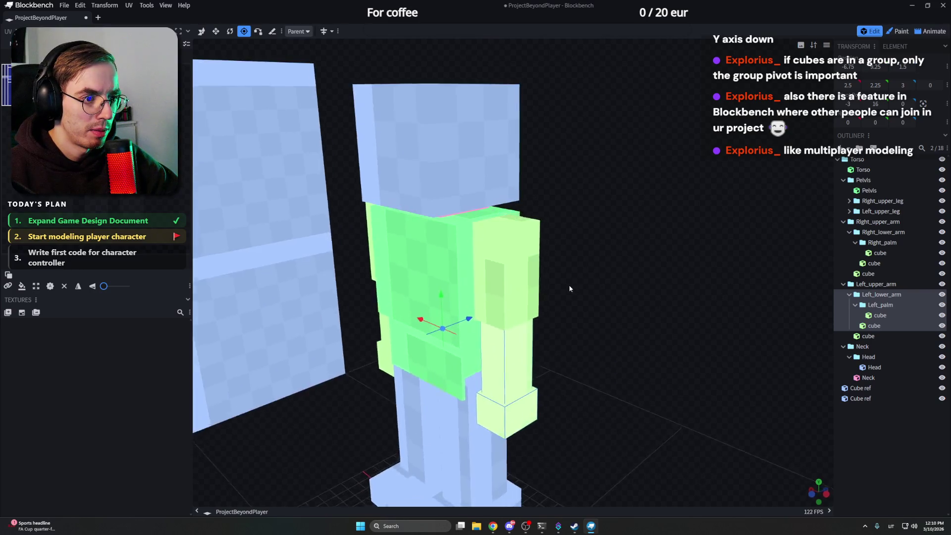
# Step: Drag the Left_lower_arm pivot along X and Z to sit centred at the elbow joint
pyautogui.moveTo(510, 286)
pyautogui.mouseDown(button='middle')
pyautogui.moveTo(559, 305)
pyautogui.moveTo(446, 335)
pyautogui.moveTo(512, 316)
pyautogui.moveTo(495, 320)
pyautogui.moveTo(554, 282)
pyautogui.moveTo(612, 278)
pyautogui.mouseUp(button='middle')
pyautogui.scroll(2, 514, 316)
pyautogui.scroll(3, 479, 335)
pyautogui.scroll(2, 524, 329)
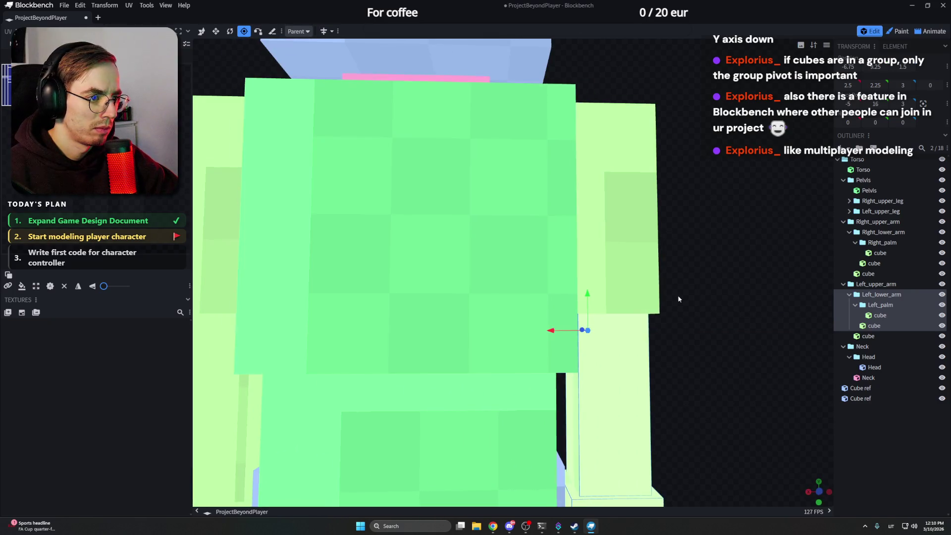
pyautogui.moveTo(678, 299)
pyautogui.mouseDown(button='middle')
pyautogui.moveTo(595, 320)
pyautogui.moveTo(692, 300)
pyautogui.moveTo(590, 297)
pyautogui.moveTo(600, 300)
pyautogui.mouseUp(button='middle')
pyautogui.scroll(-2, 590, 297)
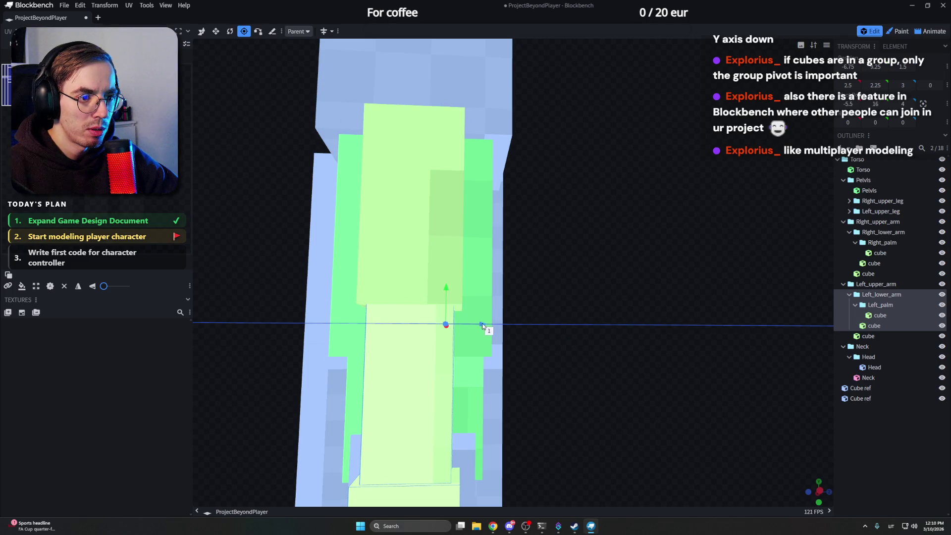
pyautogui.moveTo(490, 322)
pyautogui.mouseDown(button='middle')
pyautogui.moveTo(538, 304)
pyautogui.moveTo(612, 303)
pyautogui.mouseUp(button='middle')
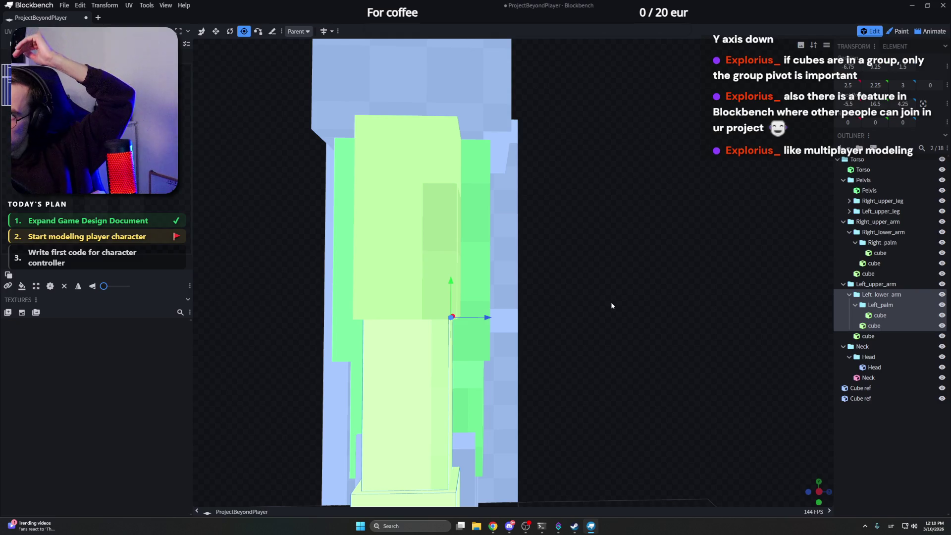
pyautogui.moveTo(606, 232); pyautogui.dragTo(708, 261)
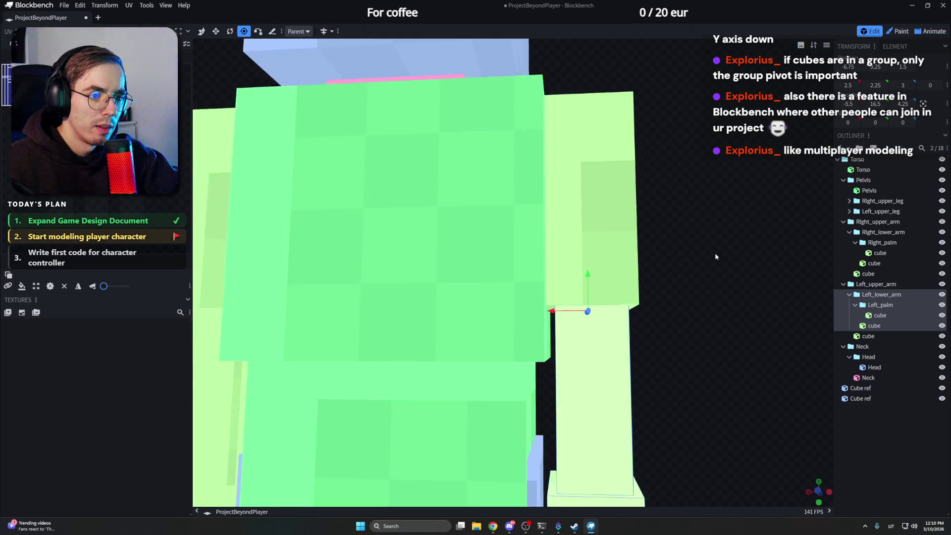
pyautogui.scroll(-5, 708, 261)
pyautogui.moveTo(811, 288); pyautogui.dragTo(767, 292)
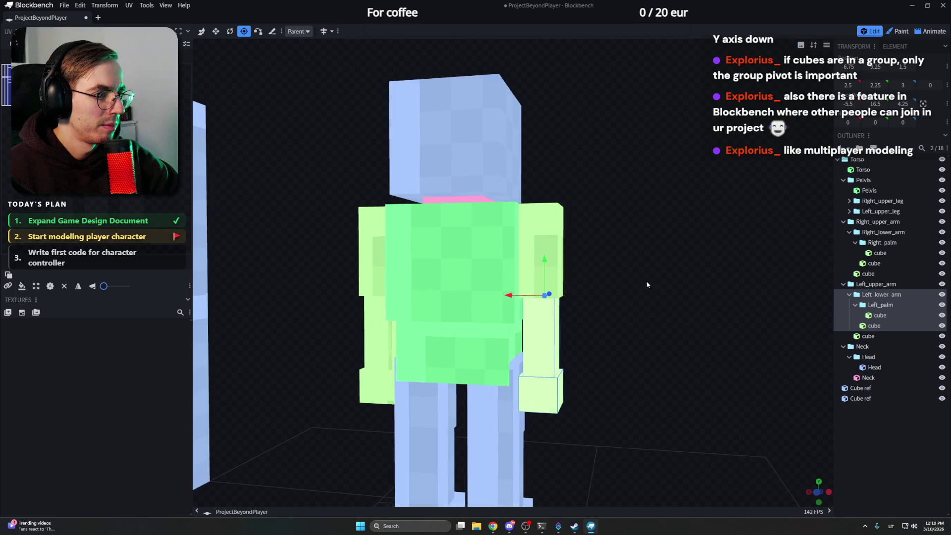
pyautogui.click(874, 305)
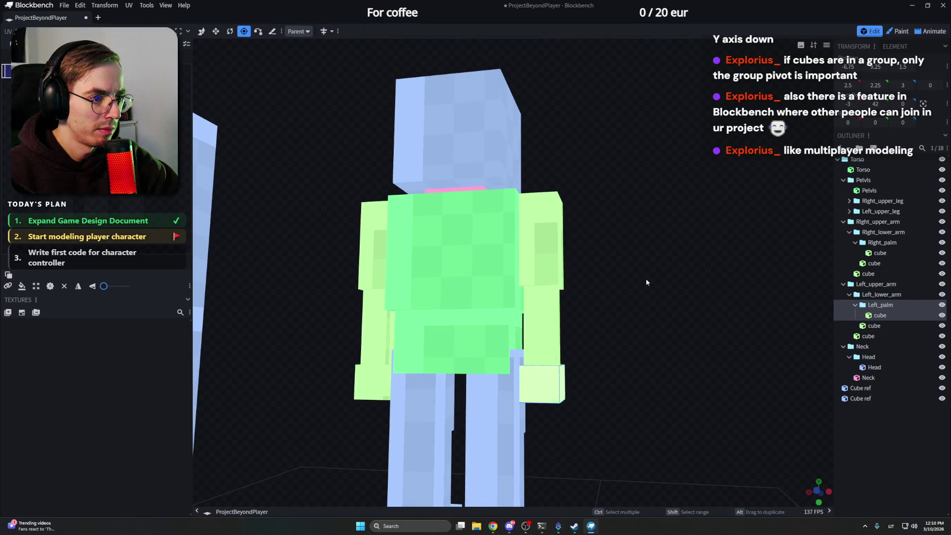
pyautogui.scroll(-5, 646, 282)
# Step: Shift the Left_palm pivot sideways along X, the last 0.75 onto the wrist centre
pyautogui.moveTo(573, 202); pyautogui.dragTo(489, 121)
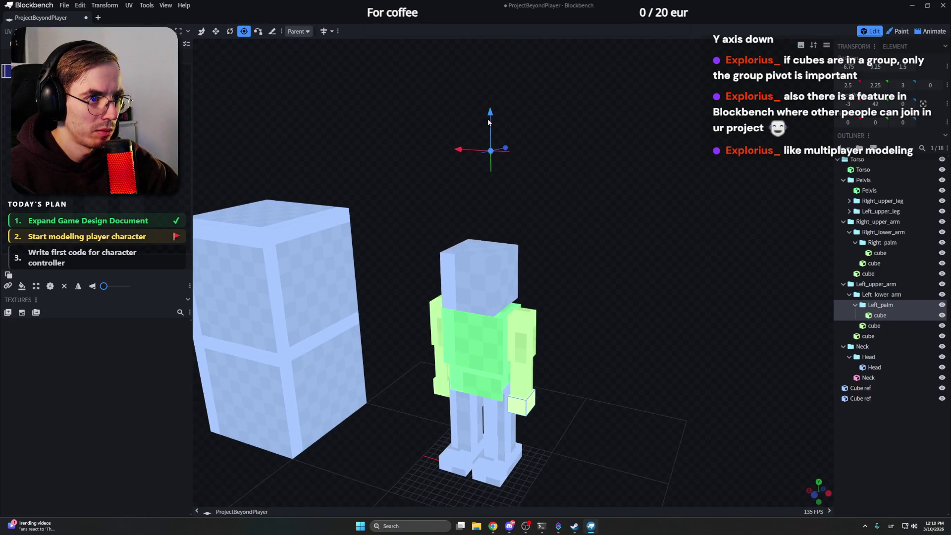
pyautogui.scroll(5, 512, 380)
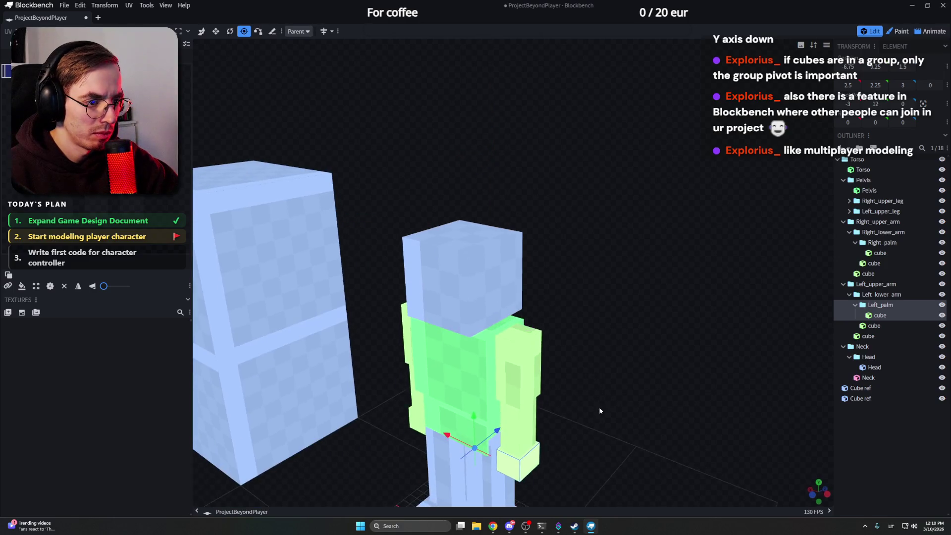
pyautogui.moveTo(599, 406); pyautogui.dragTo(570, 233, button='right')
pyautogui.scroll(3, 575, 233)
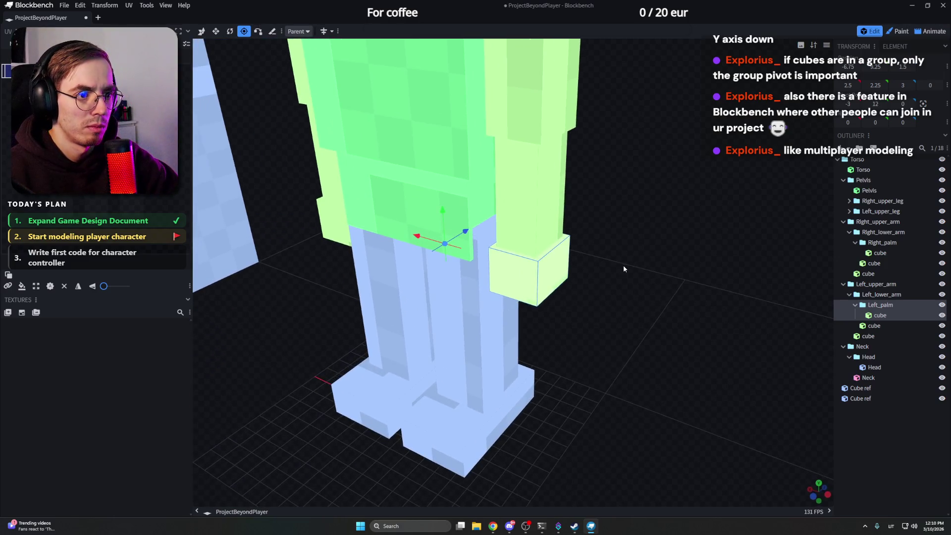
pyautogui.scroll(2, 616, 269)
pyautogui.moveTo(616, 267); pyautogui.dragTo(638, 276)
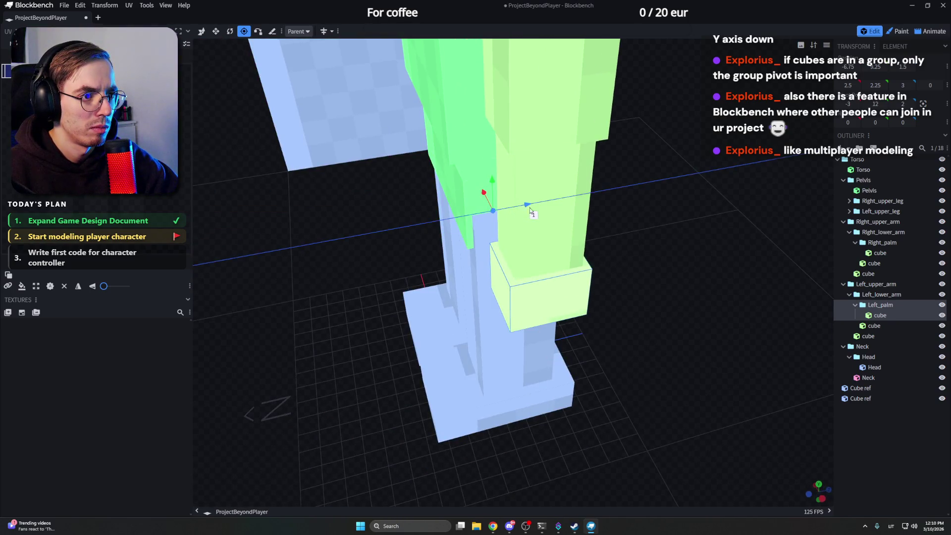
pyautogui.moveTo(529, 208); pyautogui.dragTo(557, 209)
pyautogui.scroll(3, 569, 207)
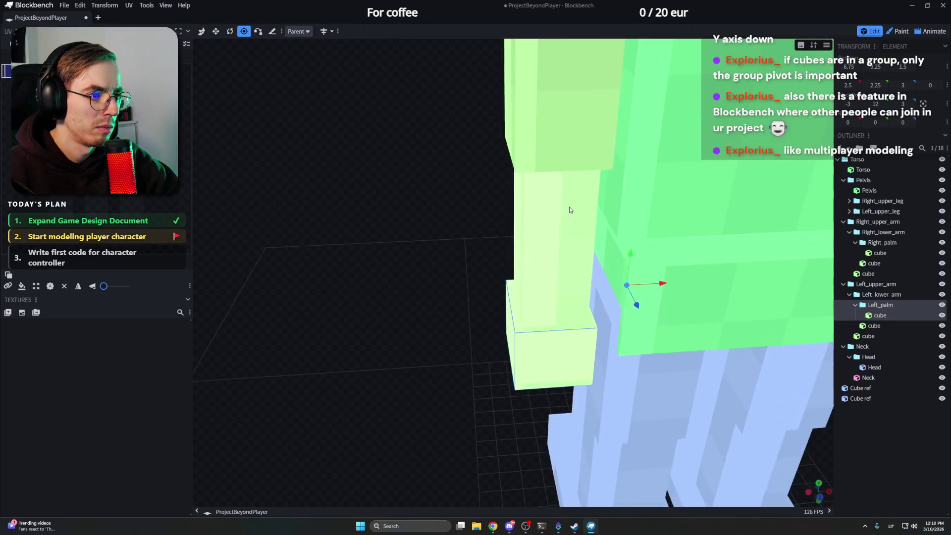
pyautogui.moveTo(653, 282); pyautogui.dragTo(595, 283)
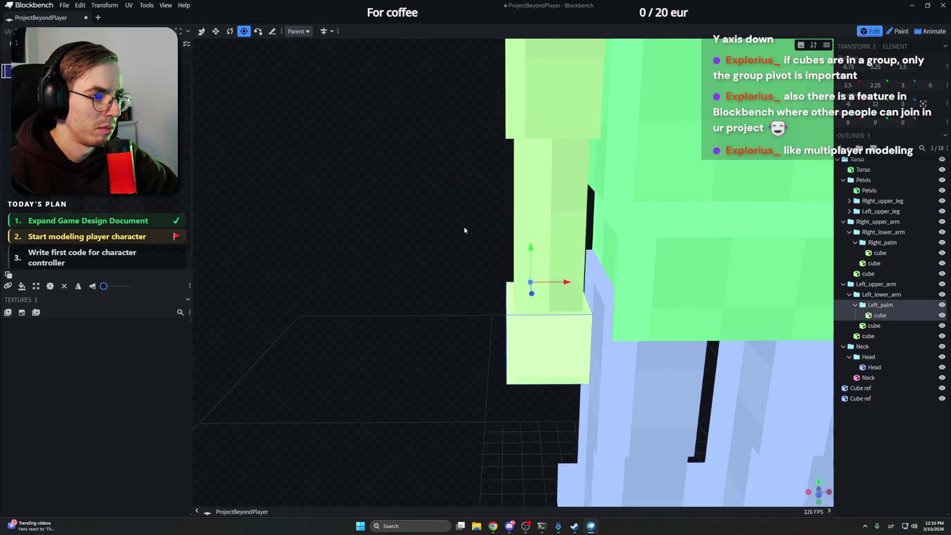
pyautogui.moveTo(416, 223); pyautogui.dragTo(463, 229)
pyautogui.moveTo(575, 280); pyautogui.dragTo(584, 284)
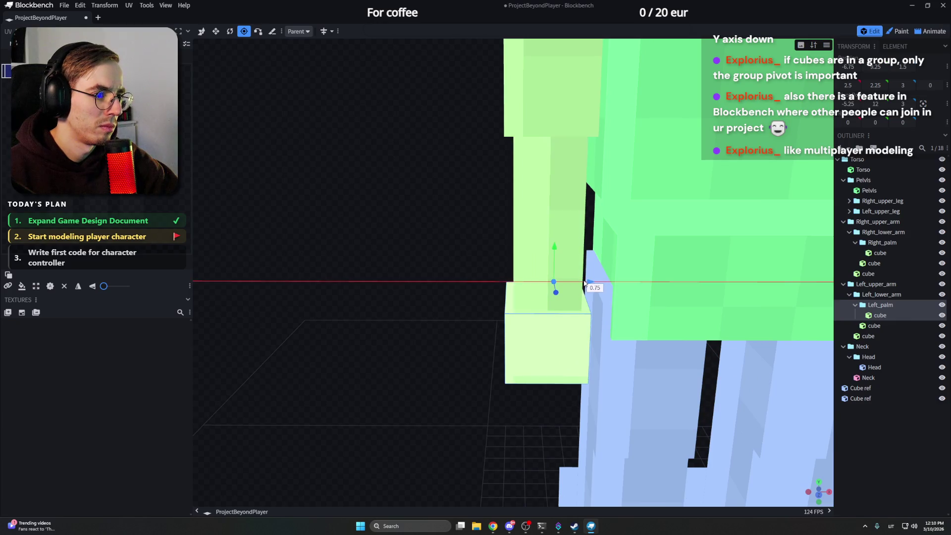
# Step: Compare against the left forearm cube and reselect the Left_palm group to check the wrist pivot
pyautogui.moveTo(494, 249)
pyautogui.mouseDown()
pyautogui.moveTo(454, 214)
pyautogui.moveTo(552, 234)
pyautogui.moveTo(569, 203)
pyautogui.moveTo(539, 225)
pyautogui.moveTo(711, 229)
pyautogui.mouseUp()
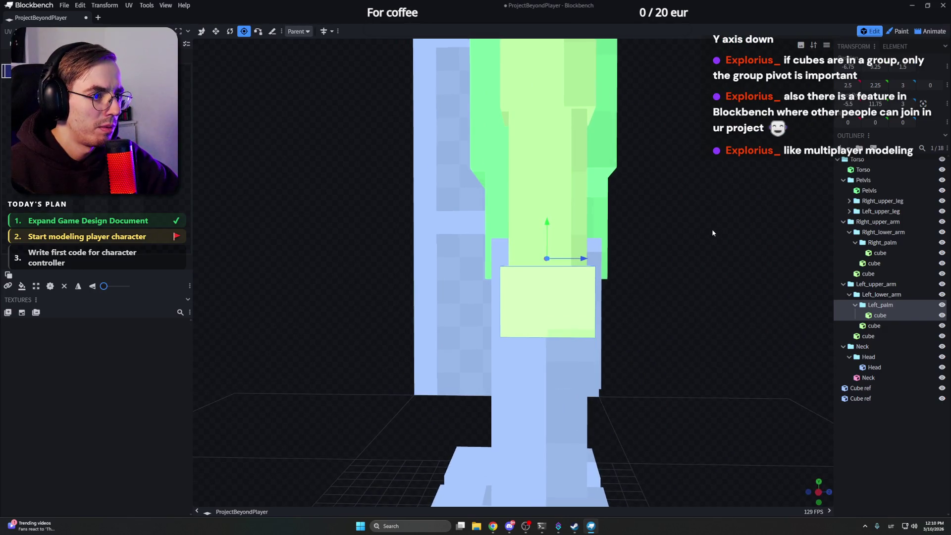
pyautogui.click(545, 233)
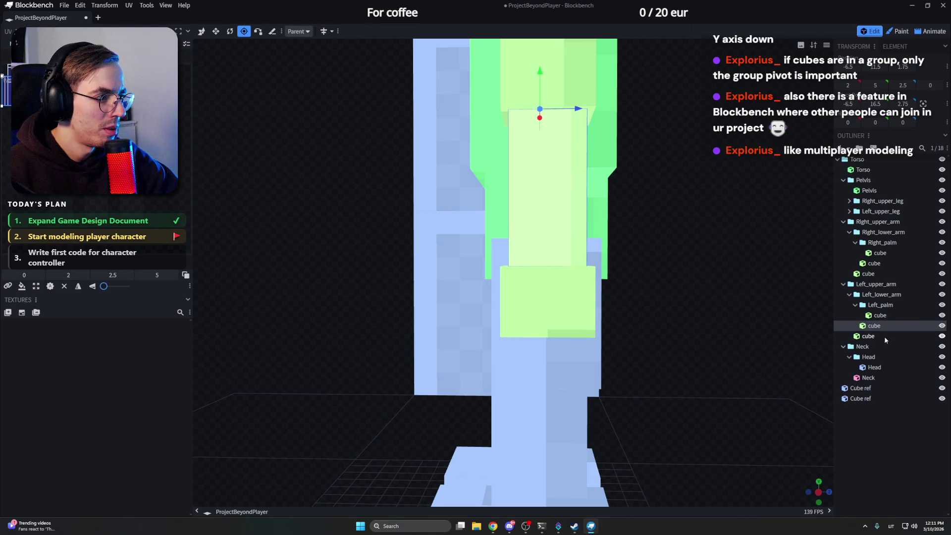
pyautogui.doubleClick(880, 304)
pyautogui.scroll(-3, 655, 241)
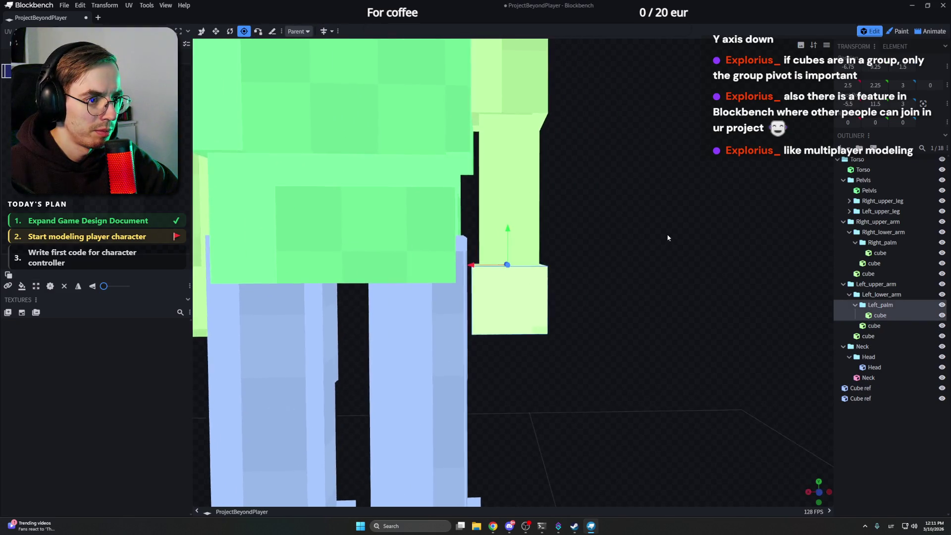
pyautogui.scroll(-3, 664, 250)
pyautogui.scroll(-3, 664, 250)
pyautogui.scroll(-2, 635, 239)
pyautogui.moveTo(653, 280); pyautogui.dragTo(669, 273)
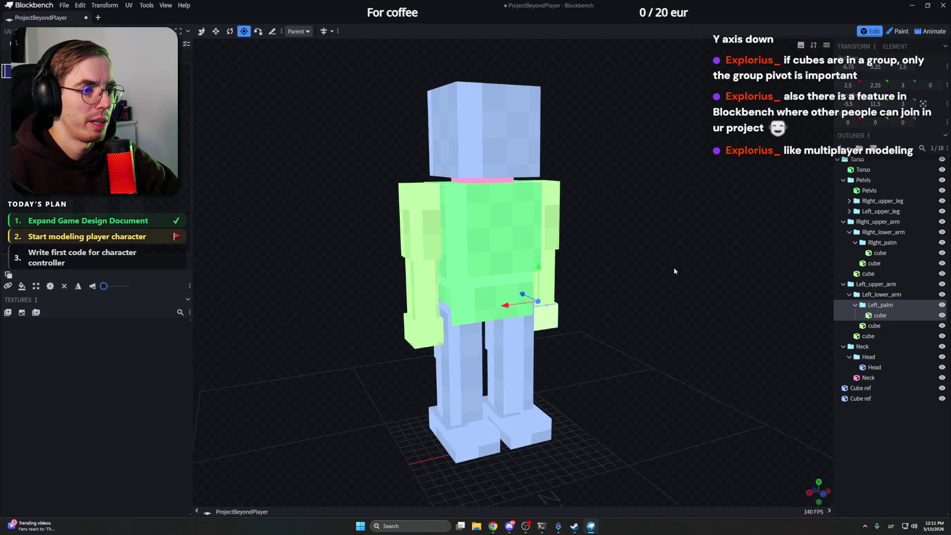
# Step: Deselect Left_palm and select the Right_upper_arm group, viewing it from above
pyautogui.click(797, 220)
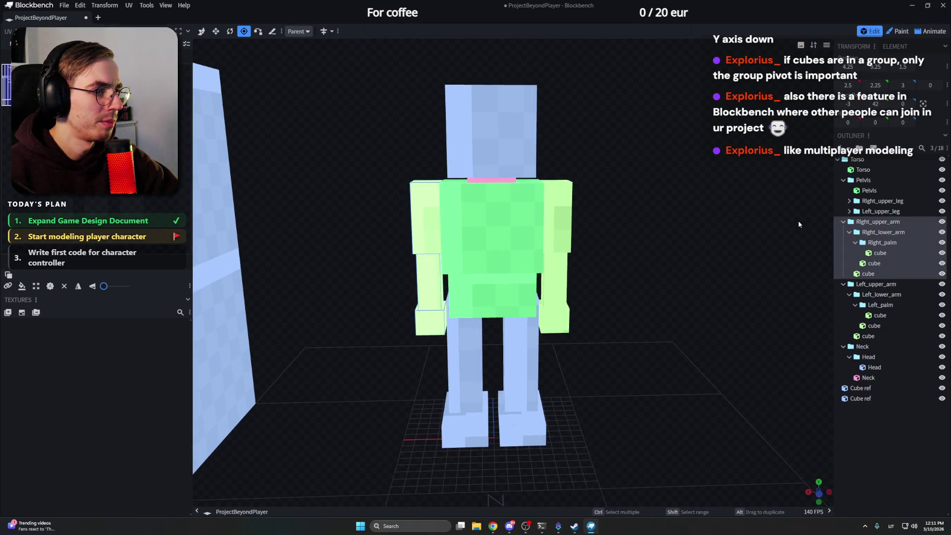
pyautogui.moveTo(798, 221); pyautogui.dragTo(563, 215)
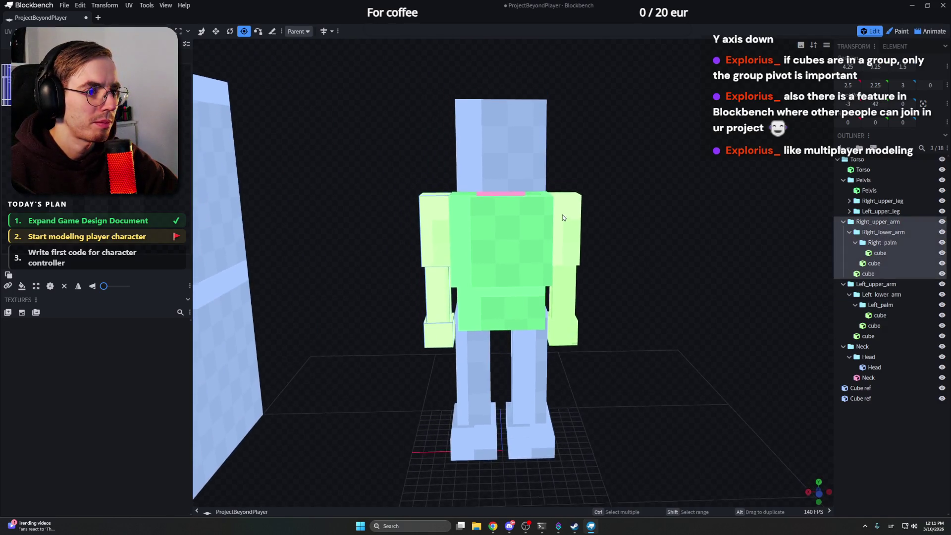
pyautogui.click(874, 223)
pyautogui.scroll(-2, 645, 179)
pyautogui.scroll(-2, 747, 180)
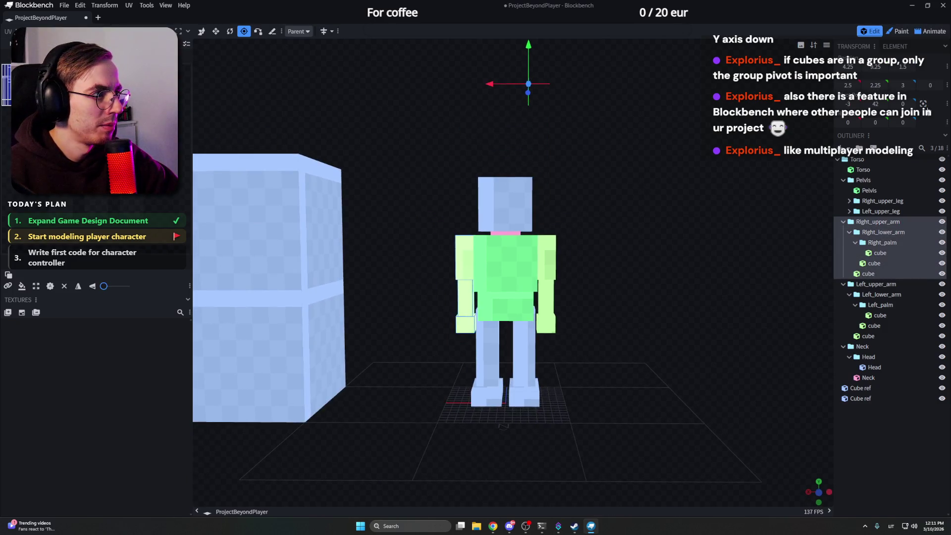
pyautogui.scroll(3, 481, 138)
pyautogui.moveTo(520, 223)
pyautogui.mouseDown()
pyautogui.moveTo(482, 137)
pyautogui.moveTo(431, 138)
pyautogui.mouseUp()
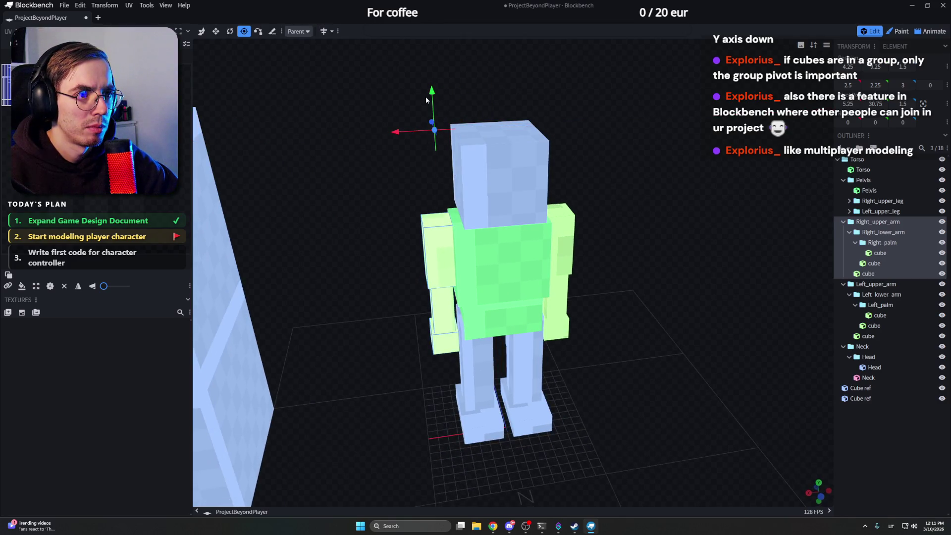
pyautogui.moveTo(425, 95); pyautogui.dragTo(433, 126)
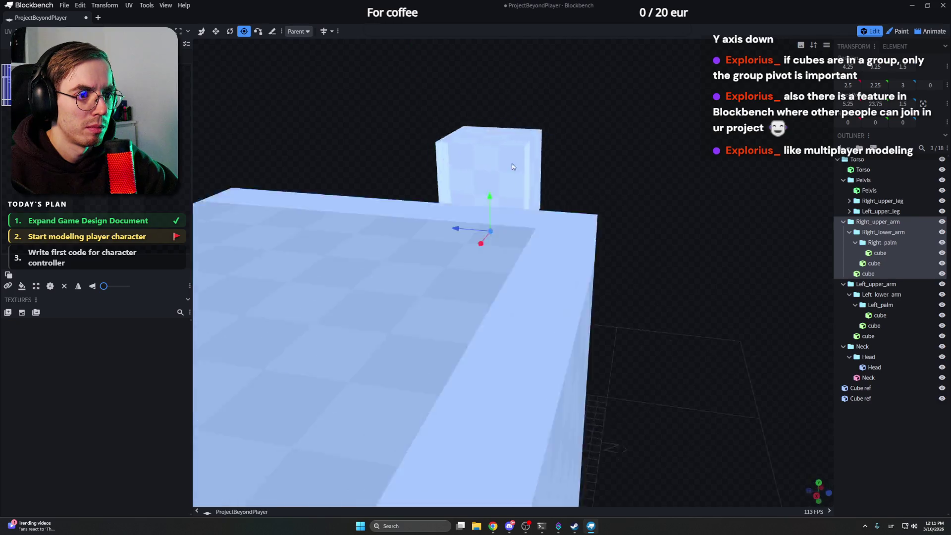
# Step: Lower the Right_upper_arm pivot to shoulder height and line it up with the joint
pyautogui.moveTo(445, 216); pyautogui.dragTo(535, 163)
pyautogui.scroll(3, 534, 164)
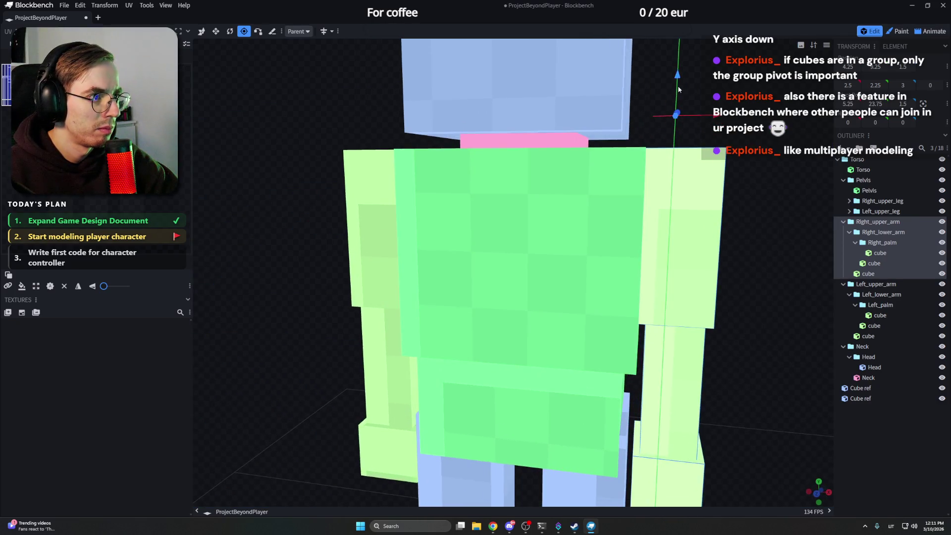
pyautogui.moveTo(678, 108); pyautogui.dragTo(320, 197)
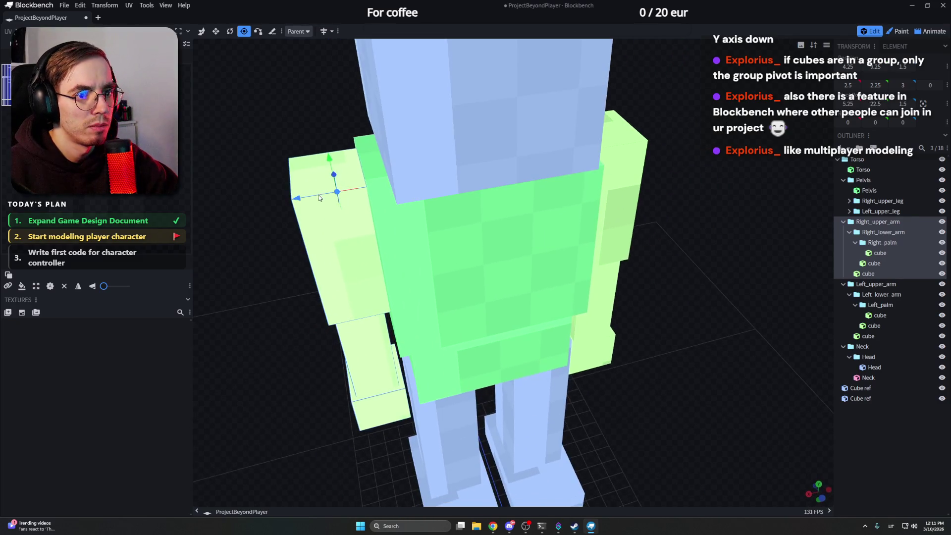
pyautogui.moveTo(341, 192)
pyautogui.mouseDown()
pyautogui.moveTo(363, 119)
pyautogui.moveTo(483, 250)
pyautogui.mouseUp()
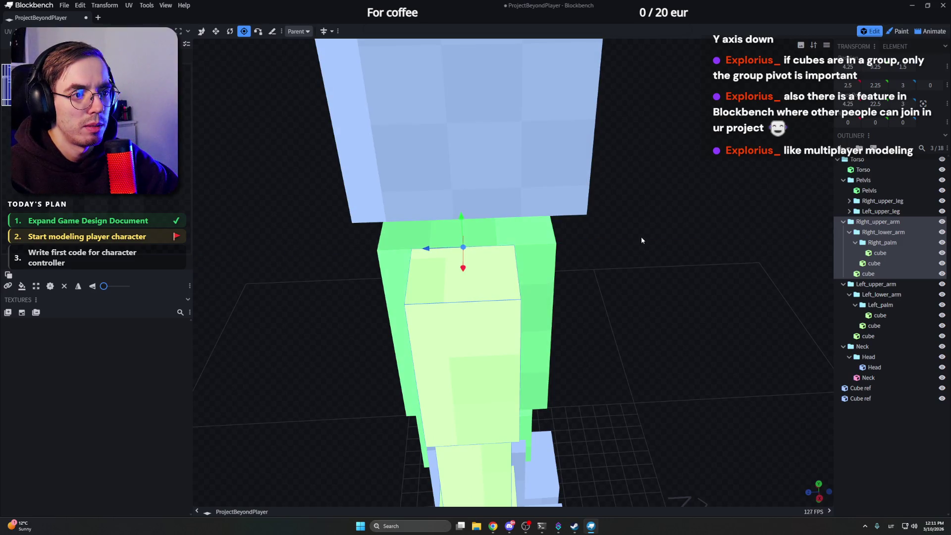
pyautogui.moveTo(641, 237)
pyautogui.mouseDown()
pyautogui.moveTo(527, 208)
pyautogui.moveTo(522, 218)
pyautogui.mouseUp()
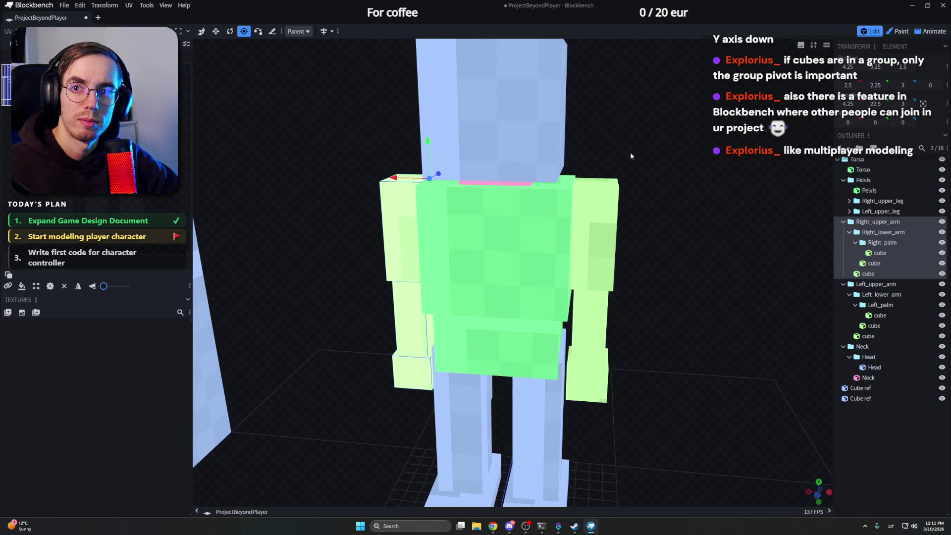
pyautogui.moveTo(597, 176)
pyautogui.mouseDown()
pyautogui.moveTo(626, 163)
pyautogui.moveTo(715, 173)
pyautogui.moveTo(601, 176)
pyautogui.mouseUp()
# Step: Select Right_lower_arm and drag its pivot along the axes onto the elbow joint
pyautogui.click(875, 236)
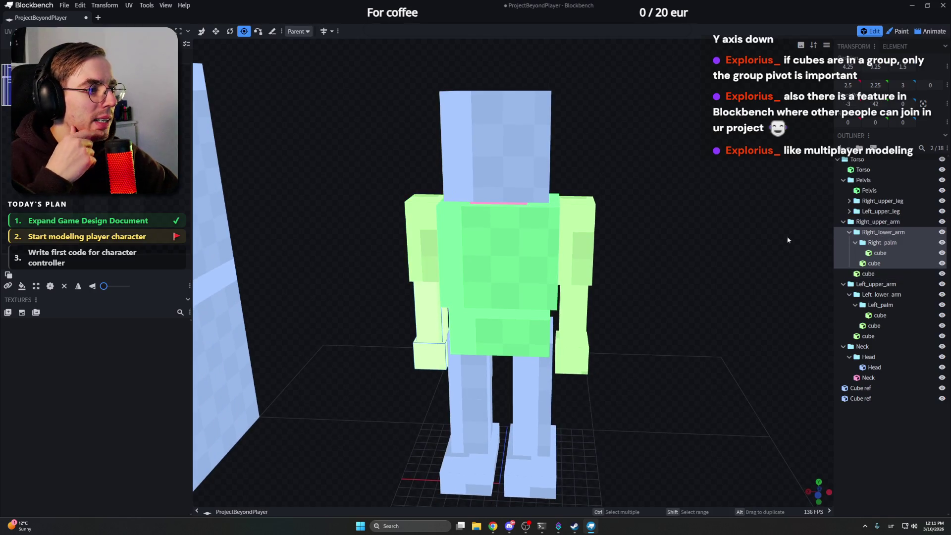
pyautogui.scroll(5, 742, 218)
pyautogui.scroll(-5, 692, 228)
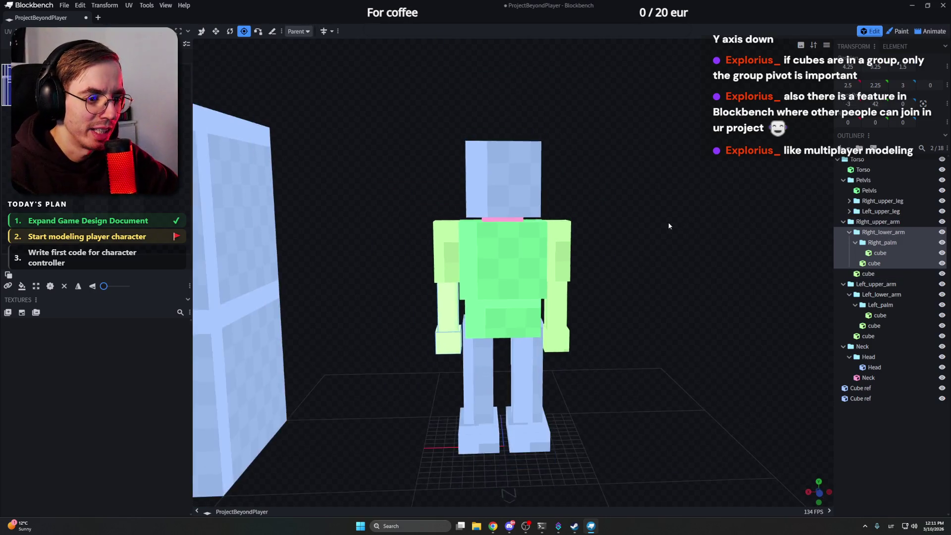
pyautogui.scroll(-3, 667, 222)
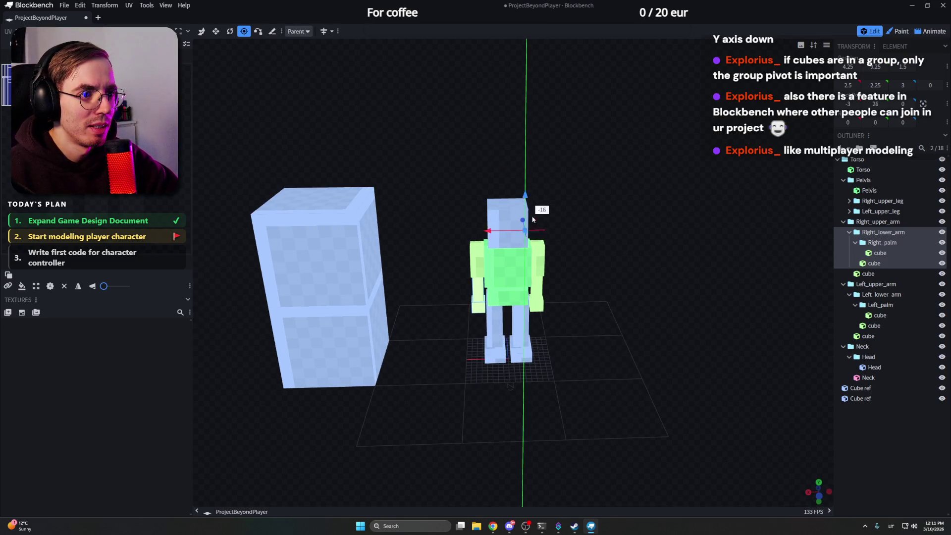
pyautogui.scroll(3, 601, 240)
pyautogui.scroll(2, 642, 248)
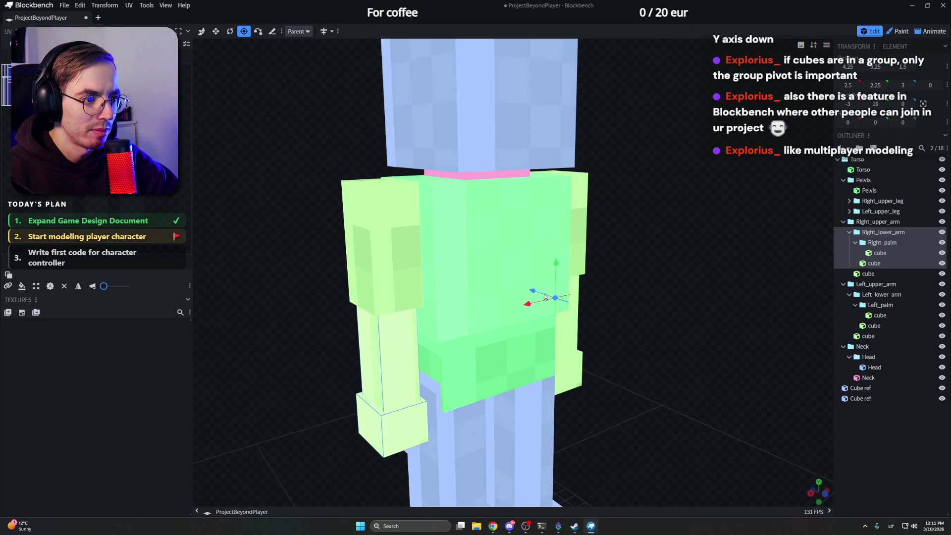
pyautogui.moveTo(543, 294)
pyautogui.mouseDown()
pyautogui.moveTo(503, 280)
pyautogui.moveTo(385, 314)
pyautogui.moveTo(457, 253)
pyautogui.mouseUp()
pyautogui.scroll(3, 466, 250)
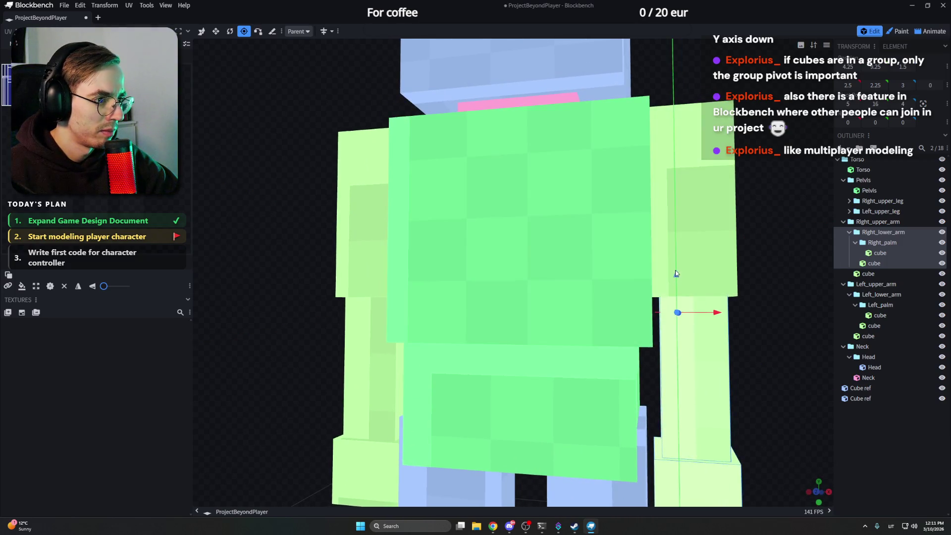
pyautogui.moveTo(676, 266)
pyautogui.mouseDown()
pyautogui.moveTo(435, 307)
pyautogui.moveTo(497, 296)
pyautogui.mouseUp()
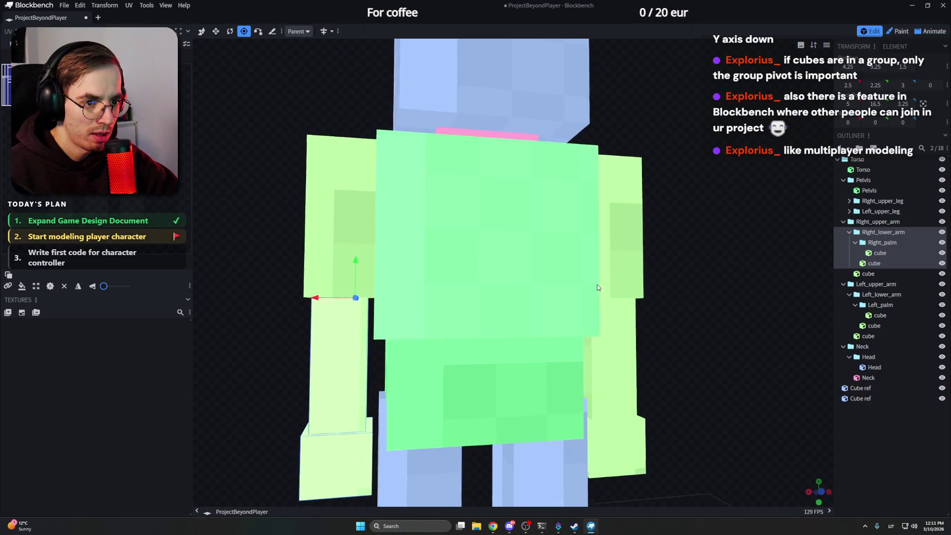
pyautogui.moveTo(327, 294); pyautogui.dragTo(371, 266)
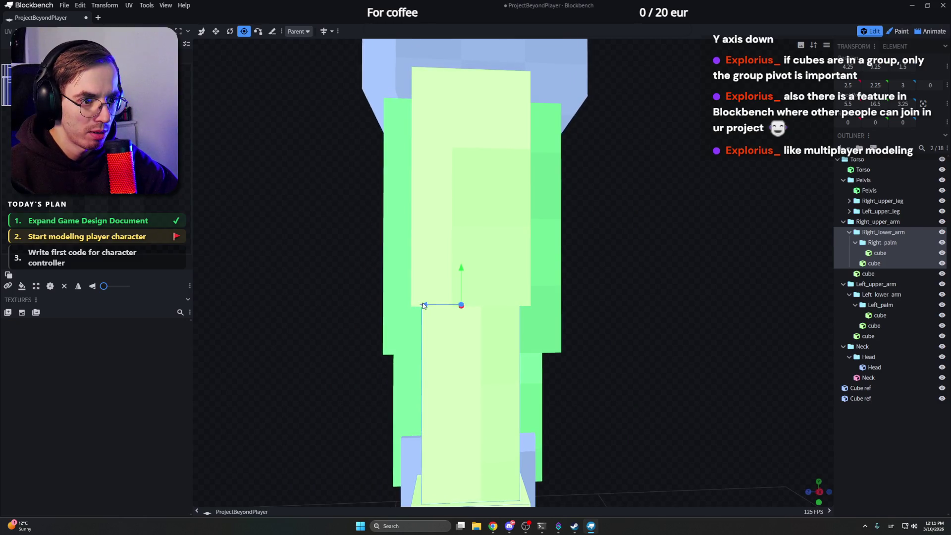
pyautogui.moveTo(466, 296); pyautogui.dragTo(667, 280)
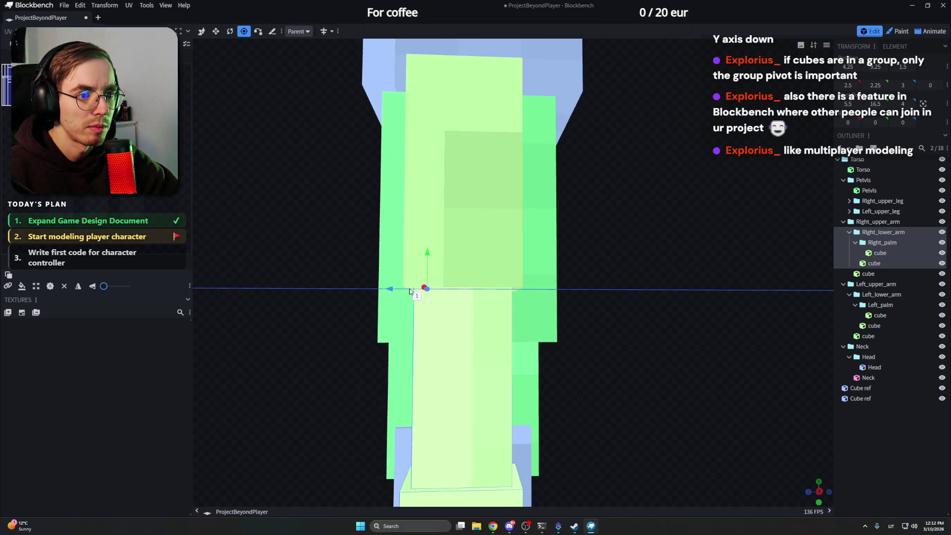
pyautogui.moveTo(393, 289)
pyautogui.mouseDown()
pyautogui.moveTo(303, 253)
pyautogui.moveTo(563, 269)
pyautogui.mouseUp()
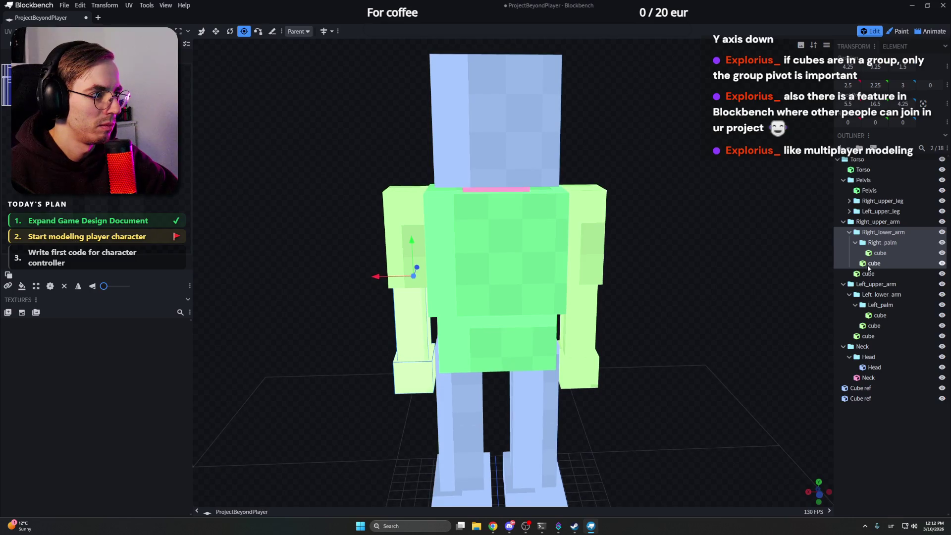
# Step: Select Right_palm and orbit around the right arm to check its wrist pivot placement
pyautogui.click(889, 245)
pyautogui.scroll(-3, 723, 255)
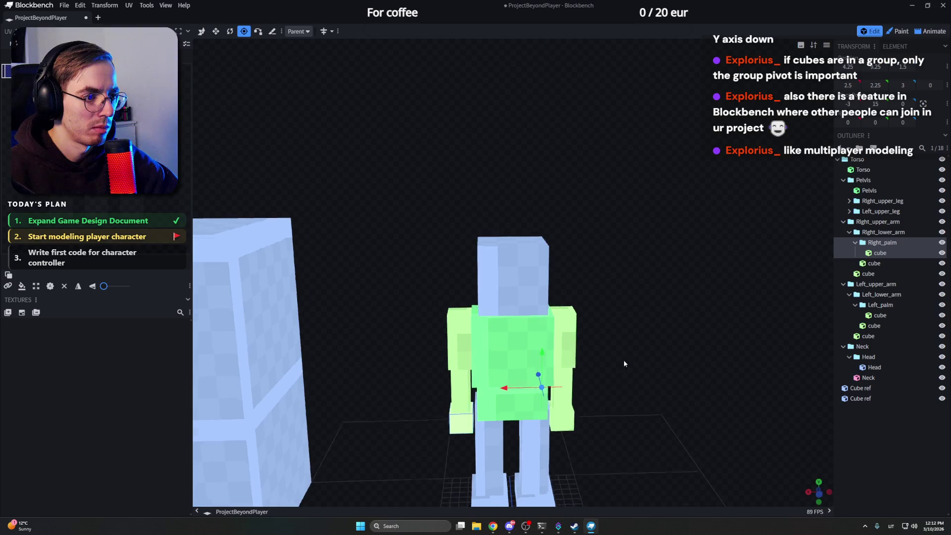
pyautogui.scroll(3, 613, 356)
pyautogui.scroll(-3, 612, 357)
pyautogui.moveTo(620, 368); pyautogui.dragTo(666, 245)
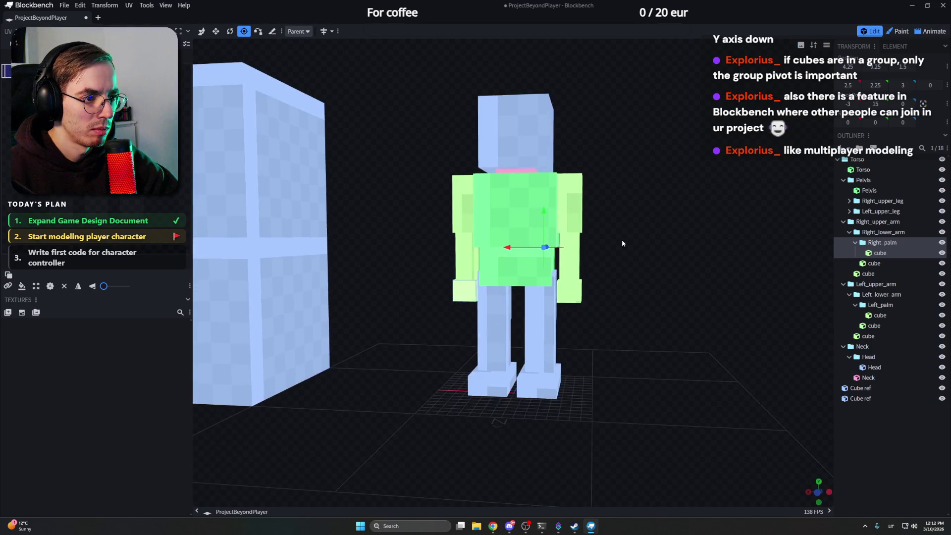
pyautogui.scroll(2, 666, 250)
pyautogui.scroll(3, 638, 251)
pyautogui.scroll(2, 638, 252)
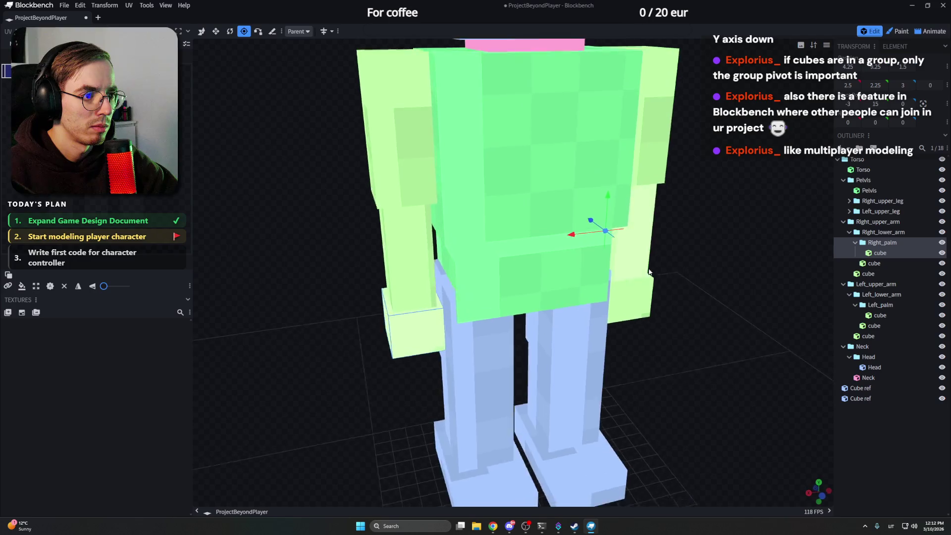
pyautogui.moveTo(638, 252); pyautogui.dragTo(393, 274)
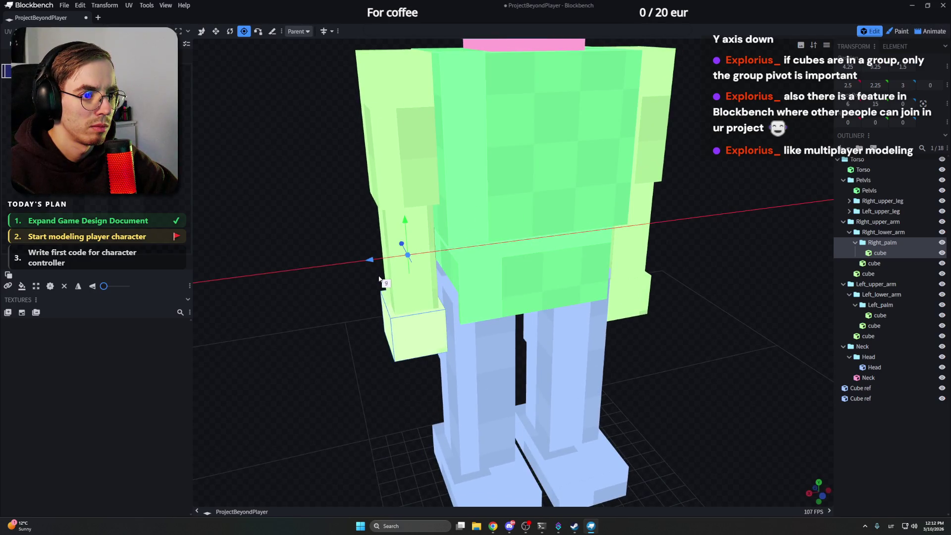
pyautogui.scroll(1, 381, 280)
pyautogui.scroll(2, 380, 275)
pyautogui.scroll(2, 380, 267)
pyautogui.scroll(2, 381, 257)
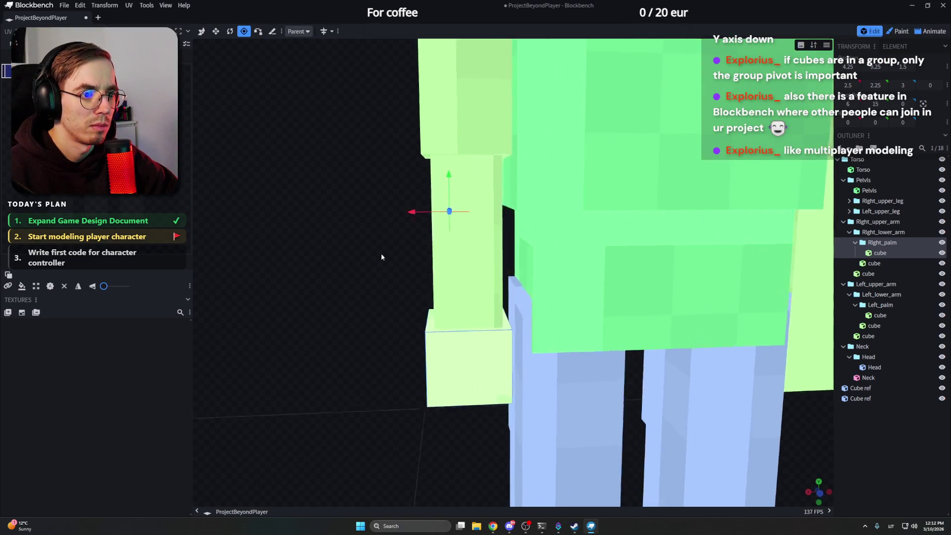
pyautogui.moveTo(381, 256)
pyautogui.mouseDown()
pyautogui.moveTo(583, 244)
pyautogui.moveTo(637, 226)
pyautogui.mouseUp()
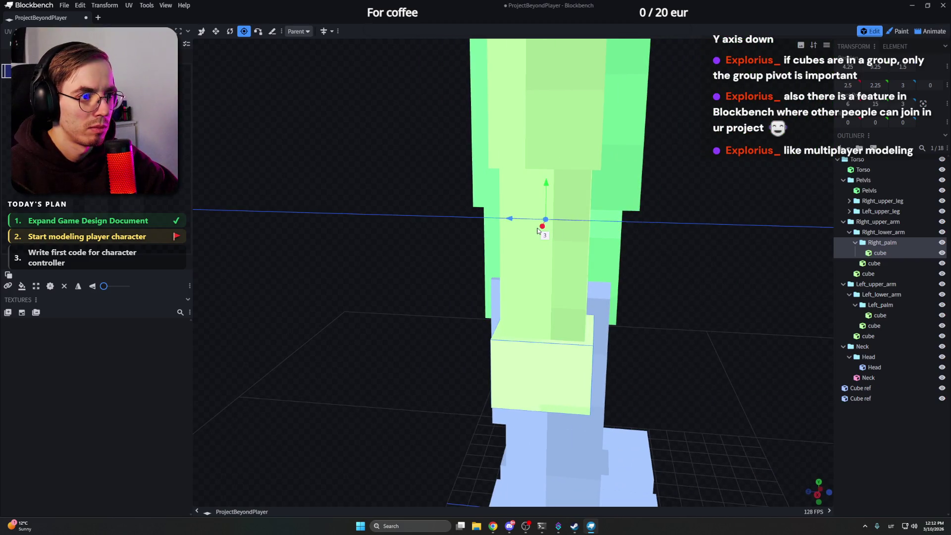
pyautogui.moveTo(538, 231); pyautogui.dragTo(521, 260)
pyautogui.scroll(2, 517, 267)
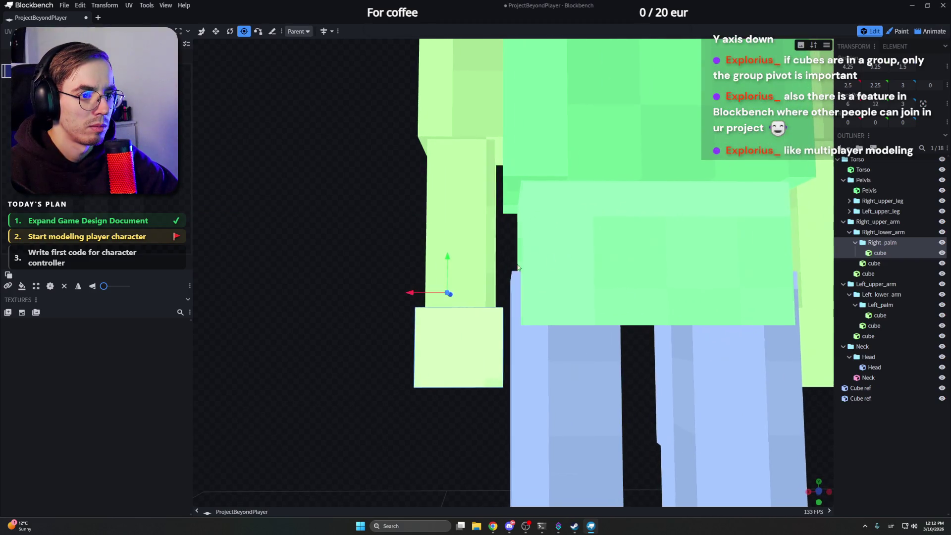
pyautogui.moveTo(445, 274)
pyautogui.mouseDown()
pyautogui.moveTo(388, 271)
pyautogui.moveTo(418, 314)
pyautogui.moveTo(417, 263)
pyautogui.moveTo(385, 236)
pyautogui.moveTo(456, 238)
pyautogui.moveTo(445, 233)
pyautogui.moveTo(456, 292)
pyautogui.moveTo(348, 237)
pyautogui.mouseUp()
pyautogui.scroll(-1, 348, 235)
pyautogui.scroll(-3, 310, 232)
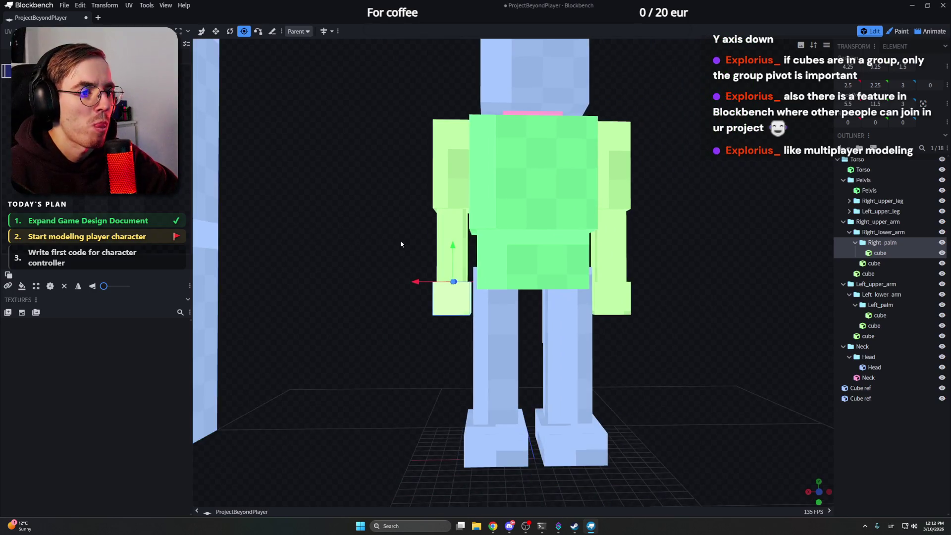
pyautogui.moveTo(739, 242); pyautogui.dragTo(716, 242, button='right')
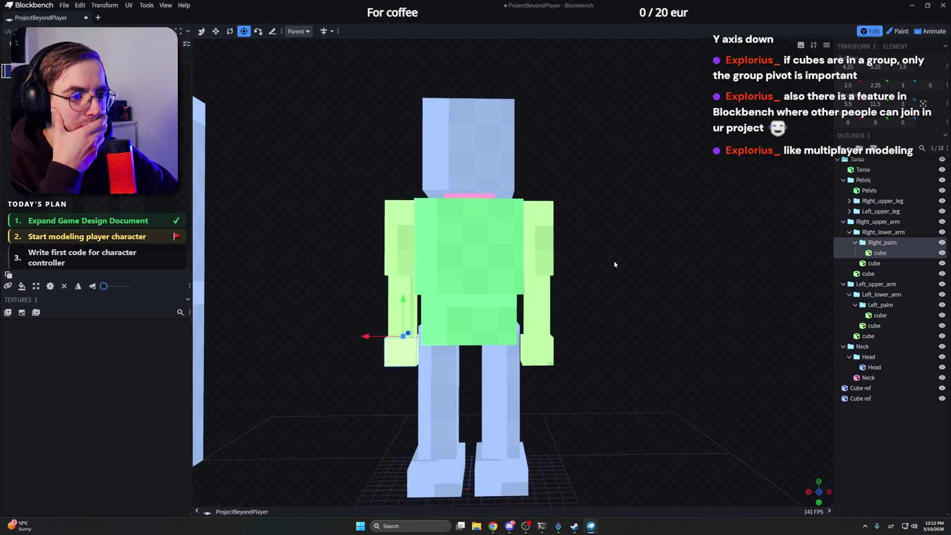
pyautogui.moveTo(729, 232)
pyautogui.mouseDown()
pyautogui.moveTo(648, 214)
pyautogui.moveTo(639, 214)
pyautogui.moveTo(642, 227)
pyautogui.moveTo(705, 230)
pyautogui.moveTo(417, 224)
pyautogui.moveTo(662, 236)
pyautogui.moveTo(601, 237)
pyautogui.mouseUp()
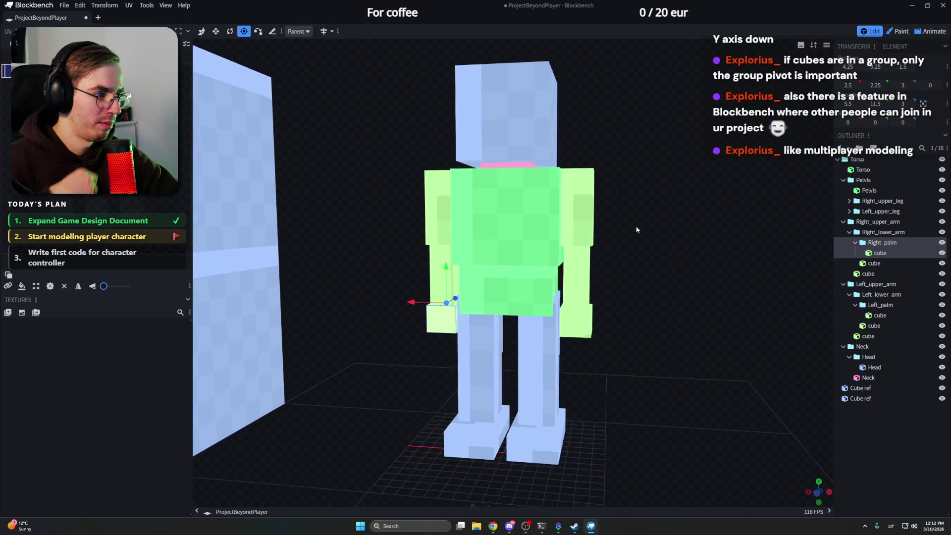
# Step: Collapse the right arm groups in the Outliner and select Right_upper_leg
pyautogui.click(849, 233)
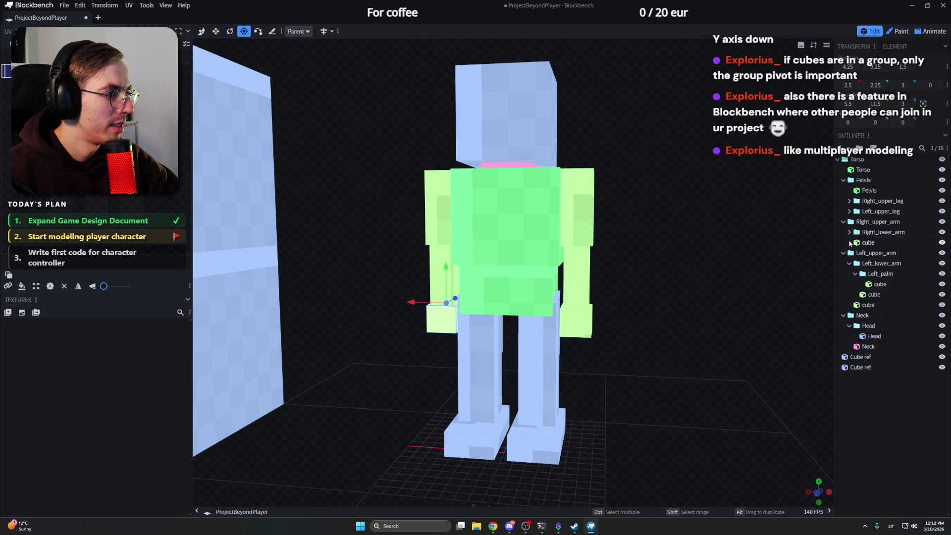
pyautogui.click(849, 232)
pyautogui.click(849, 232)
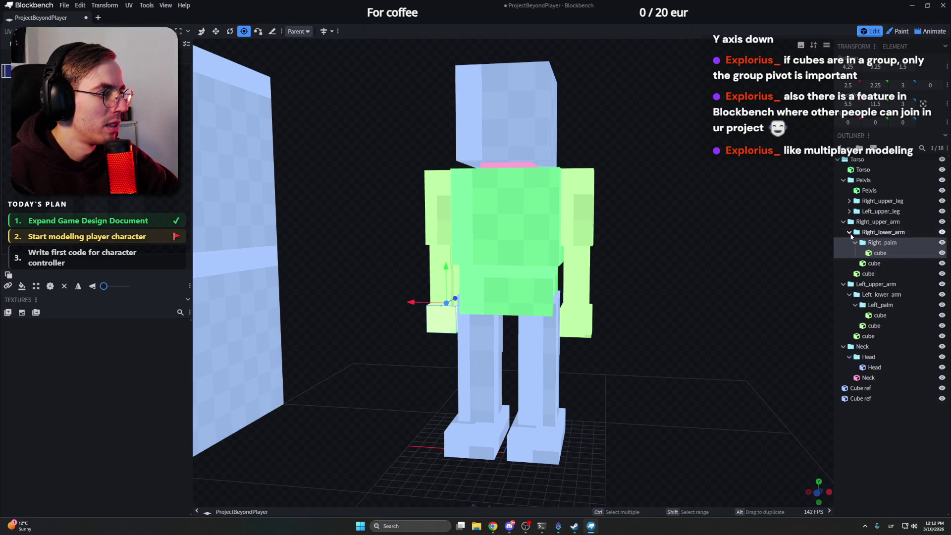
pyautogui.click(842, 222)
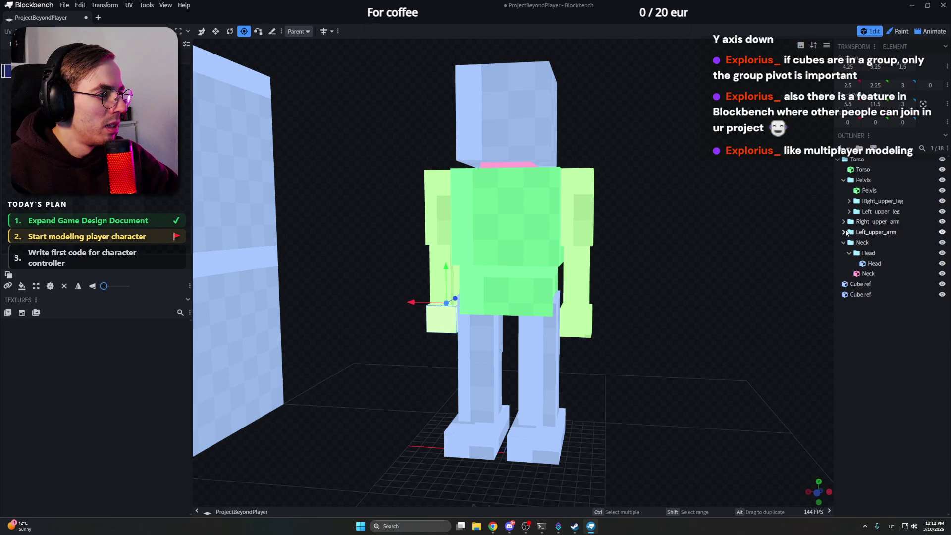
pyautogui.click(859, 205)
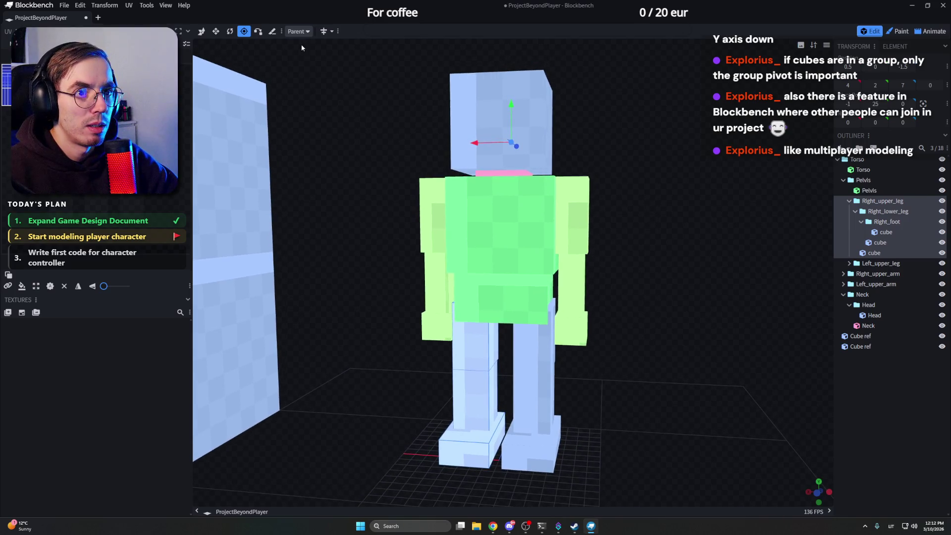
# Step: Drag the Right_upper_leg pivot down along Y and across X onto the hip joint
pyautogui.moveTo(511, 107); pyautogui.dragTo(509, 279)
pyautogui.scroll(2, 654, 258)
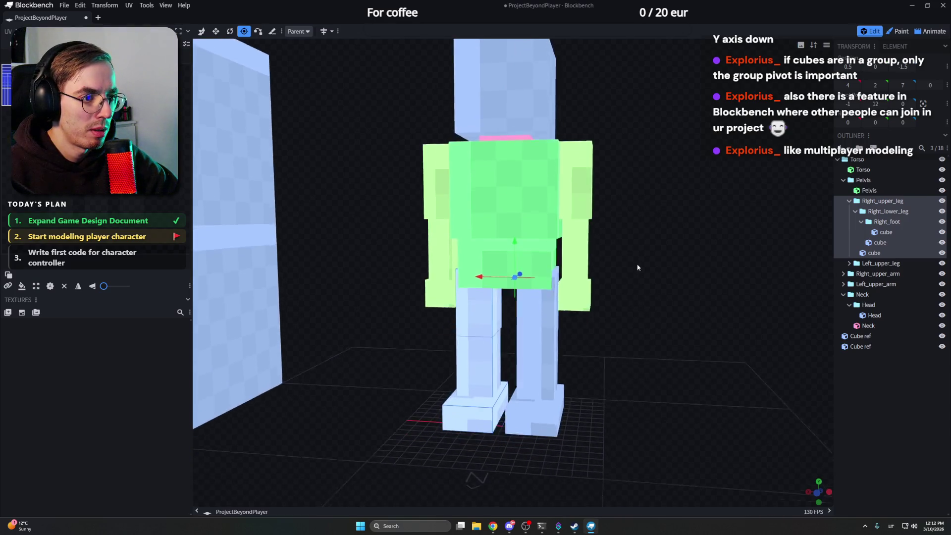
pyautogui.scroll(2, 654, 258)
pyautogui.scroll(3, 655, 258)
pyautogui.scroll(3, 648, 264)
pyautogui.moveTo(649, 263); pyautogui.dragTo(474, 292)
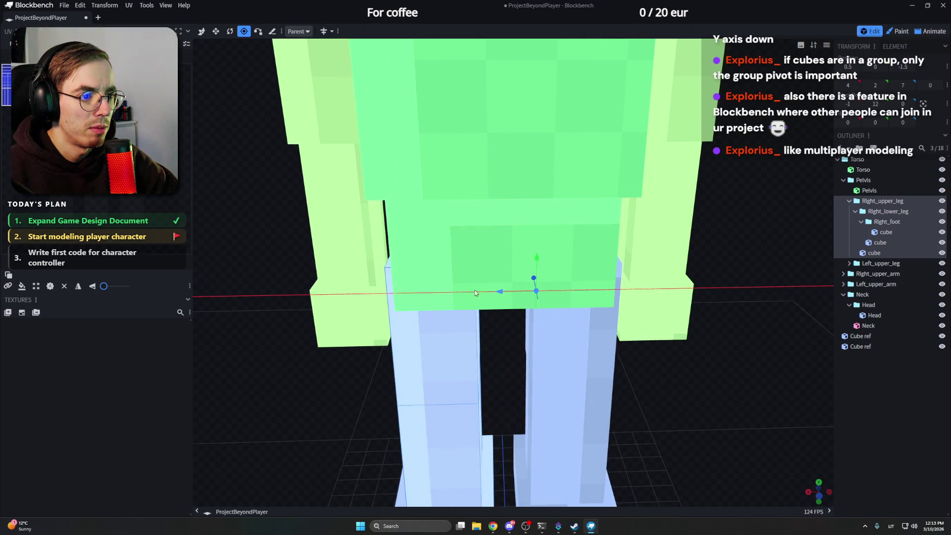
pyautogui.moveTo(414, 290); pyautogui.dragTo(417, 291)
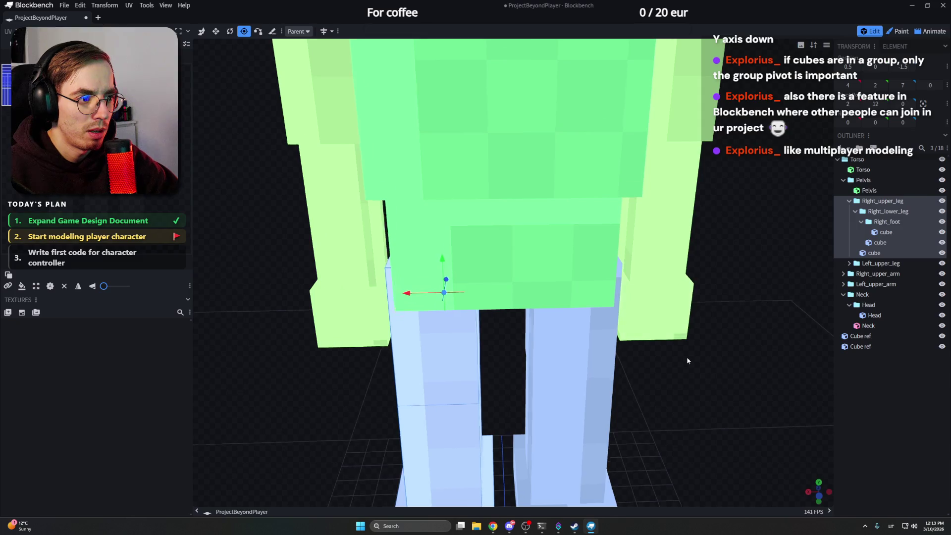
pyautogui.moveTo(687, 357)
pyautogui.mouseDown()
pyautogui.moveTo(792, 347)
pyautogui.moveTo(659, 280)
pyautogui.mouseUp()
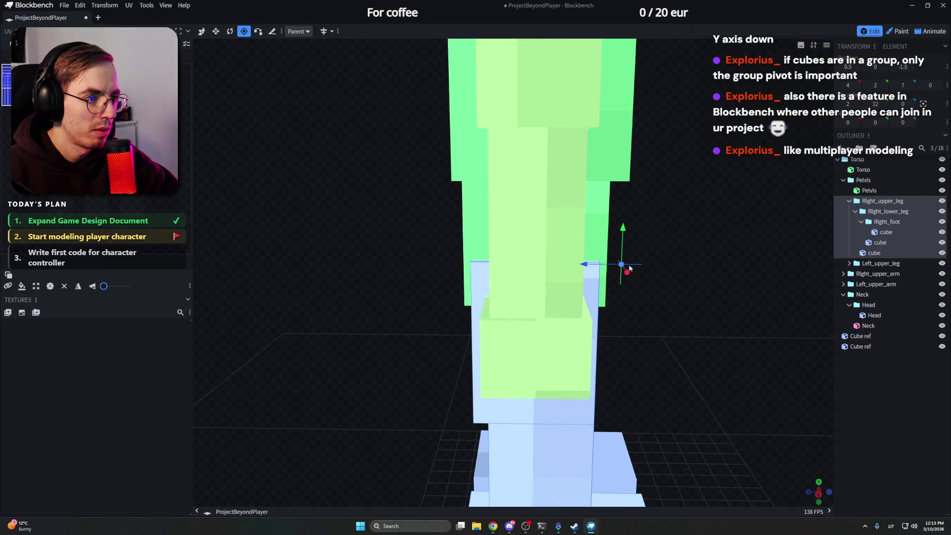
pyautogui.moveTo(524, 265); pyautogui.dragTo(586, 259)
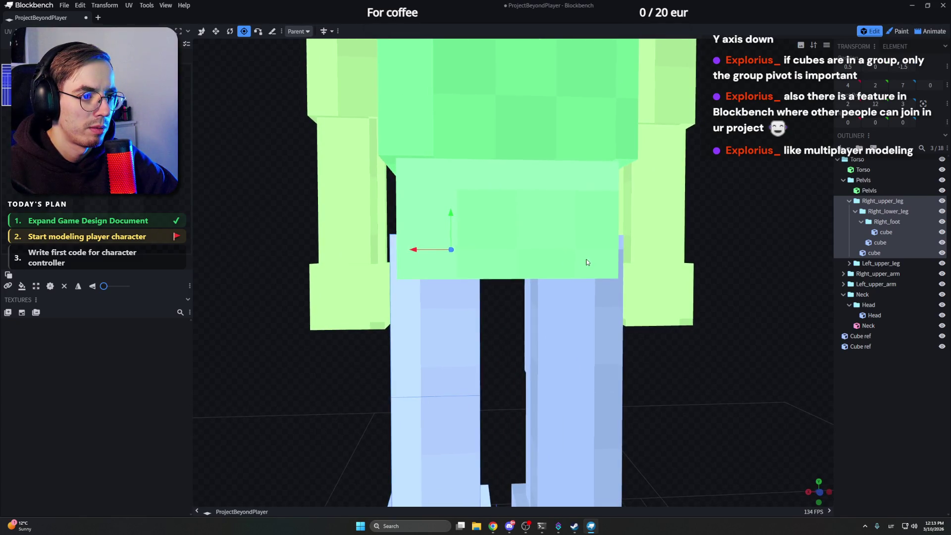
pyautogui.moveTo(438, 250); pyautogui.dragTo(436, 251)
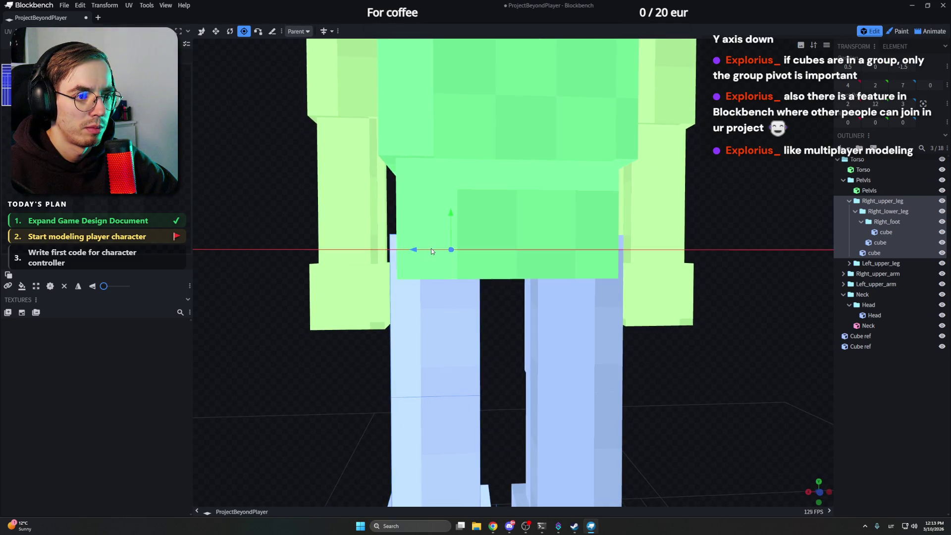
pyautogui.moveTo(677, 283); pyautogui.dragTo(735, 258)
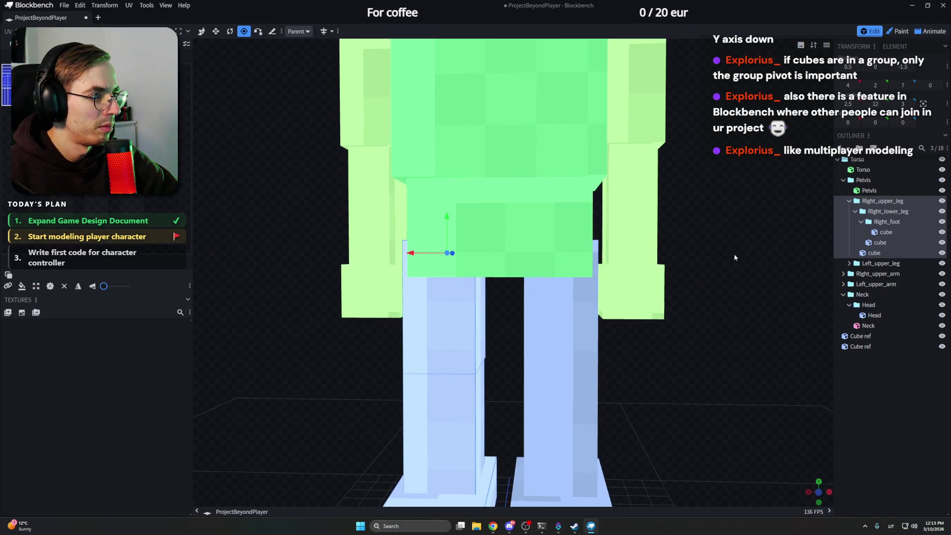
# Step: Select Right_lower_leg and move its pivot along X to the knee joint
pyautogui.click(888, 211)
pyautogui.moveTo(702, 289); pyautogui.dragTo(726, 300)
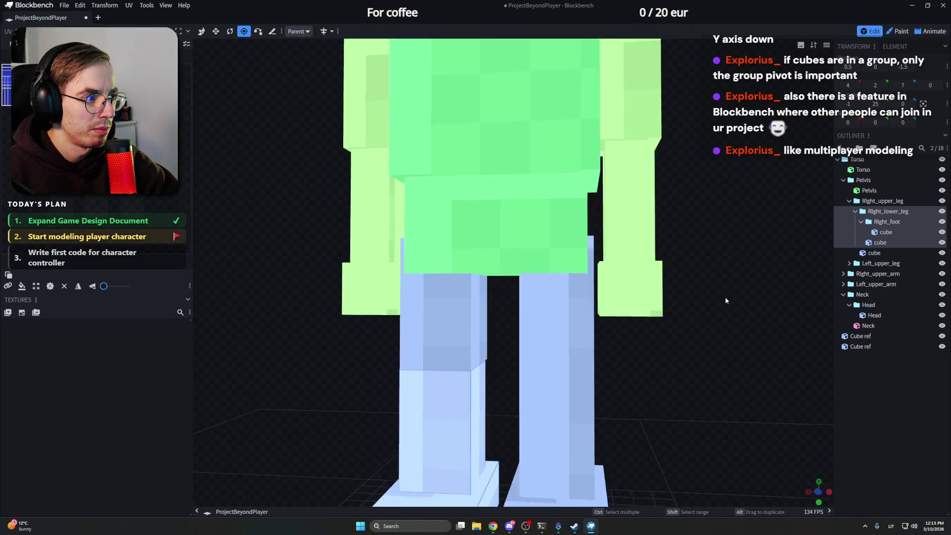
pyautogui.scroll(-5, 725, 300)
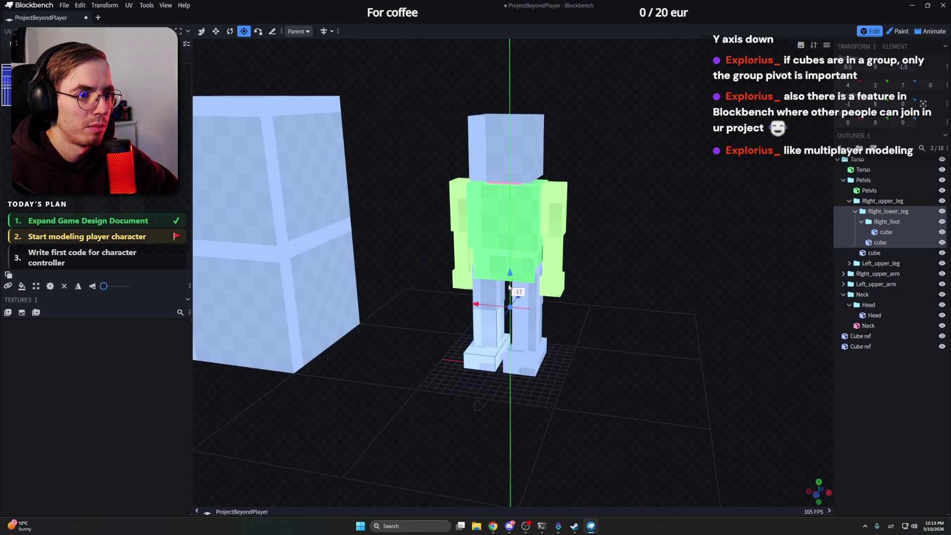
pyautogui.scroll(5, 510, 286)
pyautogui.click(652, 306)
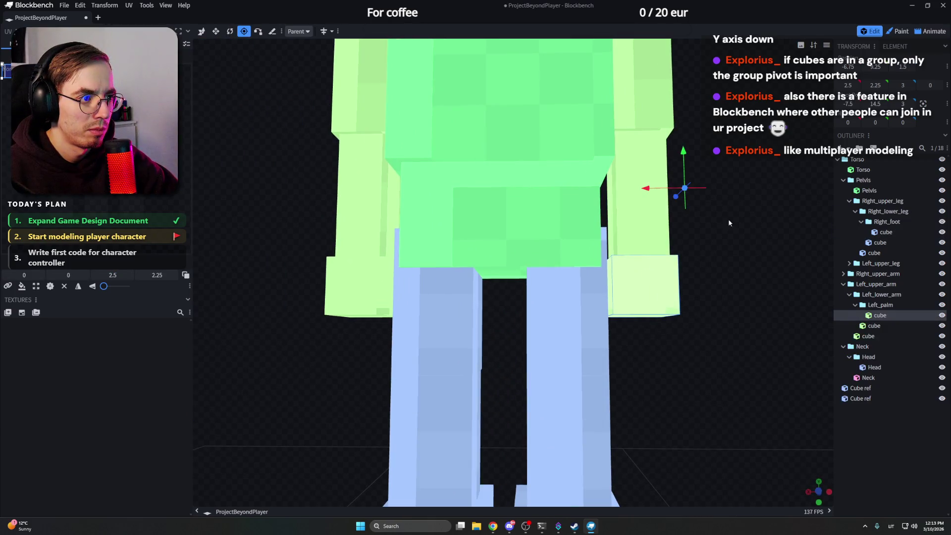
pyautogui.click(887, 212)
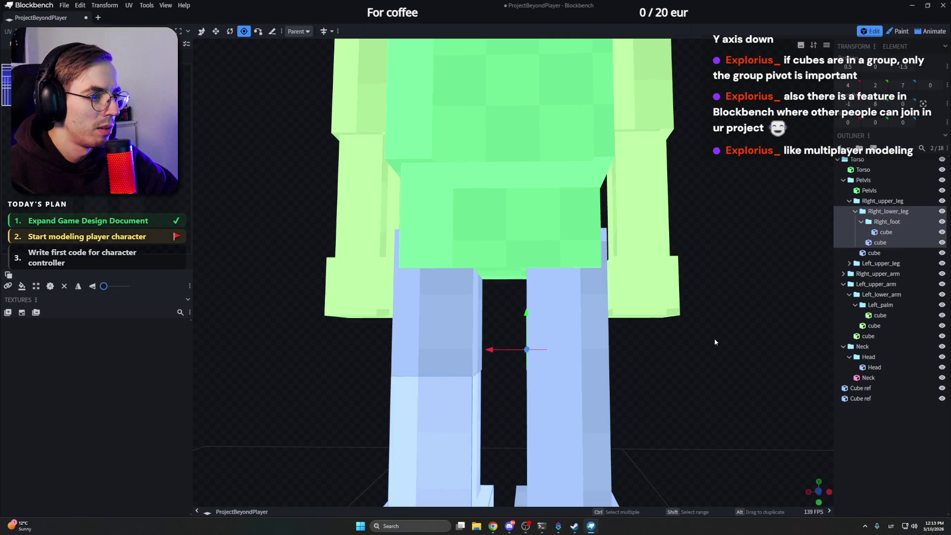
pyautogui.moveTo(714, 339); pyautogui.dragTo(729, 284)
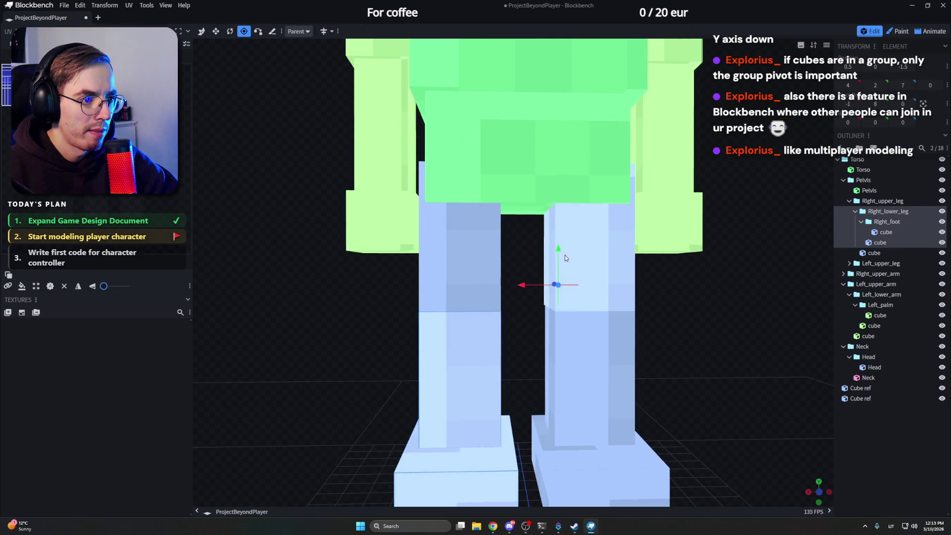
pyautogui.moveTo(560, 269)
pyautogui.mouseDown()
pyautogui.moveTo(593, 312)
pyautogui.moveTo(542, 332)
pyautogui.mouseUp()
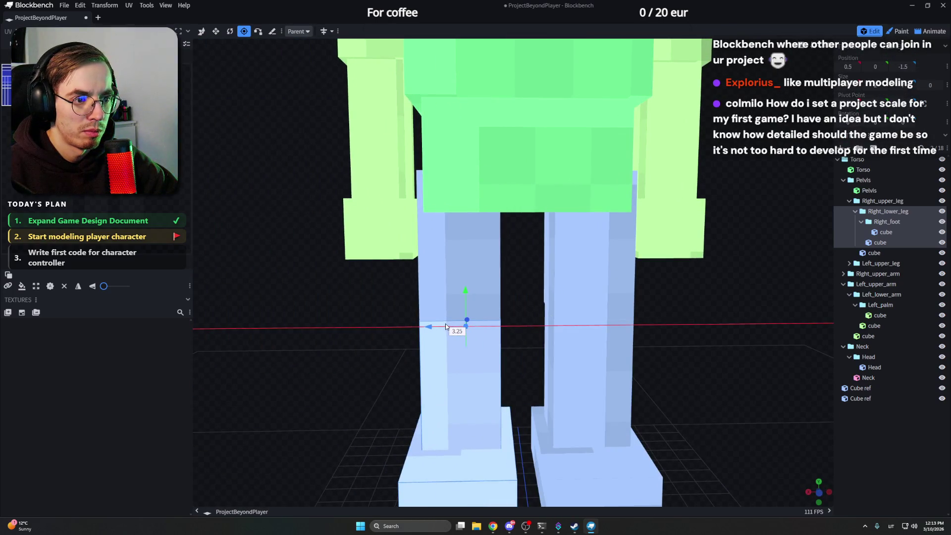
pyautogui.moveTo(445, 323); pyautogui.dragTo(443, 323)
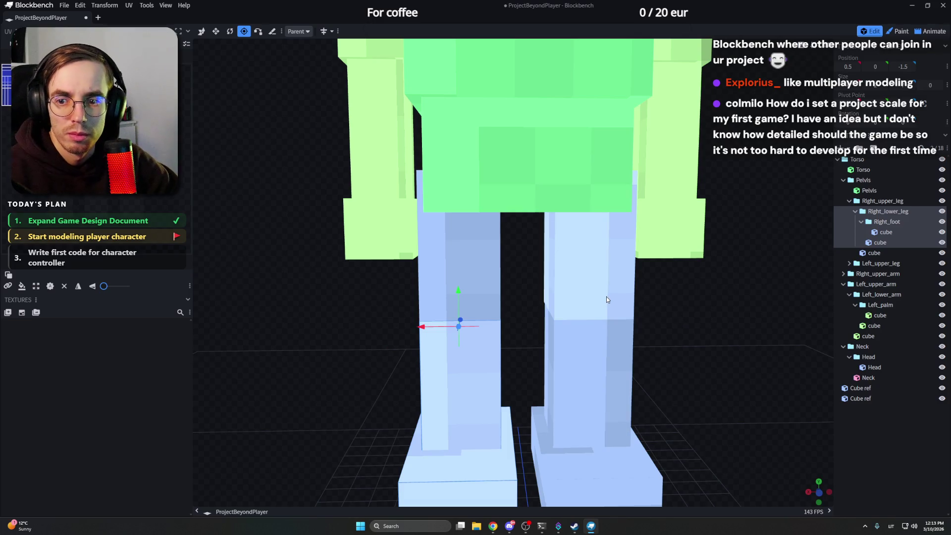
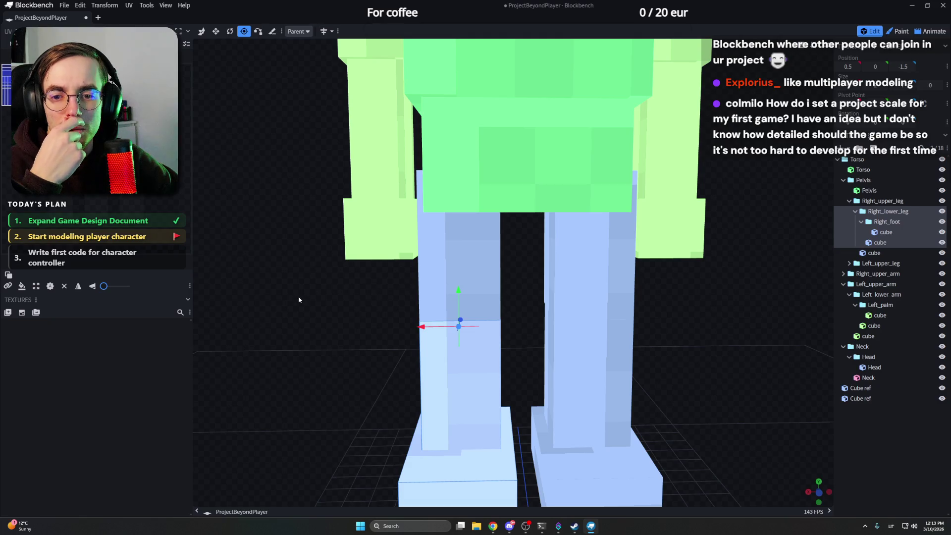
# Step: After checking the legs from several angles, launch Paint from the Windows Start search
pyautogui.moveTo(298, 299); pyautogui.dragTo(417, 282)
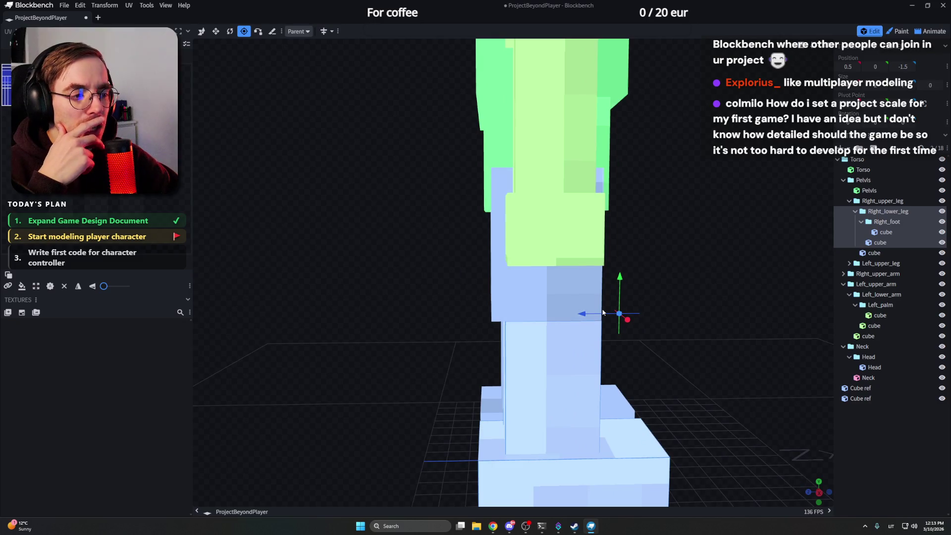
pyautogui.moveTo(677, 297); pyautogui.dragTo(643, 306)
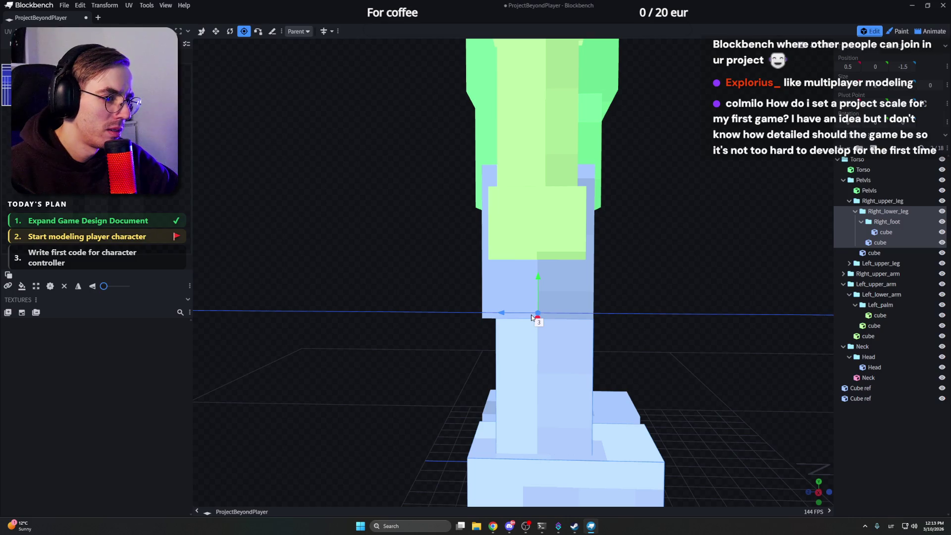
pyautogui.moveTo(531, 318); pyautogui.dragTo(528, 297)
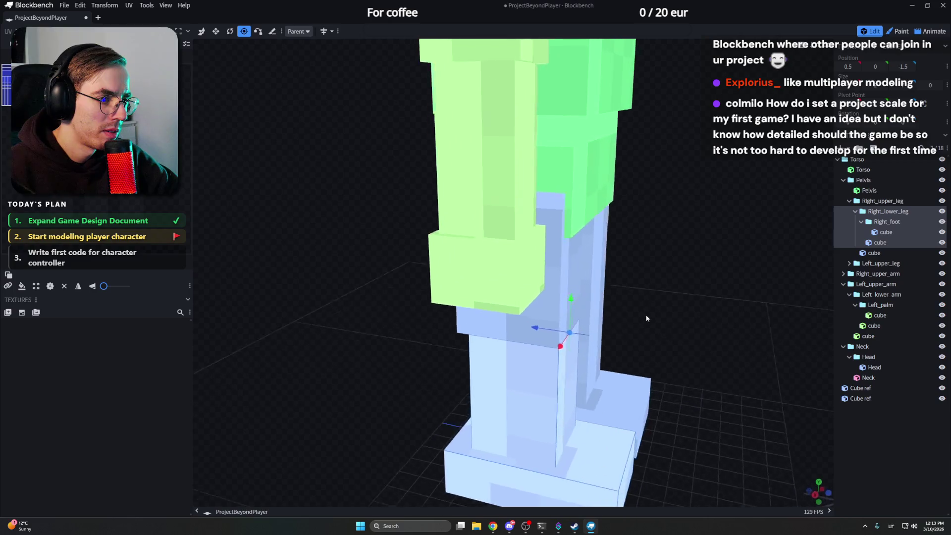
pyautogui.scroll(-3, 528, 299)
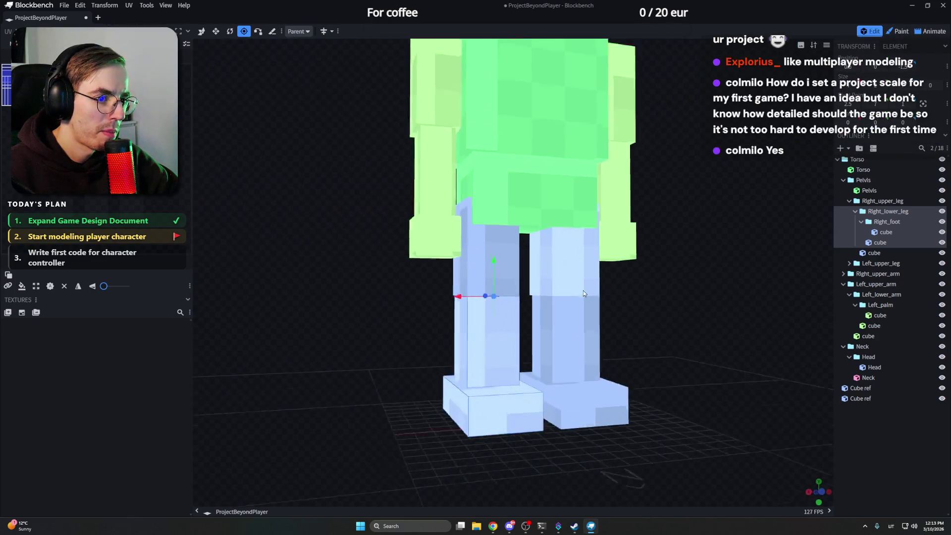
pyautogui.moveTo(583, 290); pyautogui.dragTo(551, 302)
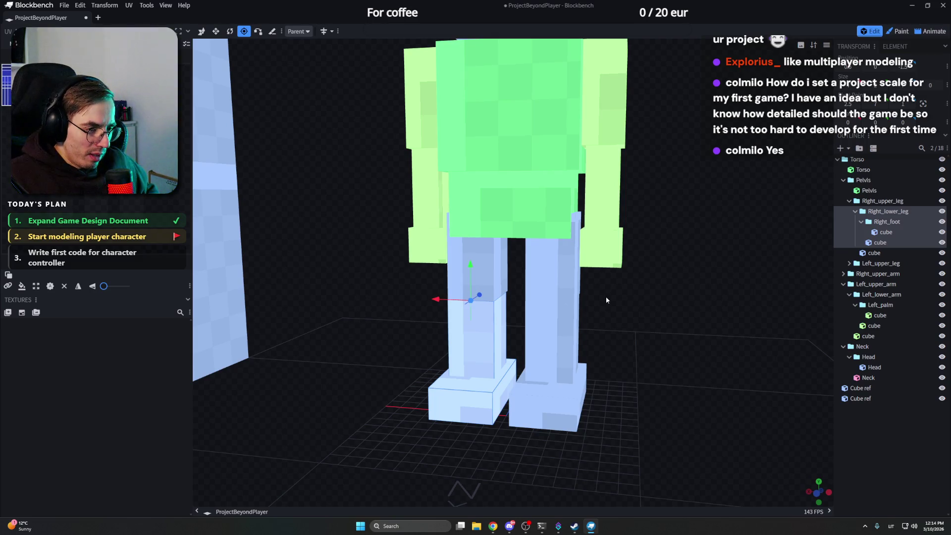
pyautogui.press('super')
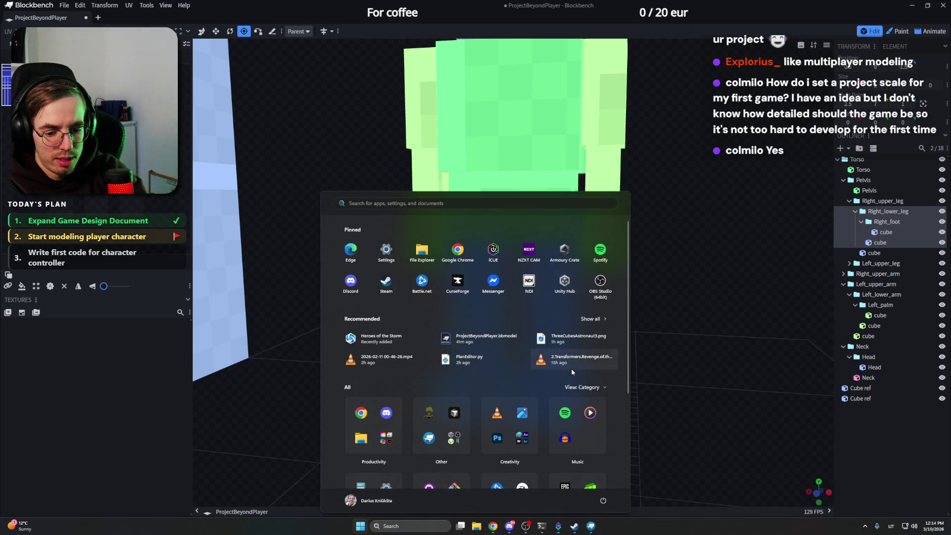
pyautogui.write('paint')
pyautogui.press('Escape')
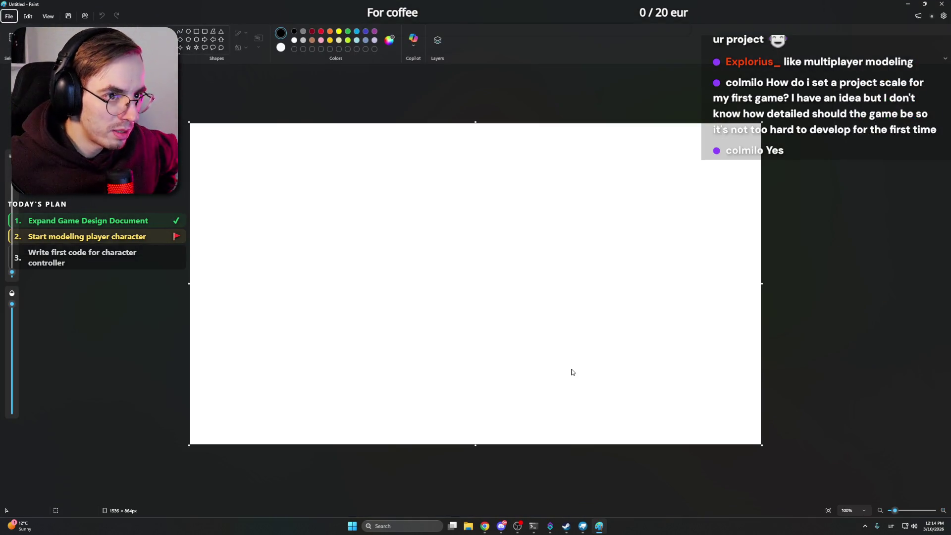
# Step: With green selected, brush eight rough filled squares in three rows on the canvas
pyautogui.click(347, 31)
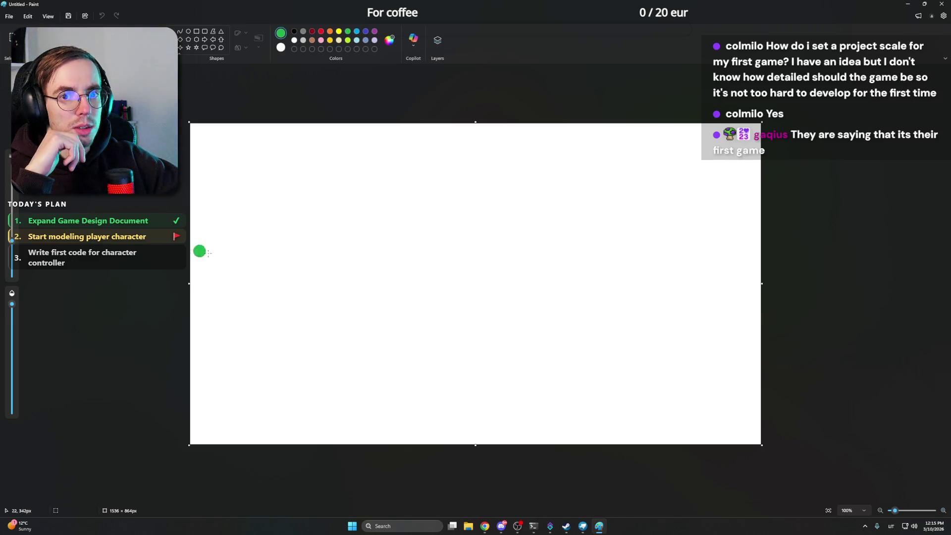
pyautogui.keyDown('ctrl'); pyautogui.scroll(1, 426, 292); pyautogui.keyUp('ctrl')
pyautogui.keyDown('ctrl'); pyautogui.scroll(1, 438, 260); pyautogui.keyUp('ctrl')
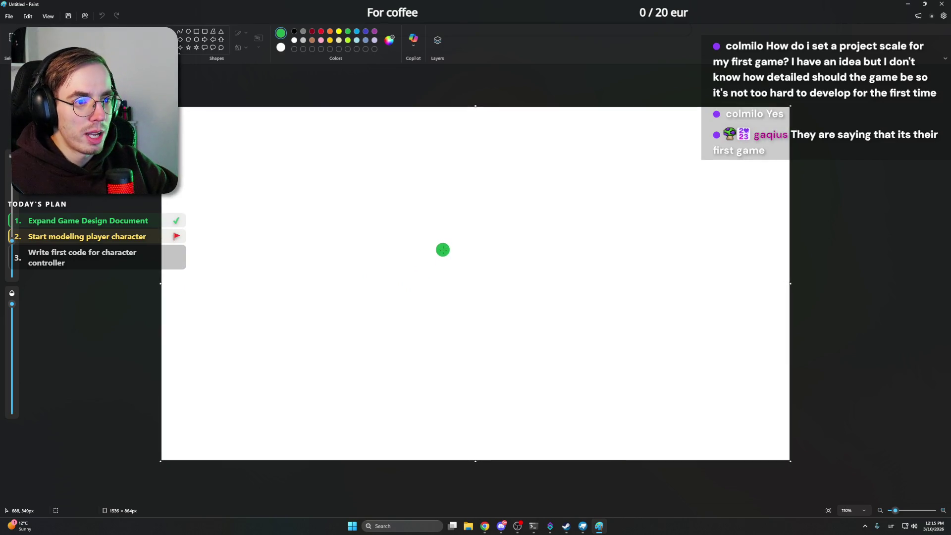
pyautogui.keyDown('ctrl'); pyautogui.scroll(1, 439, 245); pyautogui.keyUp('ctrl')
pyautogui.moveTo(372, 217)
pyautogui.mouseDown()
pyautogui.moveTo(395, 254)
pyautogui.moveTo(406, 220)
pyautogui.moveTo(396, 239)
pyautogui.mouseUp()
pyautogui.moveTo(454, 222)
pyautogui.mouseDown()
pyautogui.moveTo(435, 217)
pyautogui.moveTo(436, 260)
pyautogui.moveTo(479, 215)
pyautogui.moveTo(443, 247)
pyautogui.moveTo(506, 217)
pyautogui.moveTo(520, 261)
pyautogui.moveTo(540, 223)
pyautogui.moveTo(512, 222)
pyautogui.moveTo(518, 238)
pyautogui.mouseUp()
pyautogui.moveTo(539, 297)
pyautogui.mouseDown()
pyautogui.moveTo(537, 282)
pyautogui.moveTo(496, 277)
pyautogui.moveTo(499, 316)
pyautogui.moveTo(540, 286)
pyautogui.moveTo(476, 282)
pyautogui.moveTo(475, 311)
pyautogui.moveTo(433, 310)
pyautogui.moveTo(467, 272)
pyautogui.moveTo(455, 297)
pyautogui.moveTo(405, 279)
pyautogui.moveTo(397, 316)
pyautogui.moveTo(361, 301)
pyautogui.moveTo(400, 269)
pyautogui.moveTo(386, 305)
pyautogui.moveTo(374, 297)
pyautogui.mouseUp()
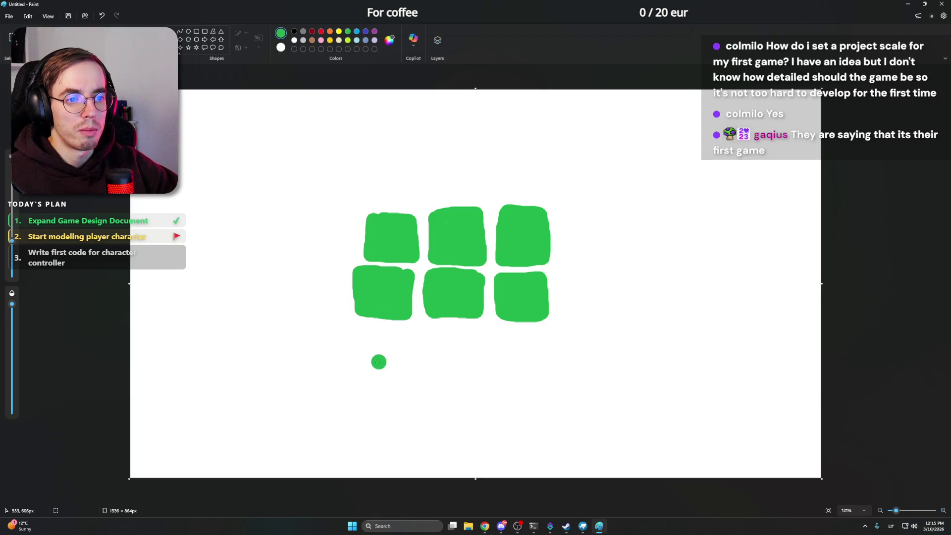
pyautogui.moveTo(364, 334)
pyautogui.mouseDown()
pyautogui.moveTo(410, 332)
pyautogui.moveTo(366, 370)
pyautogui.moveTo(358, 352)
pyautogui.moveTo(392, 352)
pyautogui.moveTo(382, 358)
pyautogui.mouseUp()
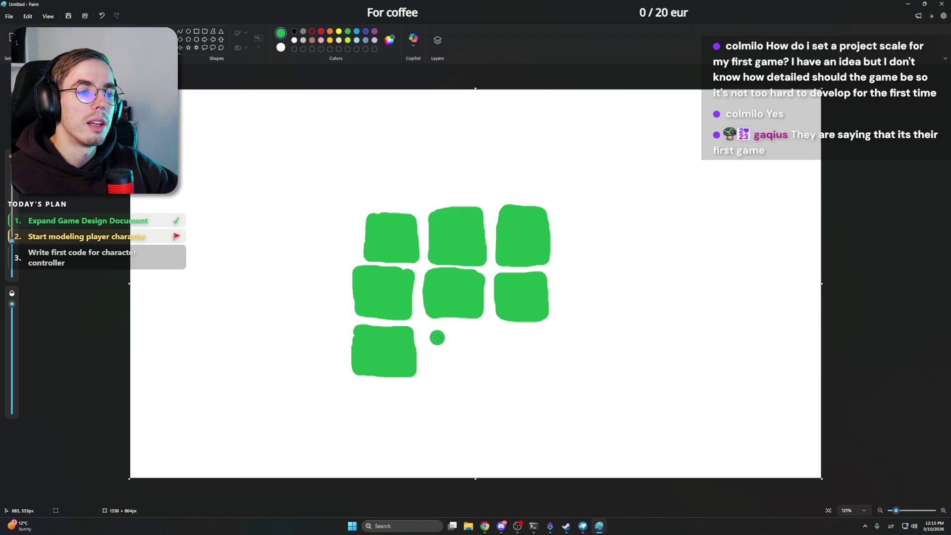
pyautogui.moveTo(431, 335)
pyautogui.mouseDown()
pyautogui.moveTo(431, 369)
pyautogui.moveTo(476, 369)
pyautogui.moveTo(471, 336)
pyautogui.moveTo(431, 335)
pyautogui.moveTo(450, 357)
pyautogui.mouseUp()
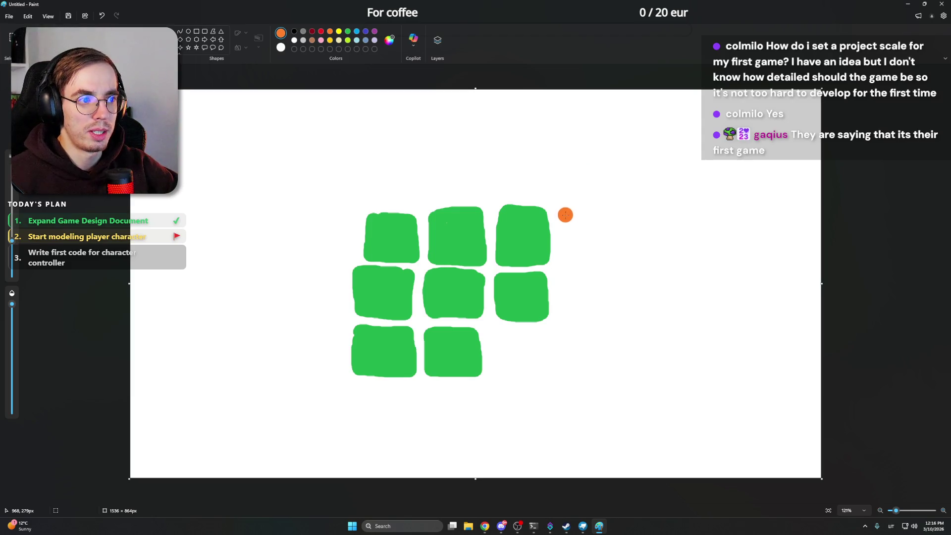
# Step: Paint two orange squares beside the green grid, then draw black outer and inner loops around the shapes
pyautogui.moveTo(564, 215)
pyautogui.mouseDown()
pyautogui.moveTo(596, 260)
pyautogui.moveTo(592, 246)
pyautogui.mouseUp()
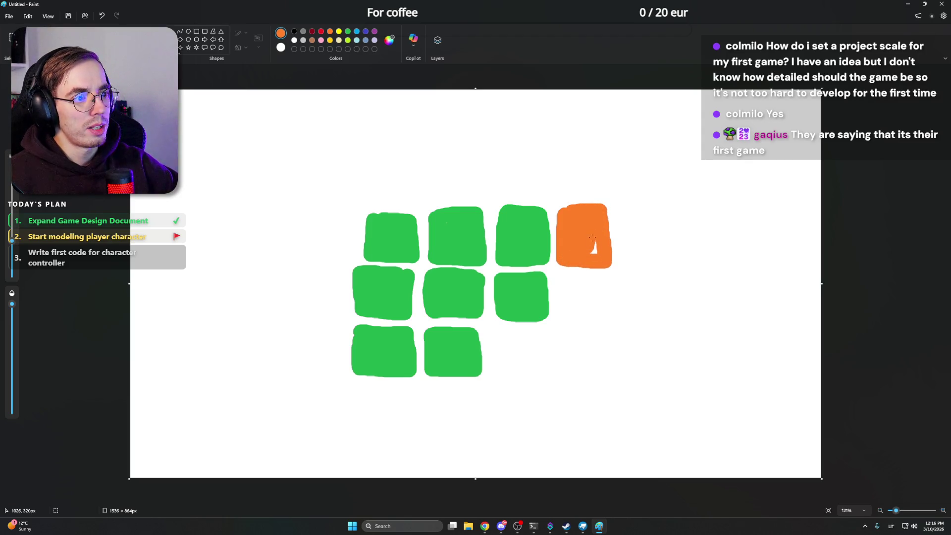
pyautogui.moveTo(548, 191)
pyautogui.mouseDown()
pyautogui.moveTo(499, 191)
pyautogui.moveTo(523, 179)
pyautogui.mouseUp()
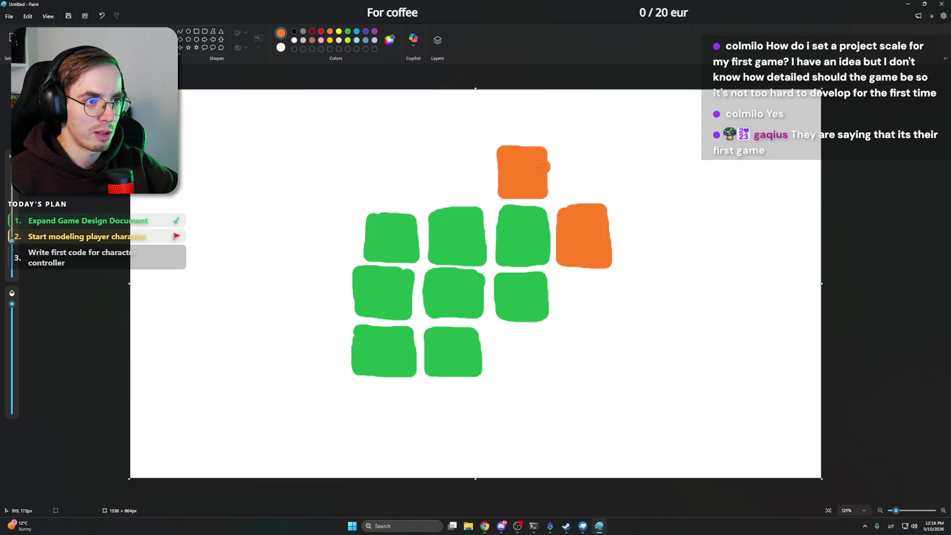
pyautogui.click(347, 32)
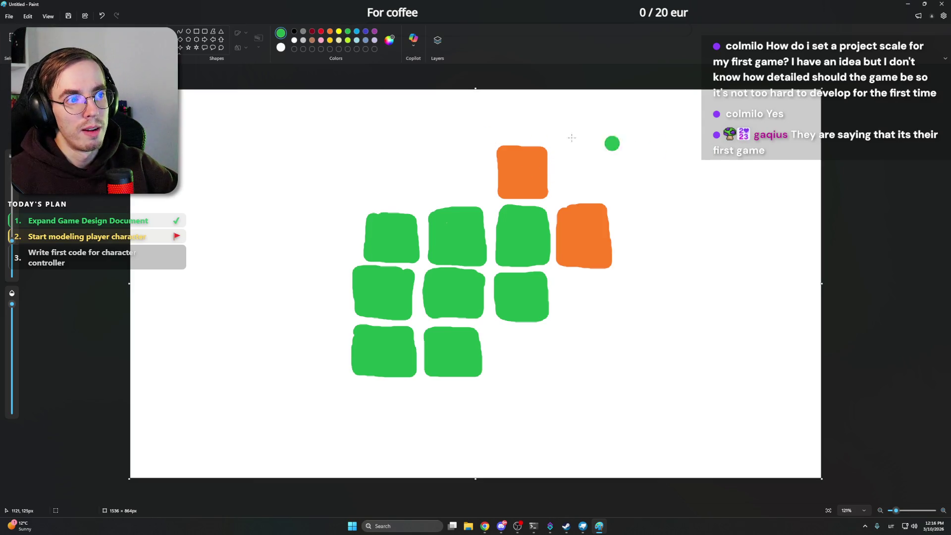
pyautogui.moveTo(12, 259)
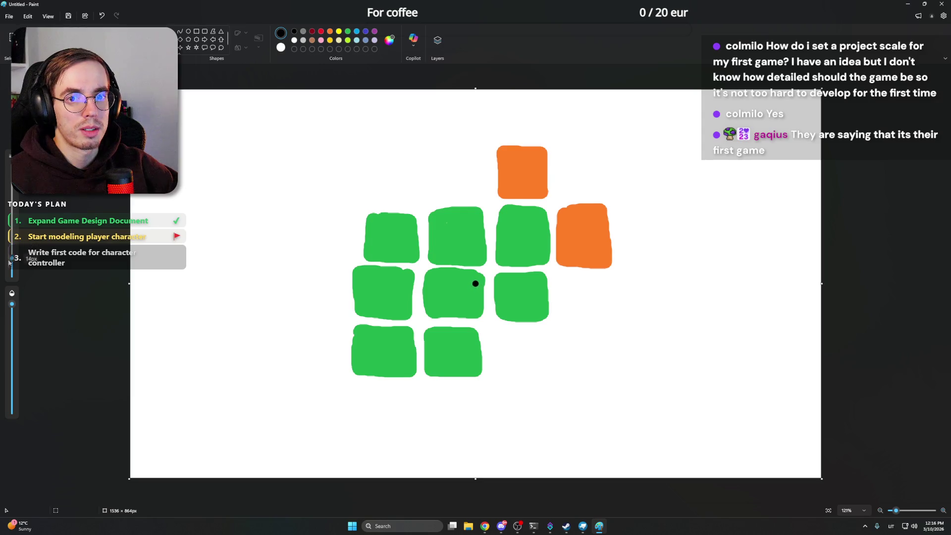
pyautogui.moveTo(467, 123)
pyautogui.mouseDown()
pyautogui.moveTo(329, 388)
pyautogui.moveTo(700, 314)
pyautogui.moveTo(396, 130)
pyautogui.mouseUp()
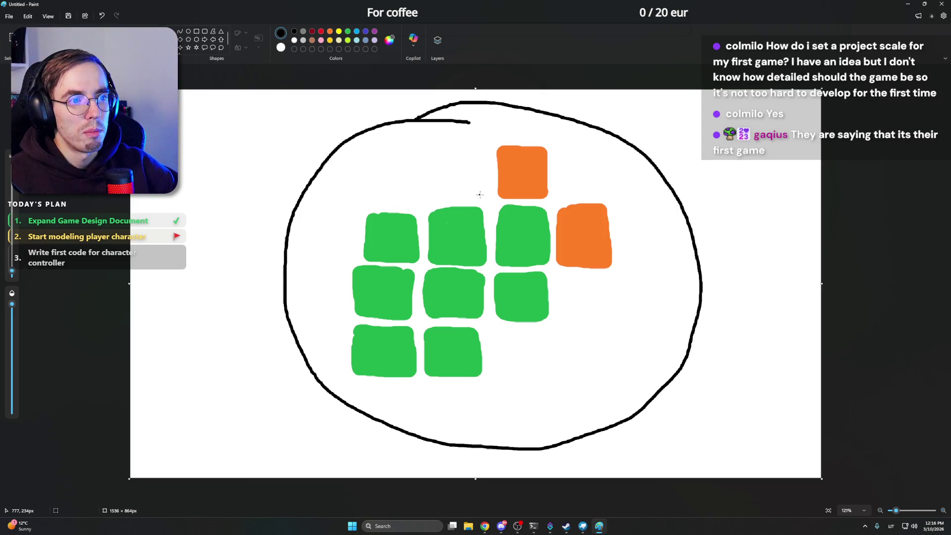
pyautogui.moveTo(480, 196)
pyautogui.mouseDown()
pyautogui.moveTo(339, 265)
pyautogui.moveTo(520, 379)
pyautogui.moveTo(553, 223)
pyautogui.moveTo(420, 201)
pyautogui.mouseUp()
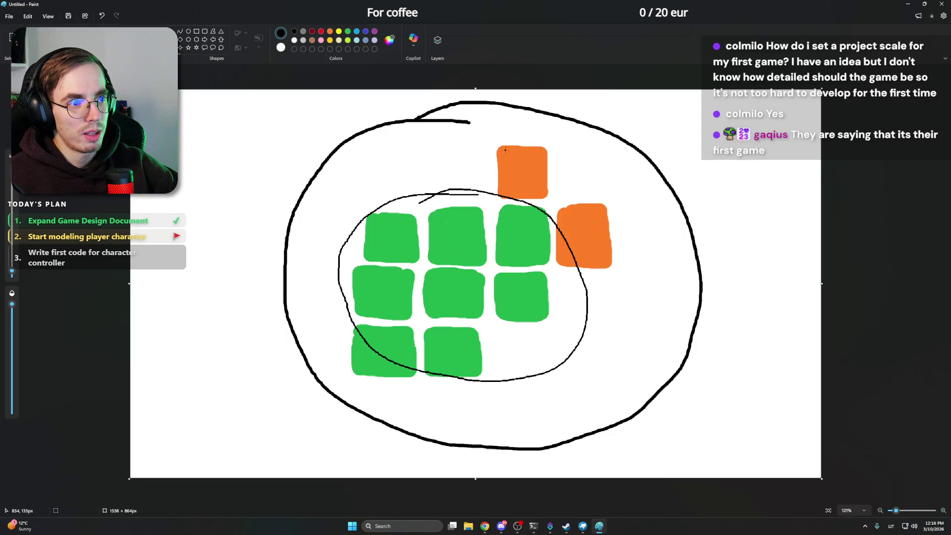
# Step: Cross out both orange squares with black X marks
pyautogui.moveTo(505, 151); pyautogui.dragTo(547, 195)
pyautogui.moveTo(533, 155); pyautogui.dragTo(484, 207)
pyautogui.moveTo(576, 202); pyautogui.dragTo(609, 264)
pyautogui.moveTo(612, 214); pyautogui.dragTo(522, 273)
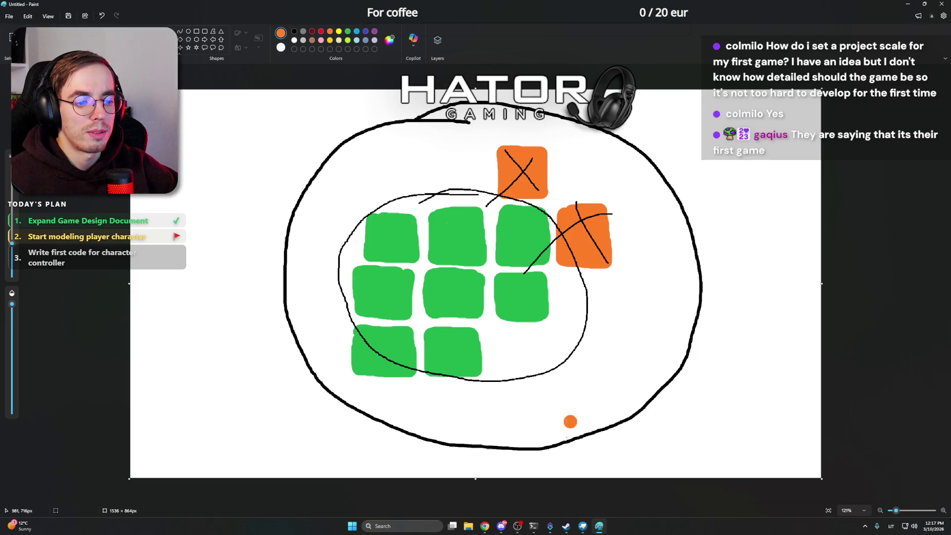
# Step: In a new browser tab, search Google for 'pixel rocket endless runner'
pyautogui.moveTo(484, 526)
pyautogui.click(487, 481)
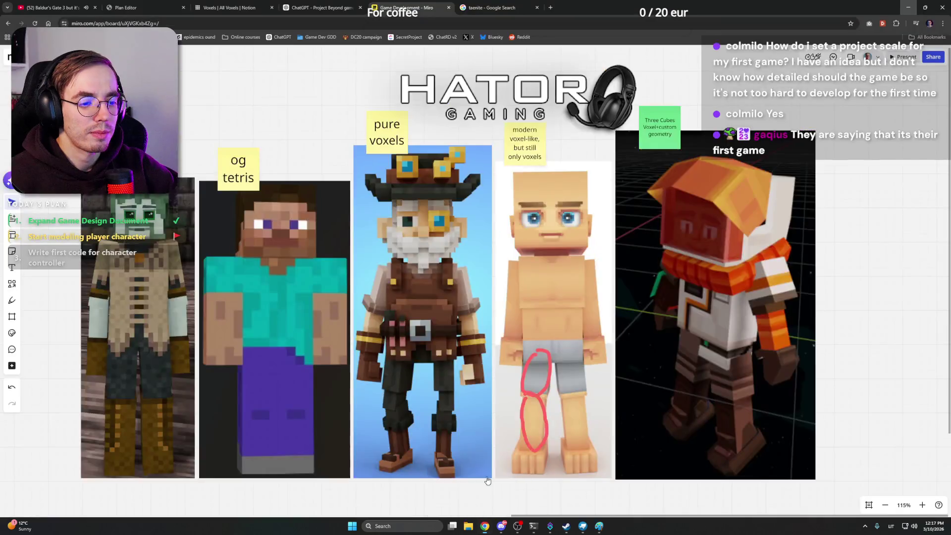
pyautogui.click(550, 6)
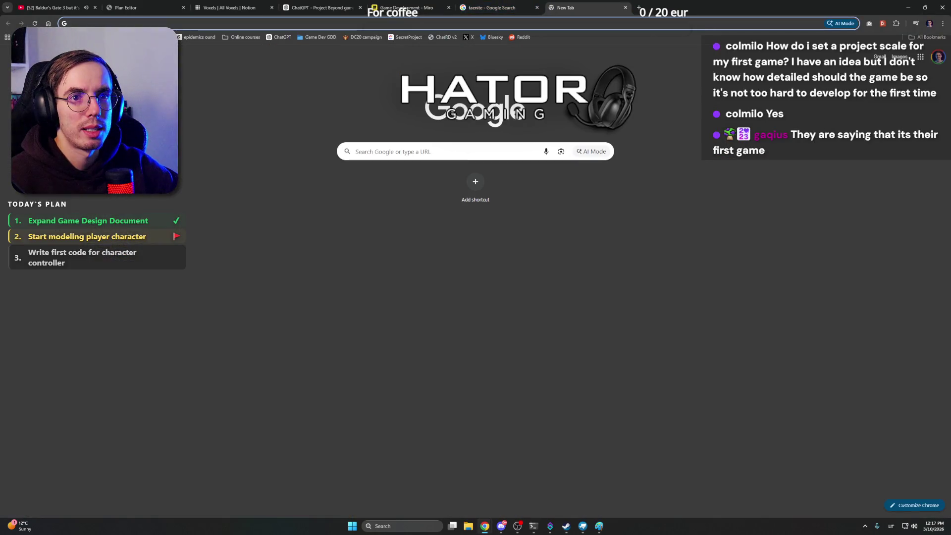
pyautogui.write('pixe')
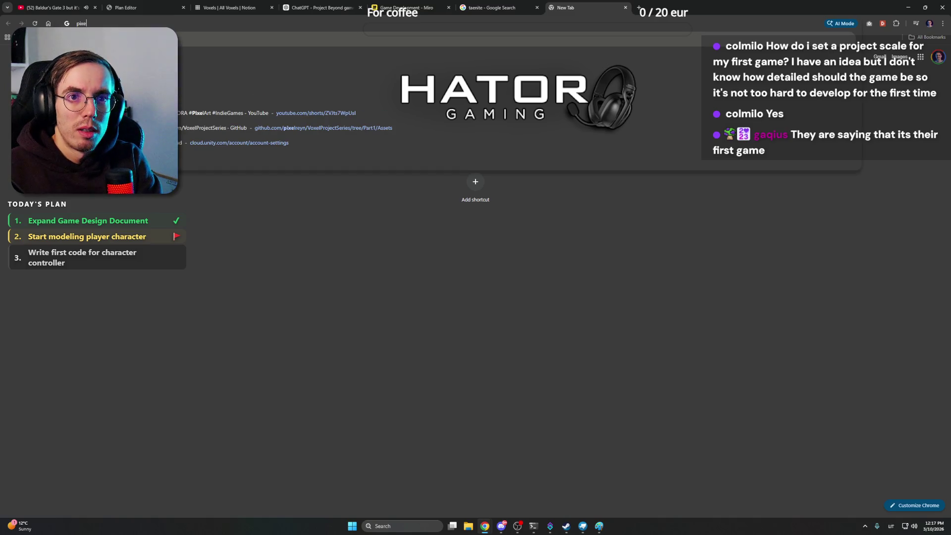
pyautogui.write('l rocket engle')
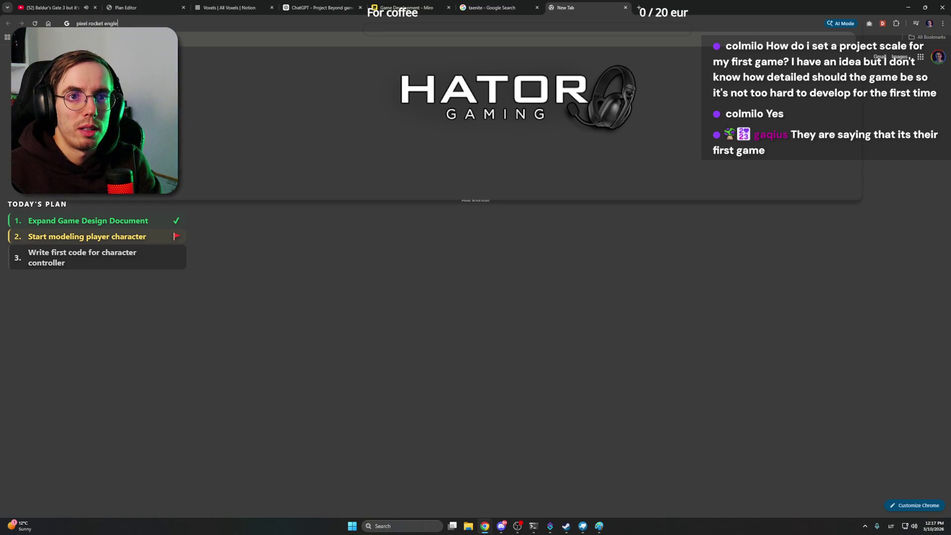
pyautogui.write('gi')
pyautogui.press('BackSpace')
pyautogui.press('BackSpace')
pyautogui.write('dl')
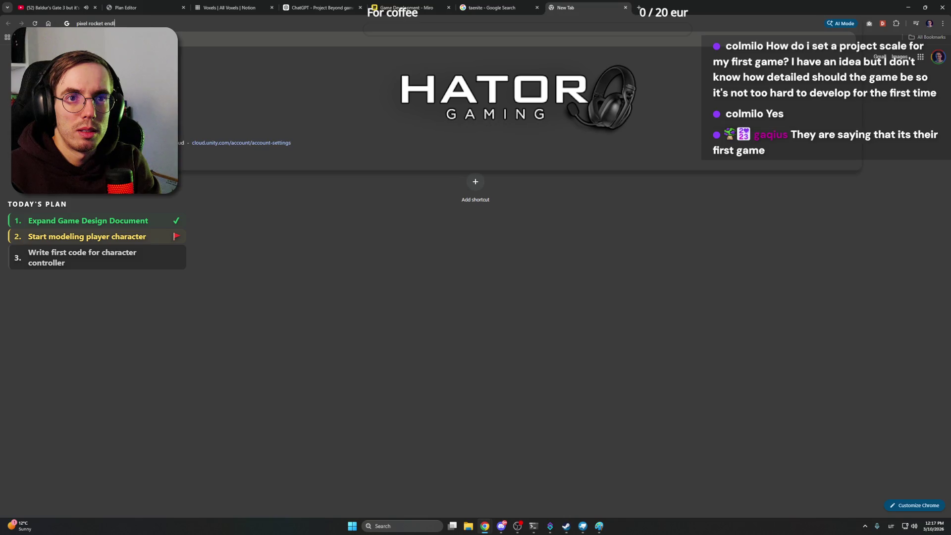
pyautogui.write('ess runner')
pyautogui.press('Return')
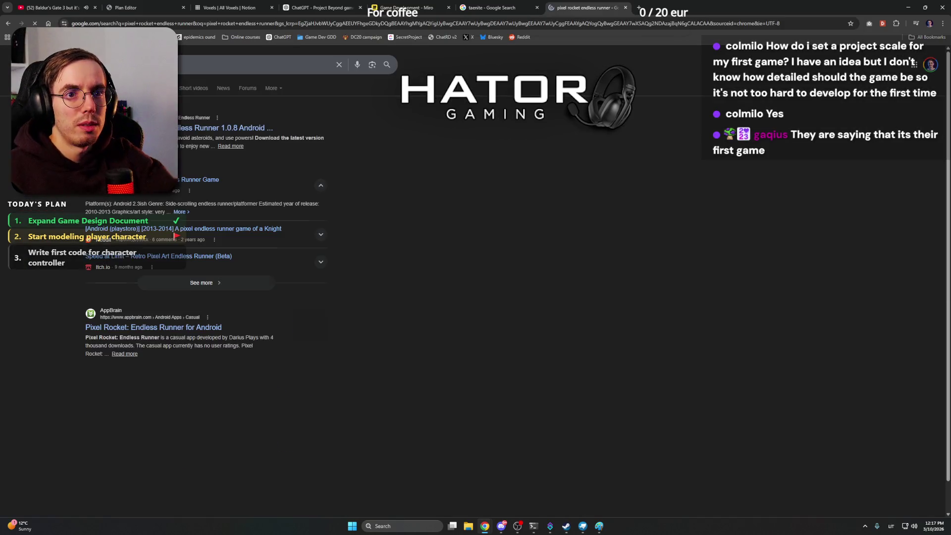
# Step: Visit the APKPure and AppBrain listings for Pixel Rocket, then go on to the YouTube home page
pyautogui.click(271, 128)
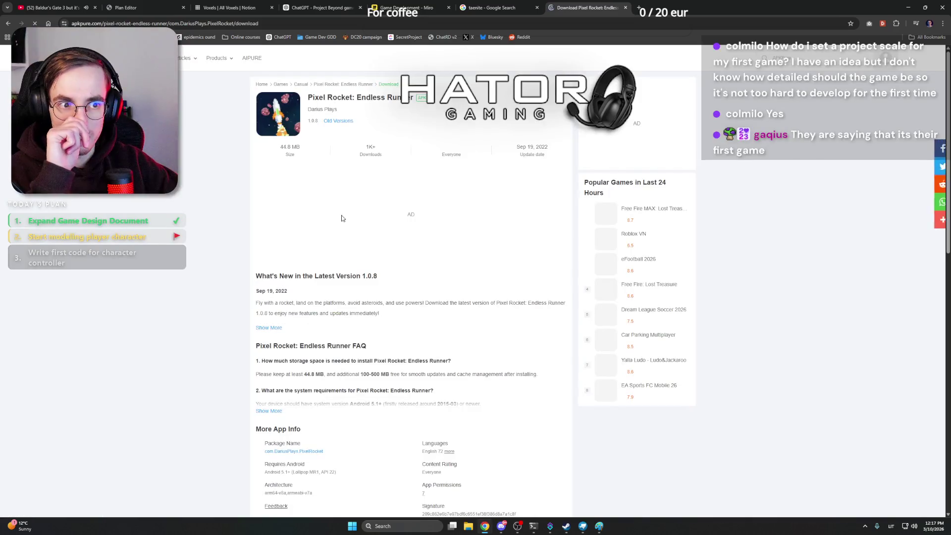
pyautogui.scroll(-3, 219, 186)
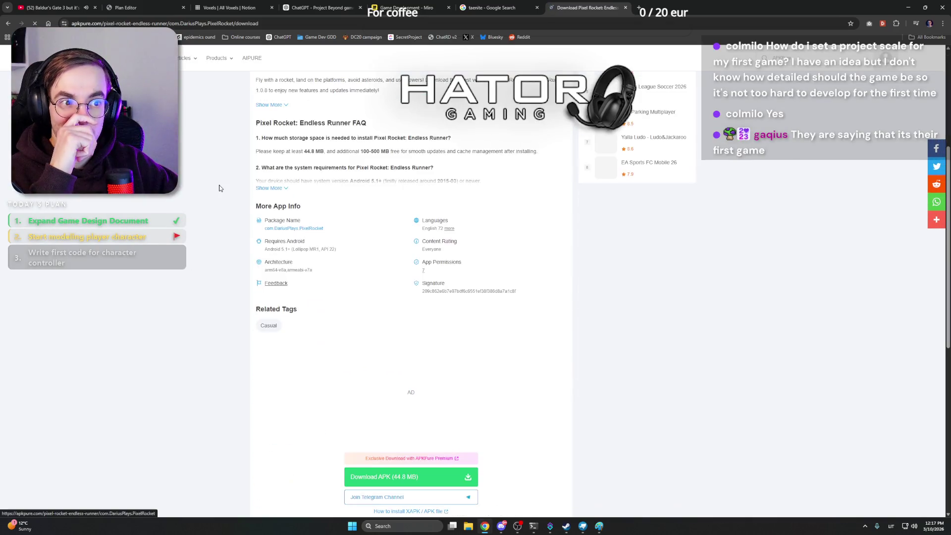
pyautogui.scroll(-3, 219, 186)
pyautogui.scroll(5, 220, 186)
pyautogui.hotkey('alt', 'Left')
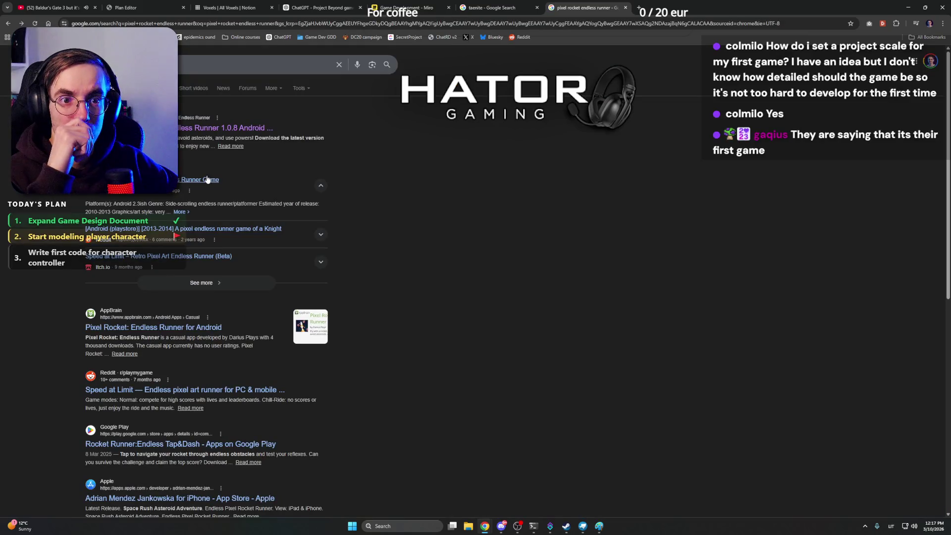
pyautogui.click(164, 328)
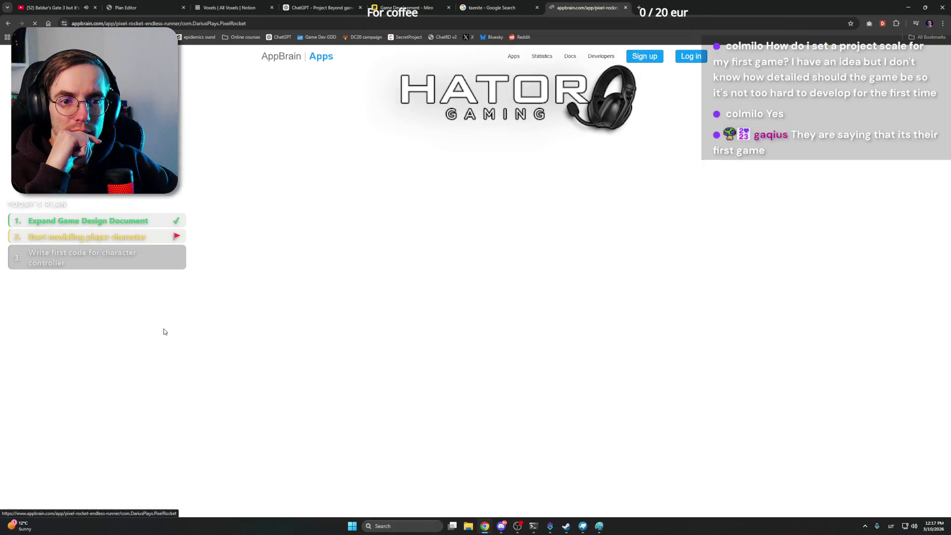
pyautogui.scroll(-4, 250, 236)
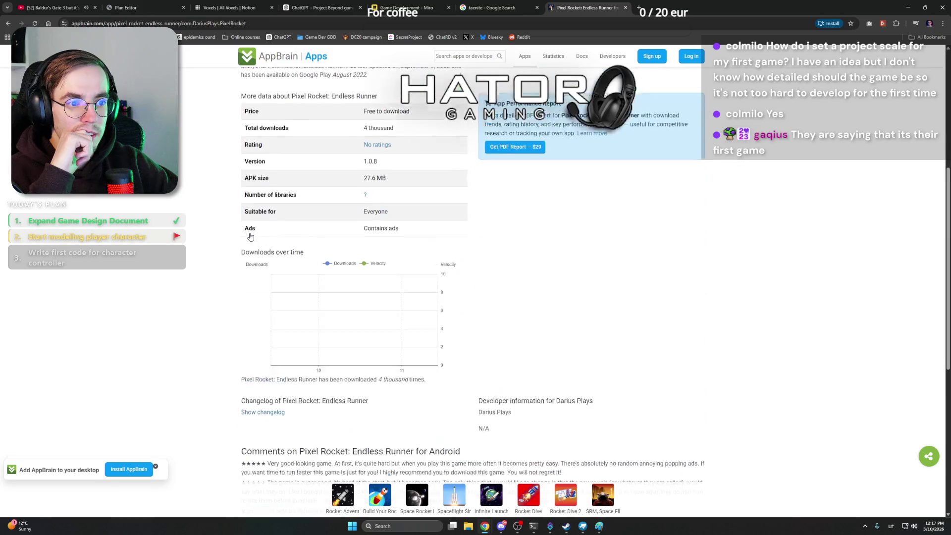
pyautogui.scroll(4, 250, 237)
pyautogui.hotkey('alt', 'Left')
pyautogui.scroll(-3, 250, 236)
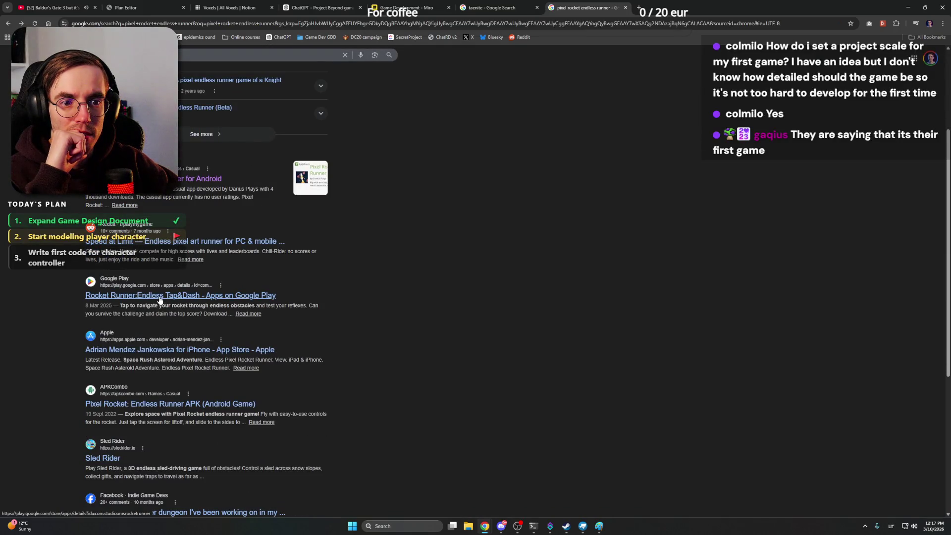
pyautogui.scroll(-4, 159, 299)
pyautogui.scroll(7, 160, 299)
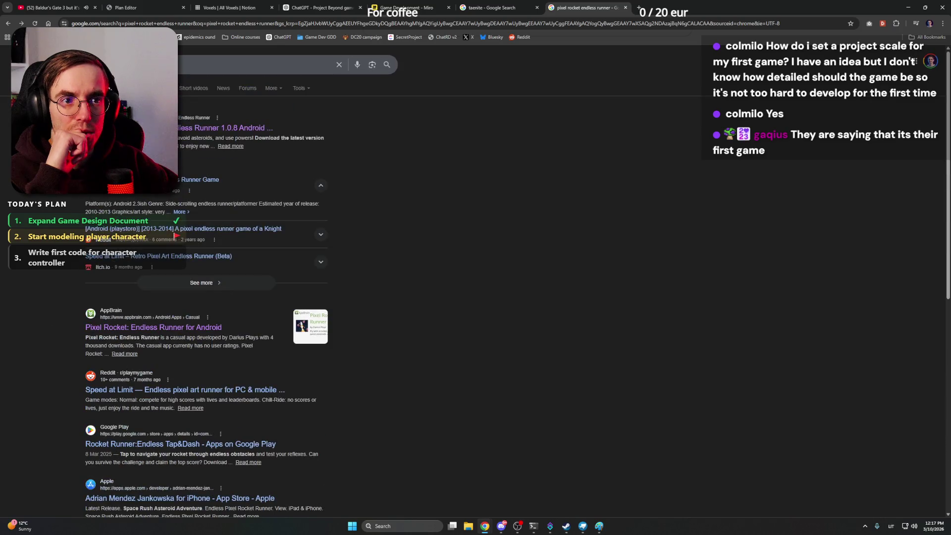
pyautogui.hotkey('alt', 'Right')
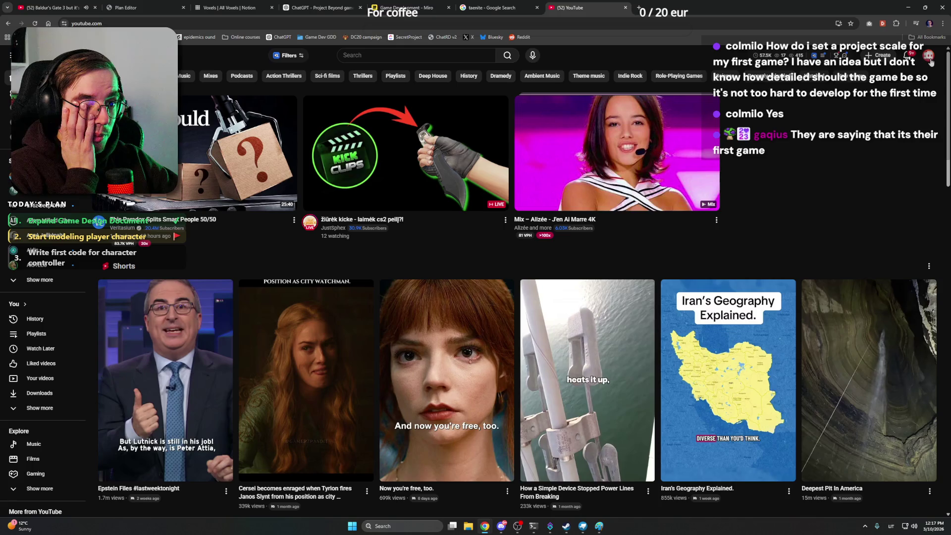
# Step: From the account menu go to the own channel, close the Google tab, and start the video 'Išleidau Savo Žaidimą!'
pyautogui.click(929, 56)
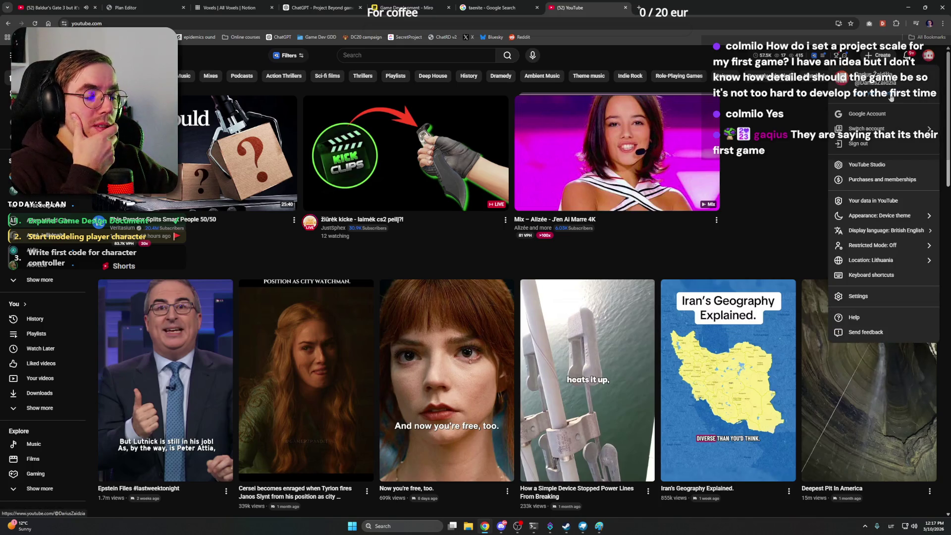
pyautogui.click(870, 83)
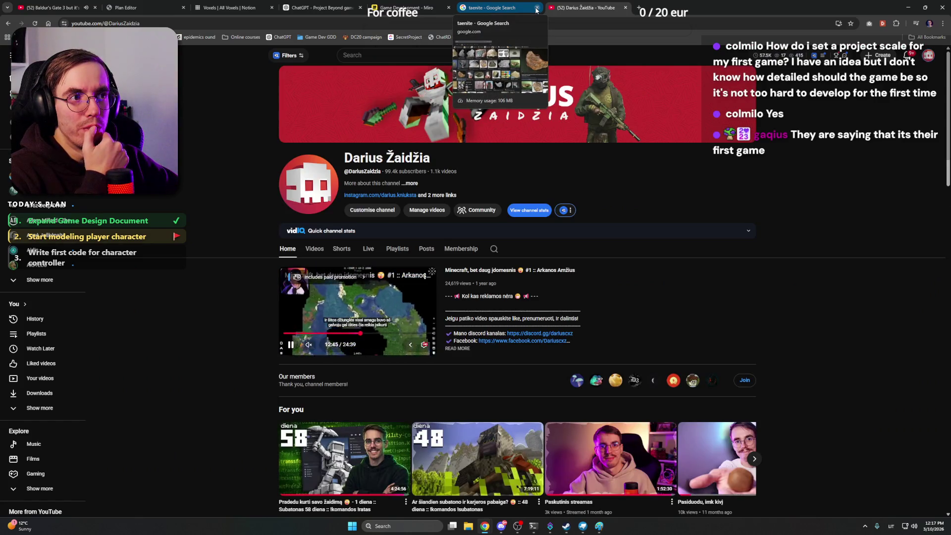
pyautogui.click(535, 9)
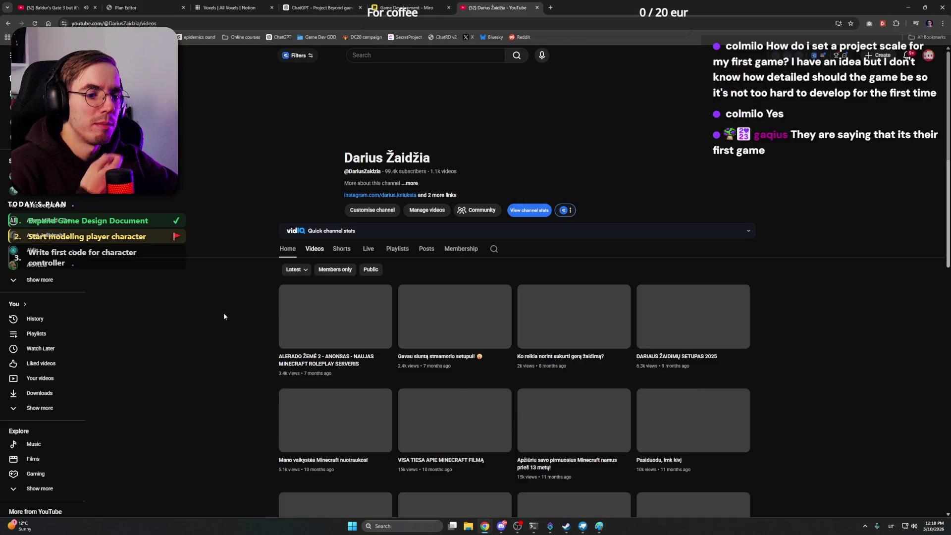
pyautogui.scroll(-4, 246, 319)
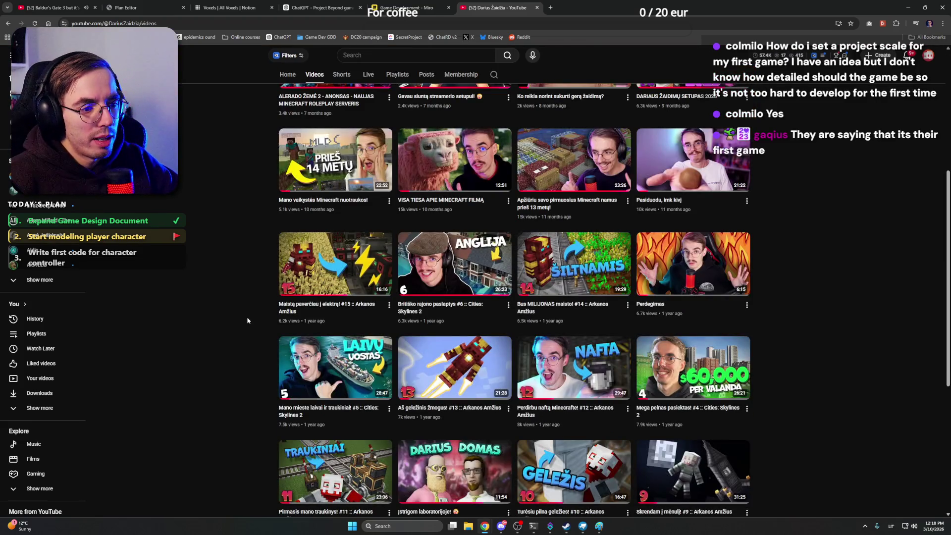
pyautogui.scroll(-2, 247, 320)
pyautogui.scroll(-1, 248, 320)
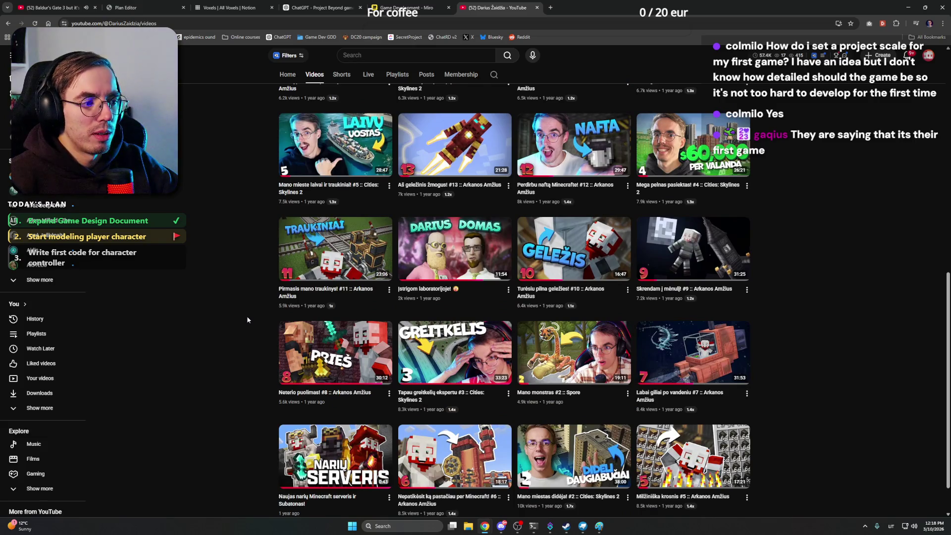
pyautogui.scroll(-1, 247, 320)
pyautogui.scroll(-1, 247, 319)
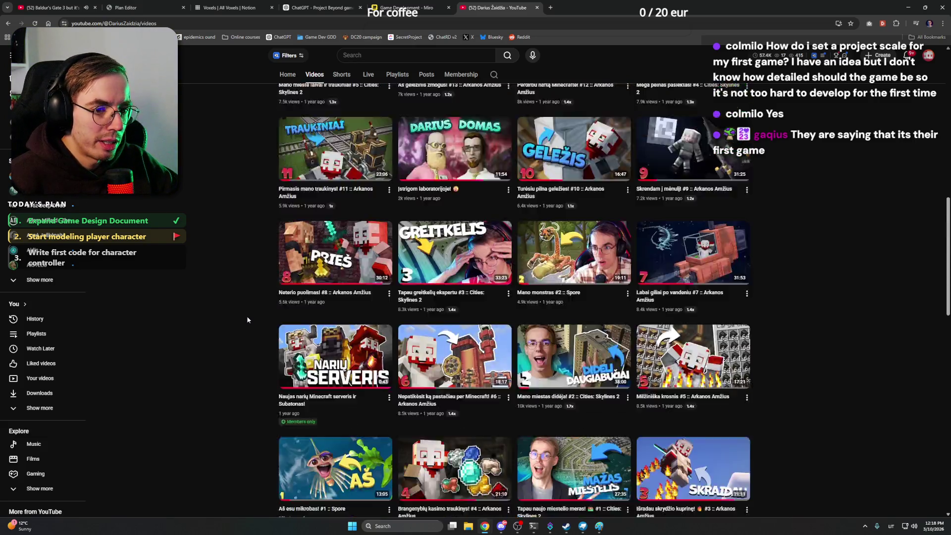
pyautogui.scroll(-2, 247, 319)
pyautogui.scroll(-3, 247, 320)
pyautogui.scroll(-3, 247, 320)
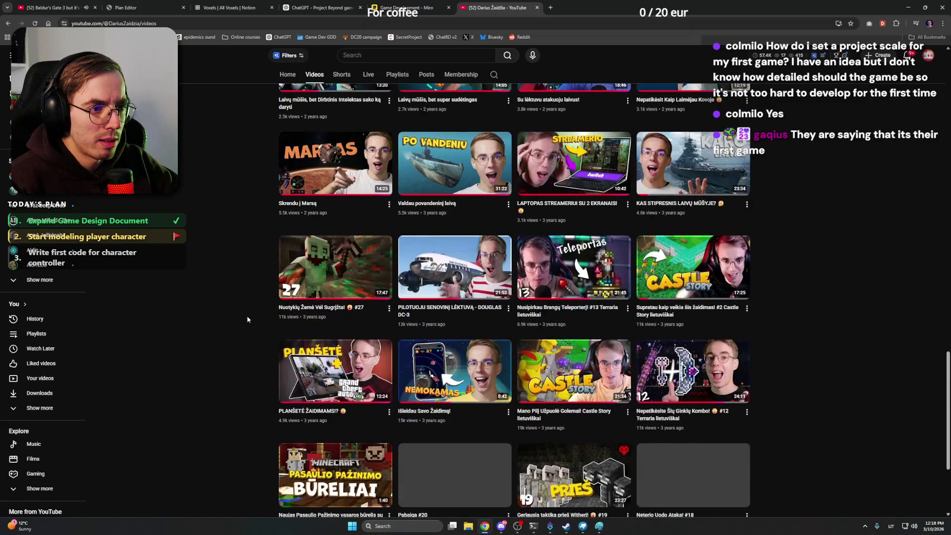
pyautogui.scroll(-1, 254, 297)
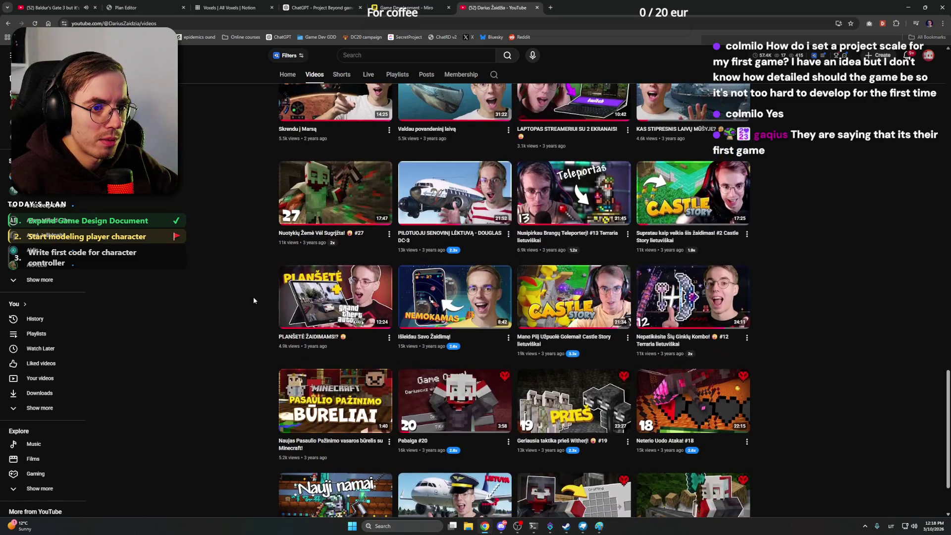
pyautogui.click(457, 296)
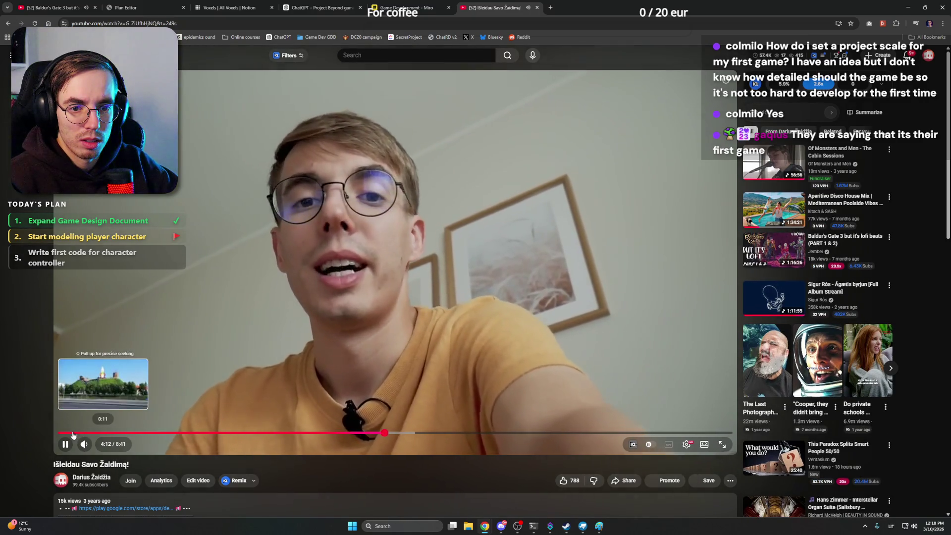
# Step: Restart the video from the very beginning, pause, preview further footage and resume playback
pyautogui.click(69, 434)
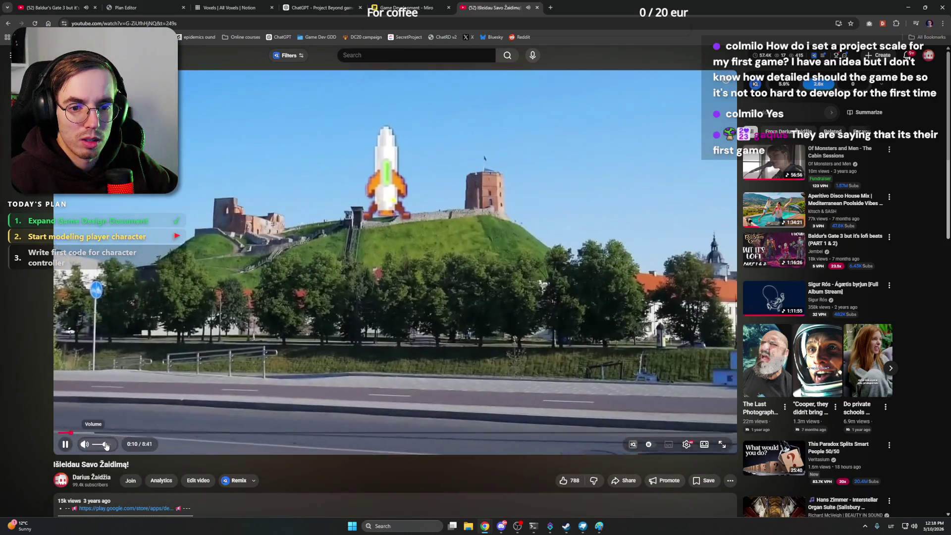
pyautogui.click(223, 174)
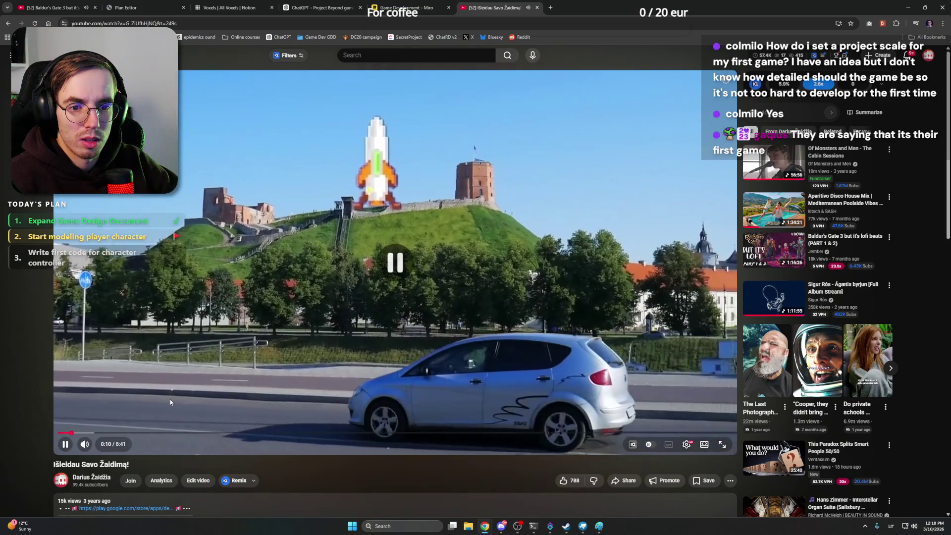
pyautogui.click(64, 6)
pyautogui.hotkey('ctrl', 'shift', 'Tab')
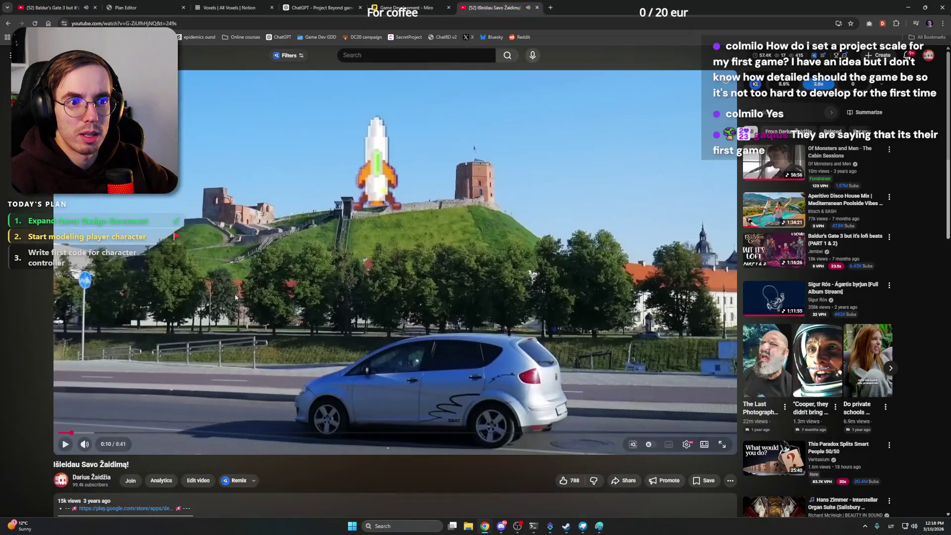
pyautogui.press('0')
pyautogui.moveTo(114, 432); pyautogui.dragTo(137, 407)
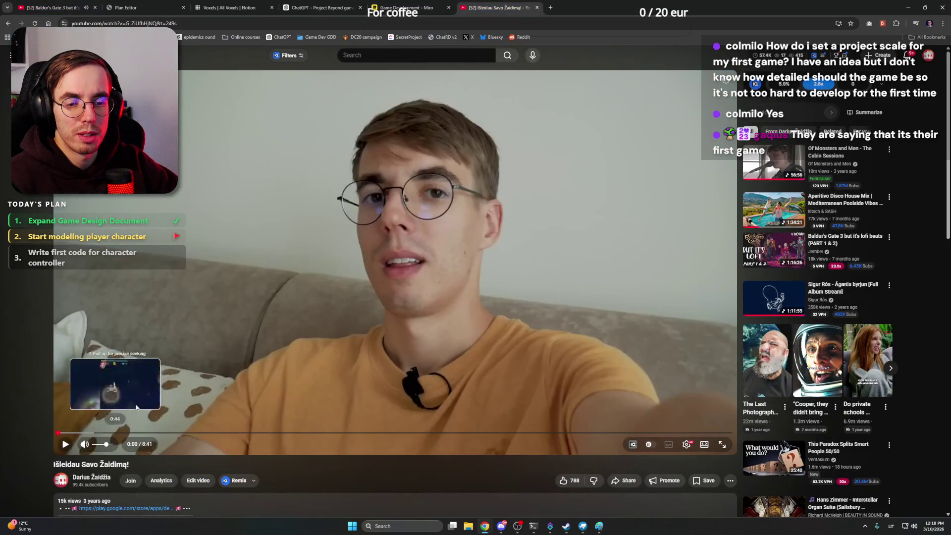
pyautogui.click(147, 394)
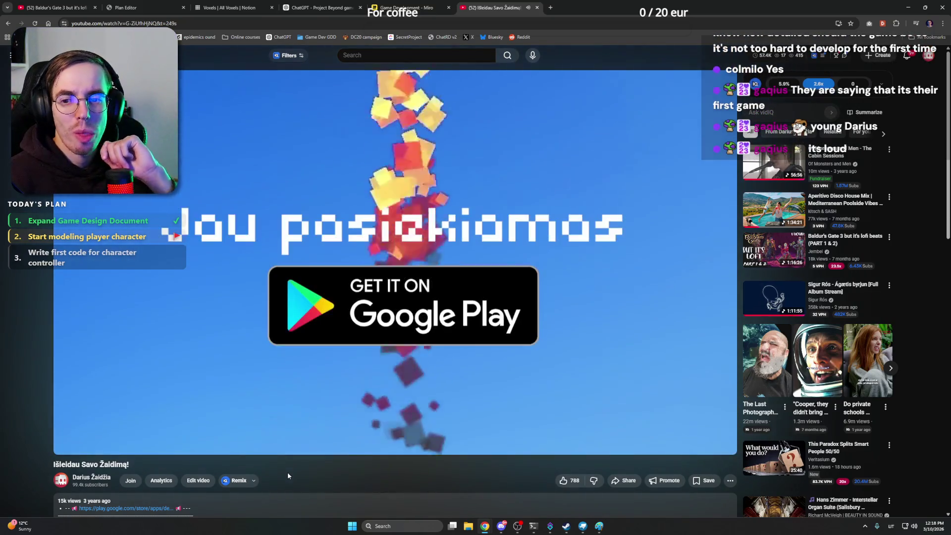
# Step: Lower the volume, jump to the gameplay part, then close the YouTube tab to reveal the Miro board
pyautogui.click(99, 444)
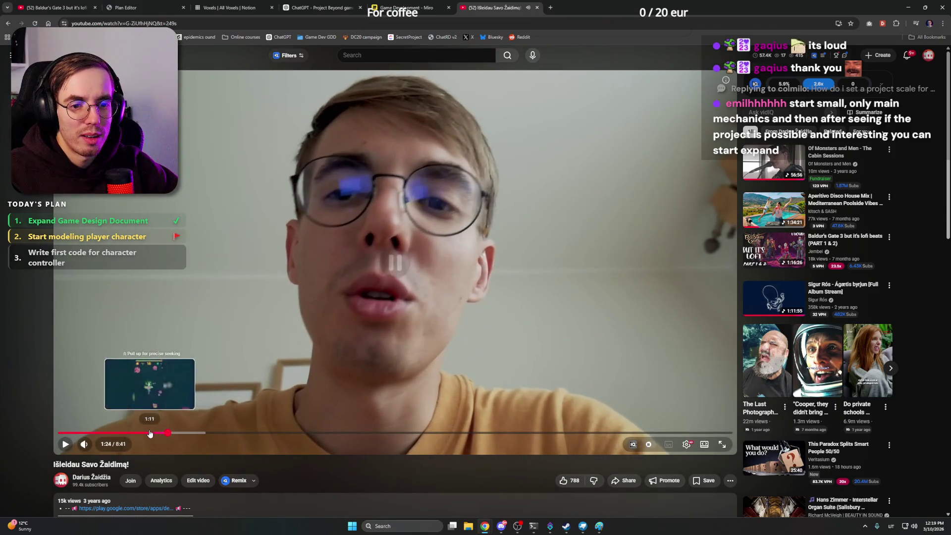
pyautogui.moveTo(167, 428); pyautogui.dragTo(152, 433)
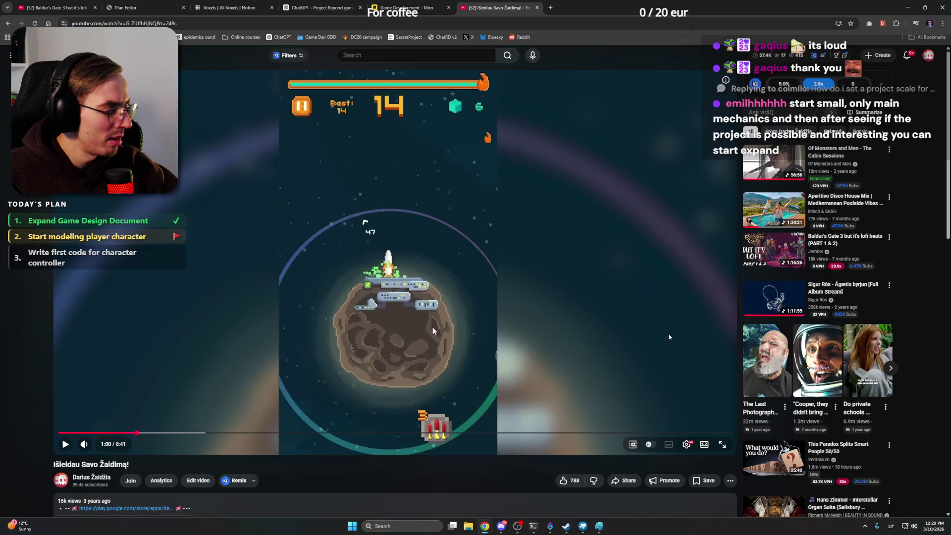
pyautogui.click(545, 8)
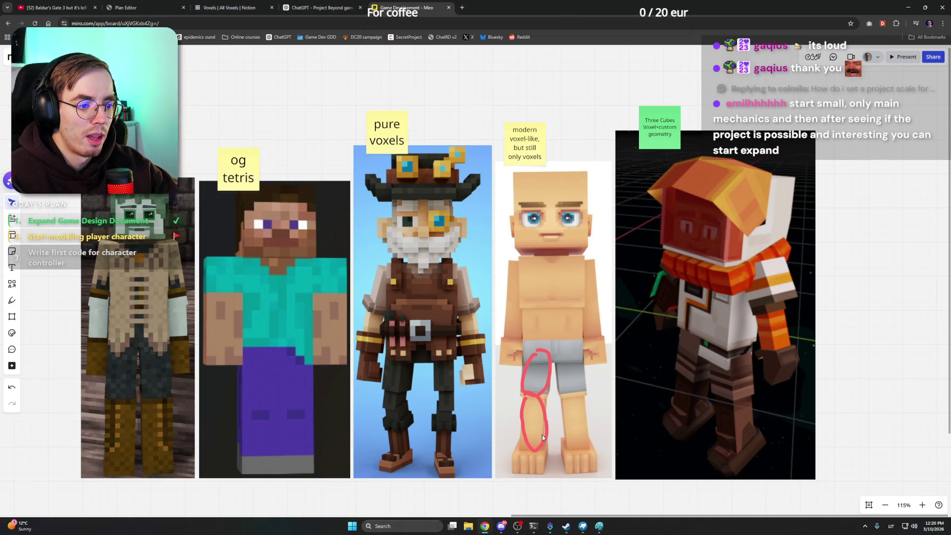
# Step: Flip between the Paint cube sketch and the Miro reference board, ending with Paint in front
pyautogui.click(599, 525)
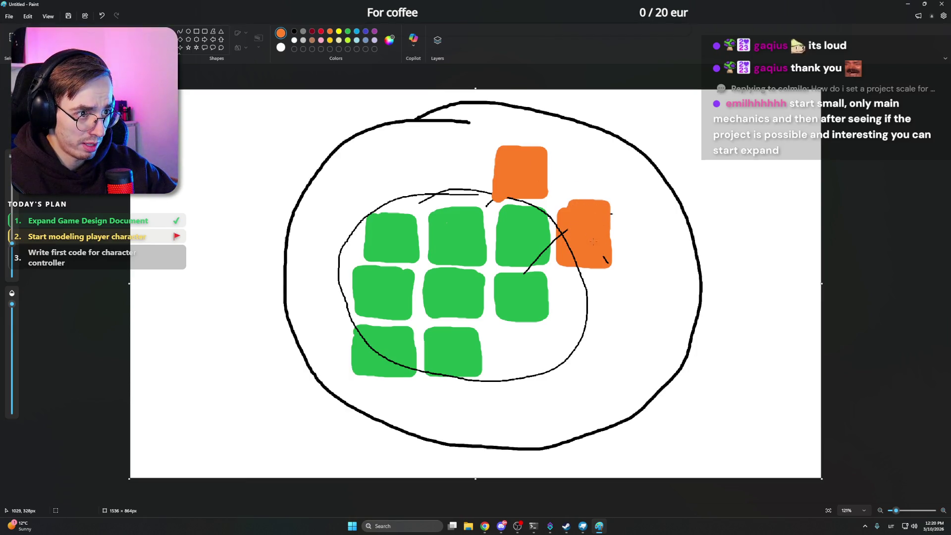
pyautogui.moveTo(484, 526)
pyautogui.click(454, 490)
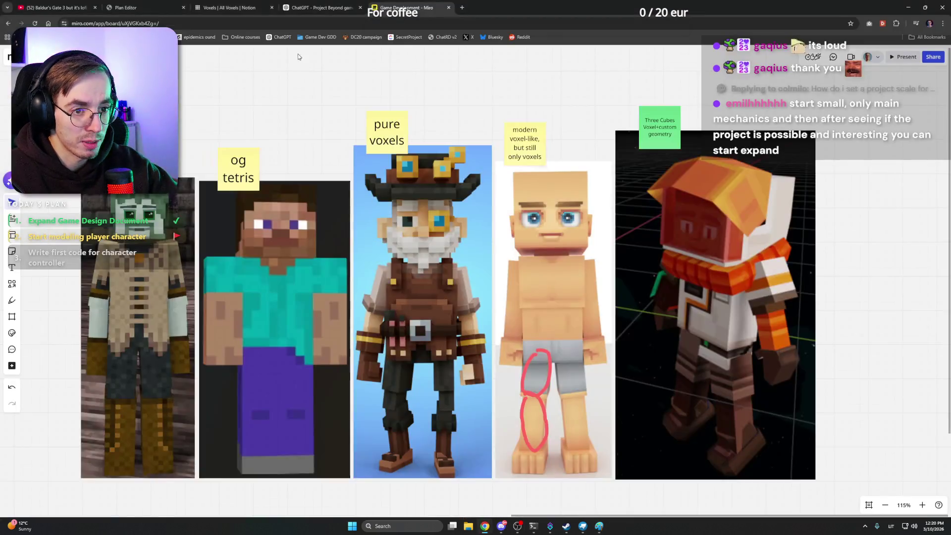
pyautogui.click(41, 4)
pyautogui.hotkey('alt', 'Tab')
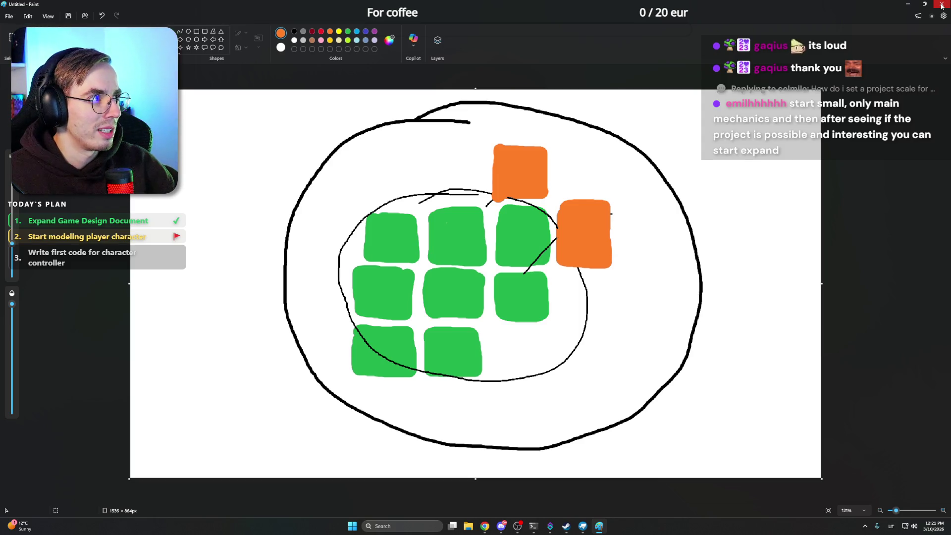
# Step: Close Paint and nudge the selected leg group's pivot along X and Z in Blockbench
pyautogui.click(941, 6)
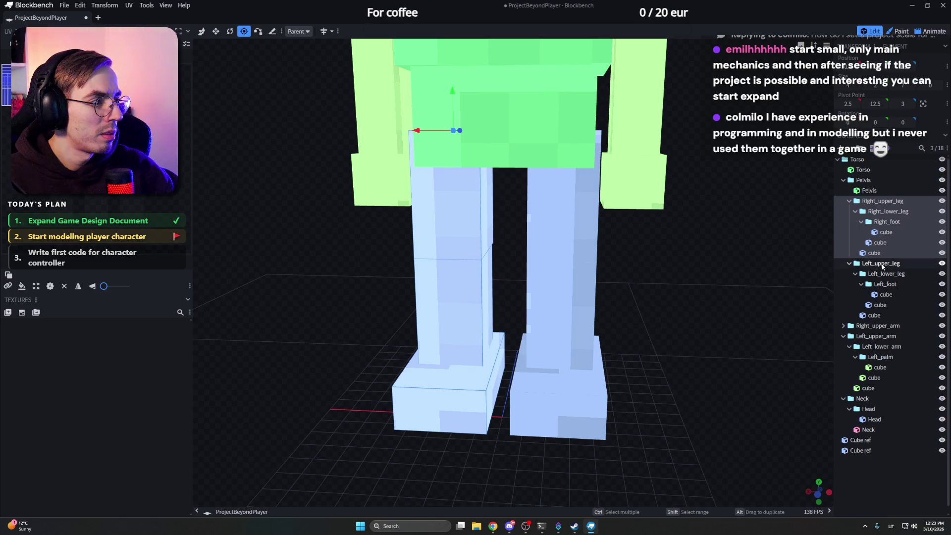
pyautogui.moveTo(502, 146)
pyautogui.mouseDown()
pyautogui.moveTo(553, 144)
pyautogui.moveTo(696, 215)
pyautogui.moveTo(594, 217)
pyautogui.mouseUp()
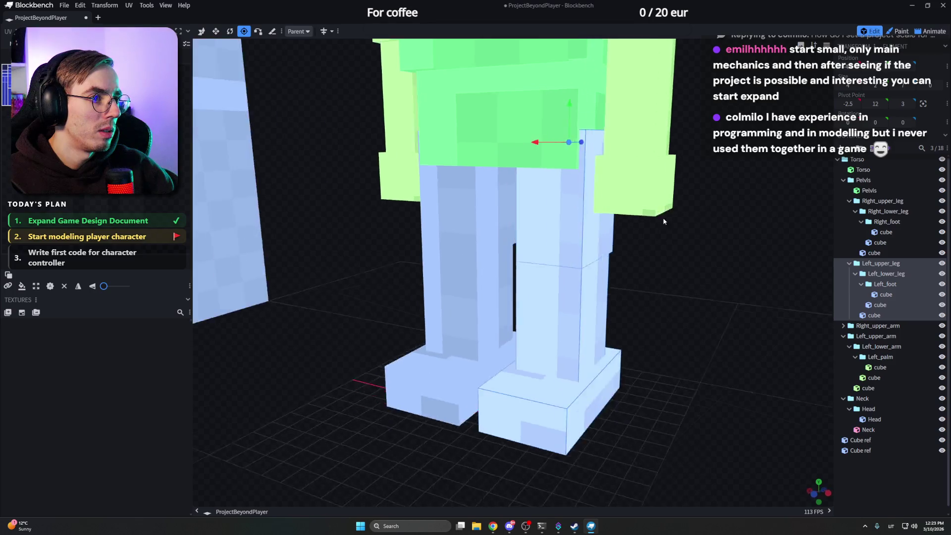
pyautogui.moveTo(573, 150)
pyautogui.mouseDown()
pyautogui.moveTo(610, 126)
pyautogui.moveTo(568, 101)
pyautogui.moveTo(677, 159)
pyautogui.moveTo(743, 223)
pyautogui.moveTo(680, 219)
pyautogui.mouseUp()
# Step: Bring the Left_lower_leg pivot down from head height onto the leg at knee height
pyautogui.click(885, 274)
pyautogui.scroll(-3, 681, 222)
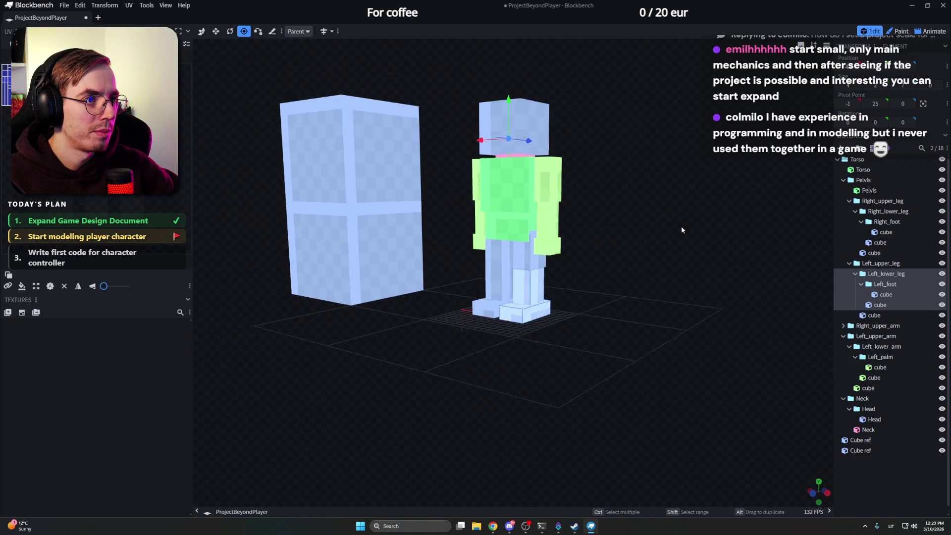
pyautogui.moveTo(490, 141); pyautogui.dragTo(513, 139)
pyautogui.moveTo(539, 101); pyautogui.dragTo(548, 179)
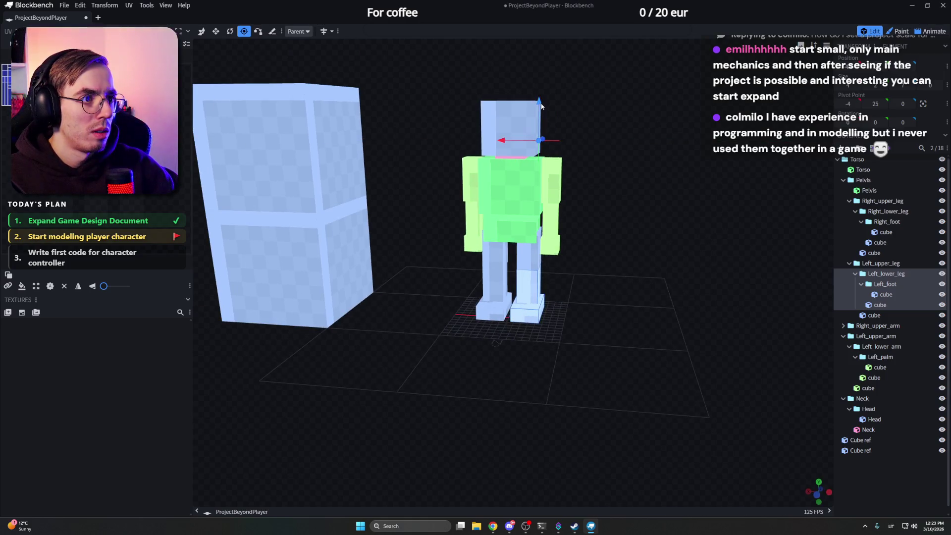
pyautogui.scroll(1, 548, 233)
pyautogui.scroll(3, 616, 255)
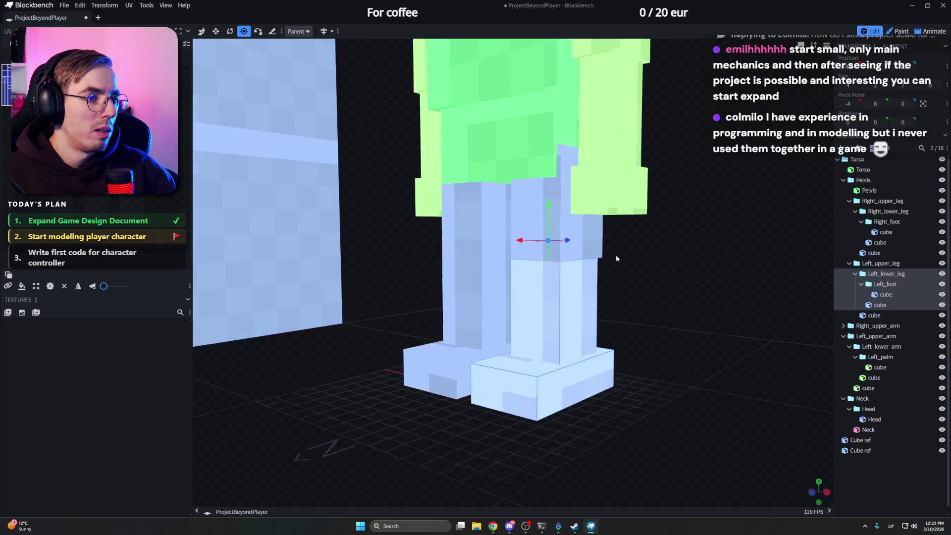
pyautogui.scroll(2, 615, 255)
pyautogui.scroll(2, 577, 263)
pyautogui.scroll(-3, 577, 263)
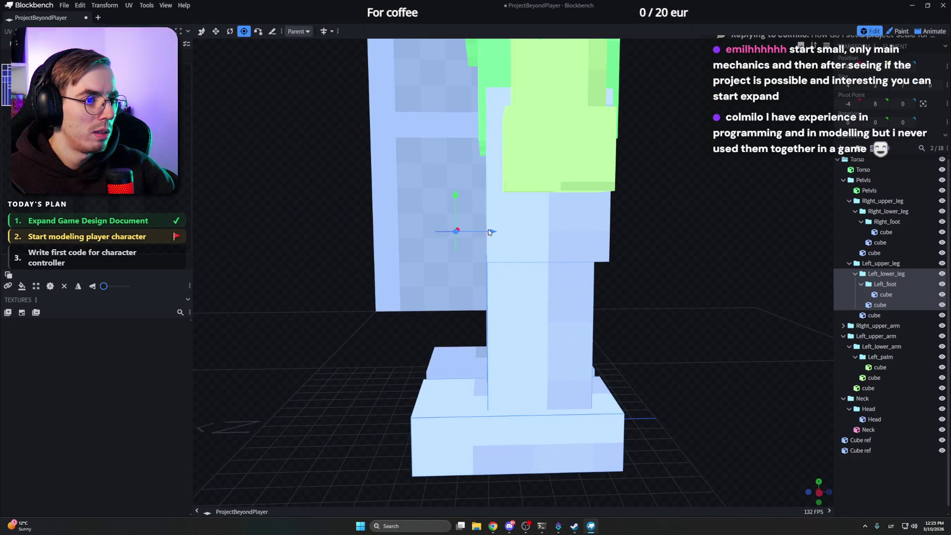
pyautogui.moveTo(488, 229); pyautogui.dragTo(513, 230)
pyautogui.scroll(3, 642, 250)
pyautogui.moveTo(643, 250); pyautogui.dragTo(728, 244)
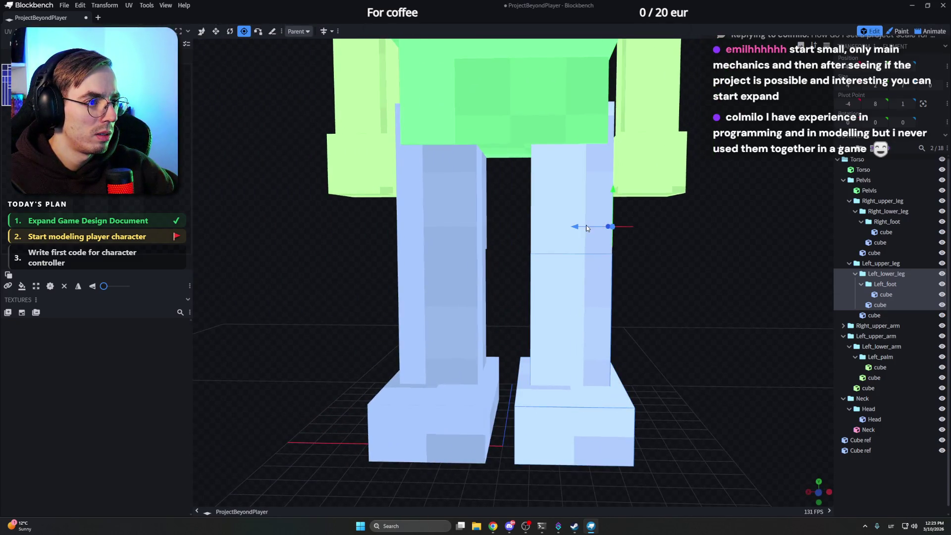
pyautogui.moveTo(586, 226)
pyautogui.mouseDown()
pyautogui.moveTo(546, 225)
pyautogui.moveTo(652, 230)
pyautogui.moveTo(512, 186)
pyautogui.moveTo(506, 199)
pyautogui.mouseUp()
pyautogui.moveTo(512, 204)
pyautogui.mouseDown()
pyautogui.moveTo(740, 236)
pyautogui.moveTo(609, 232)
pyautogui.moveTo(590, 258)
pyautogui.moveTo(495, 237)
pyautogui.moveTo(430, 247)
pyautogui.moveTo(534, 255)
pyautogui.moveTo(749, 244)
pyautogui.mouseUp()
pyautogui.scroll(3, 748, 244)
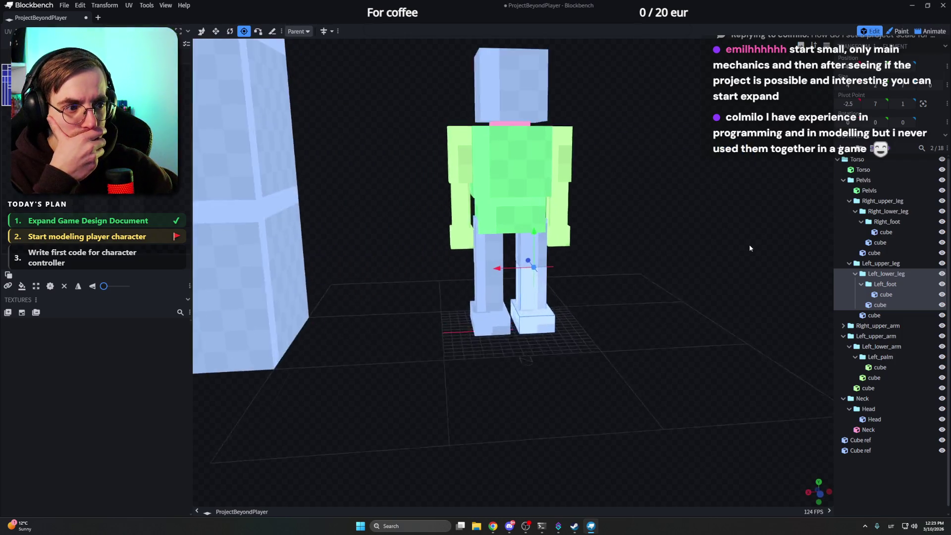
pyautogui.scroll(3, 749, 244)
pyautogui.scroll(2, 734, 243)
pyautogui.scroll(2, 712, 232)
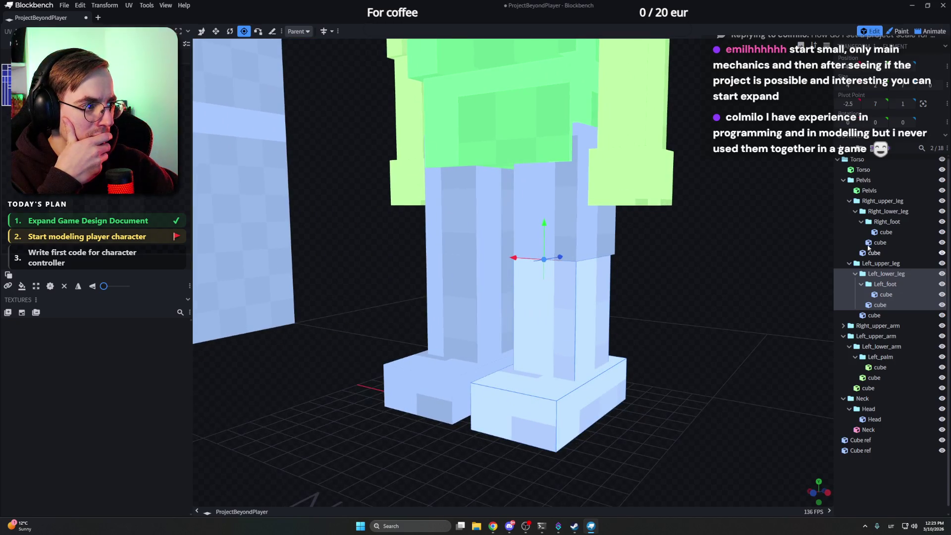
# Step: Select the Left_foot group and move its pivot onto the foot at depth 2.75
pyautogui.click(887, 211)
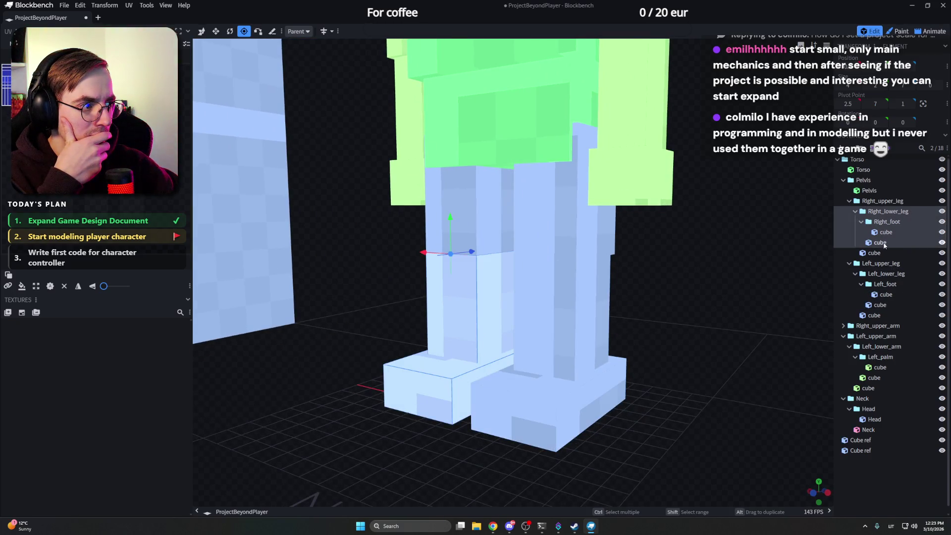
pyautogui.click(883, 285)
pyautogui.scroll(-2, 719, 279)
pyautogui.scroll(-4, 699, 281)
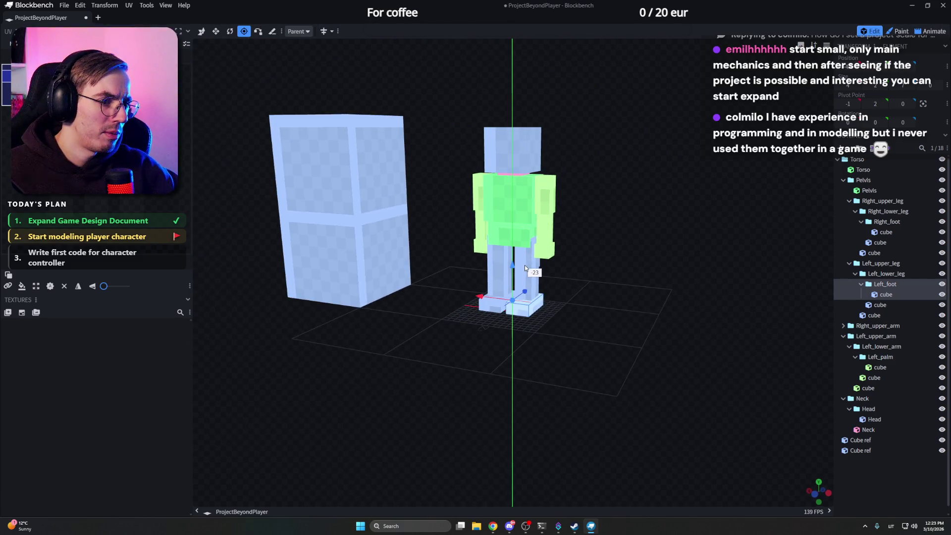
pyautogui.scroll(5, 572, 313)
pyautogui.scroll(2, 572, 313)
pyautogui.scroll(2, 674, 287)
pyautogui.scroll(2, 678, 289)
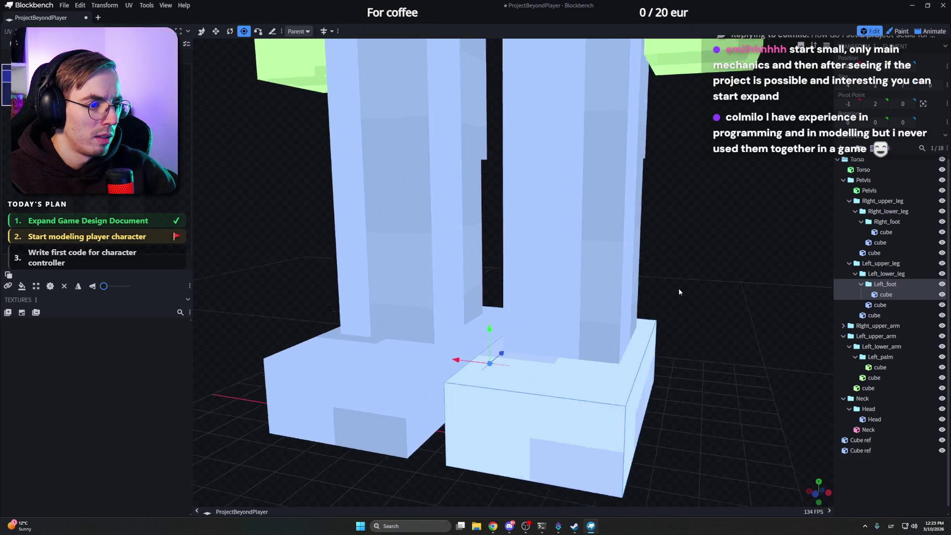
pyautogui.moveTo(693, 295)
pyautogui.mouseDown()
pyautogui.moveTo(512, 345)
pyautogui.moveTo(533, 338)
pyautogui.moveTo(547, 262)
pyautogui.moveTo(559, 287)
pyautogui.mouseUp()
pyautogui.moveTo(559, 327)
pyautogui.mouseDown()
pyautogui.moveTo(554, 344)
pyautogui.moveTo(578, 338)
pyautogui.mouseUp()
pyautogui.moveTo(683, 323); pyautogui.dragTo(598, 329)
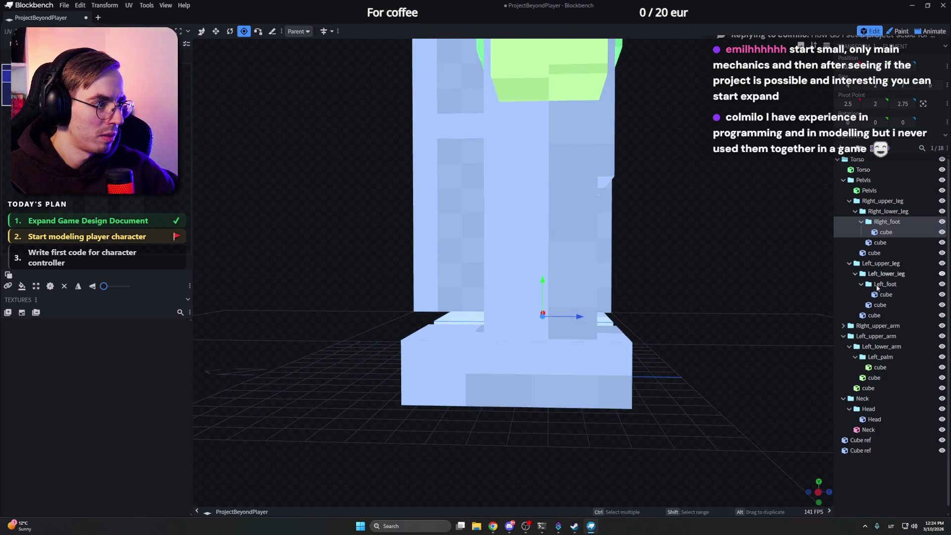
pyautogui.moveTo(581, 330); pyautogui.dragTo(577, 331)
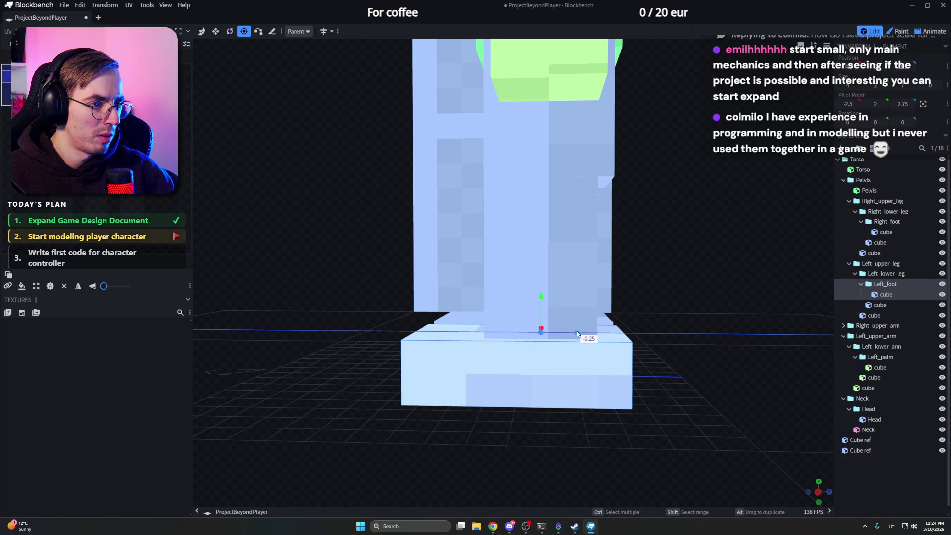
# Step: Compare the Right_foot and Left_foot pivots and nudge the left foot's pivot a quarter unit
pyautogui.click(886, 222)
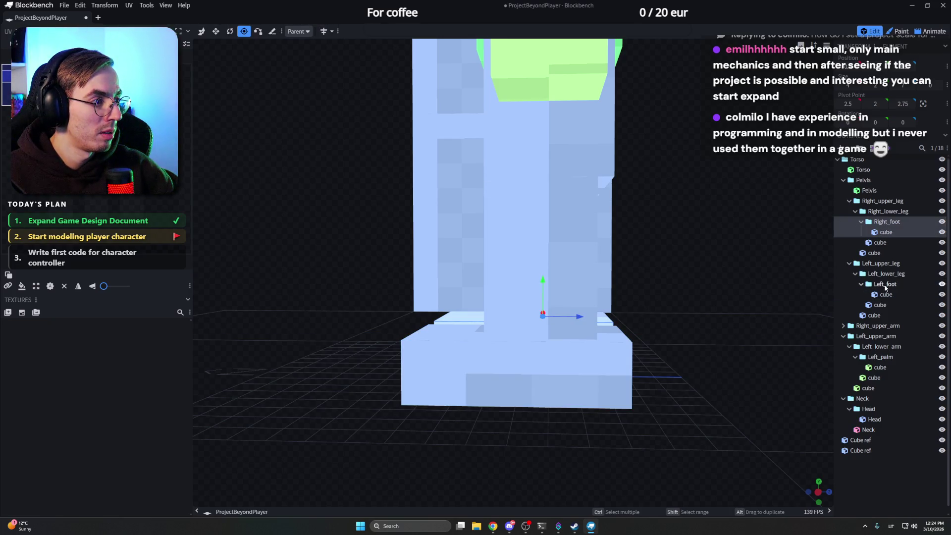
pyautogui.click(885, 284)
pyautogui.click(888, 222)
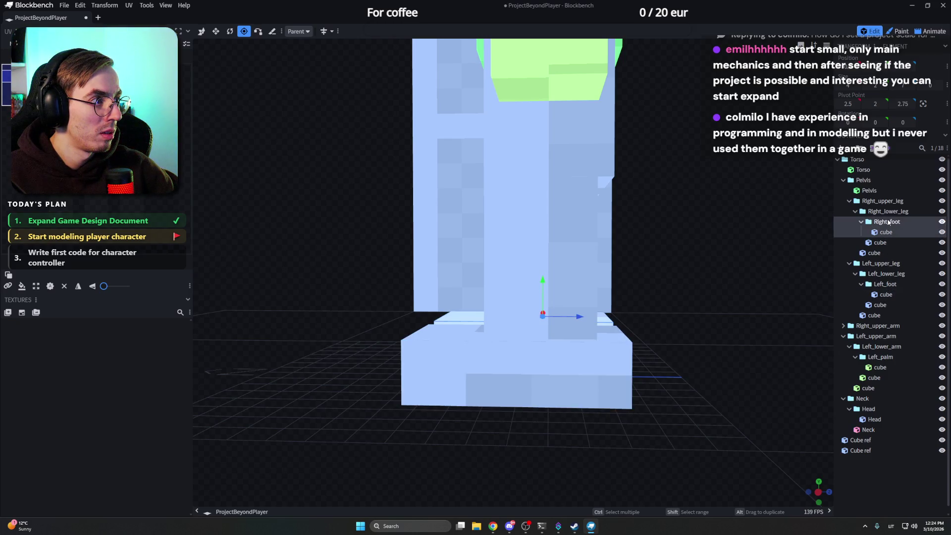
pyautogui.click(884, 284)
pyautogui.moveTo(669, 278); pyautogui.dragTo(667, 276)
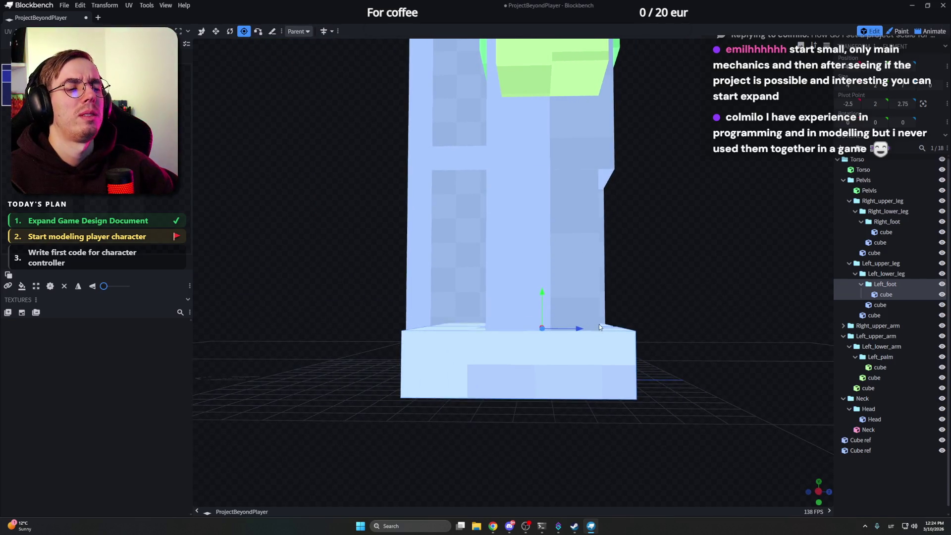
pyautogui.moveTo(579, 328); pyautogui.dragTo(675, 358)
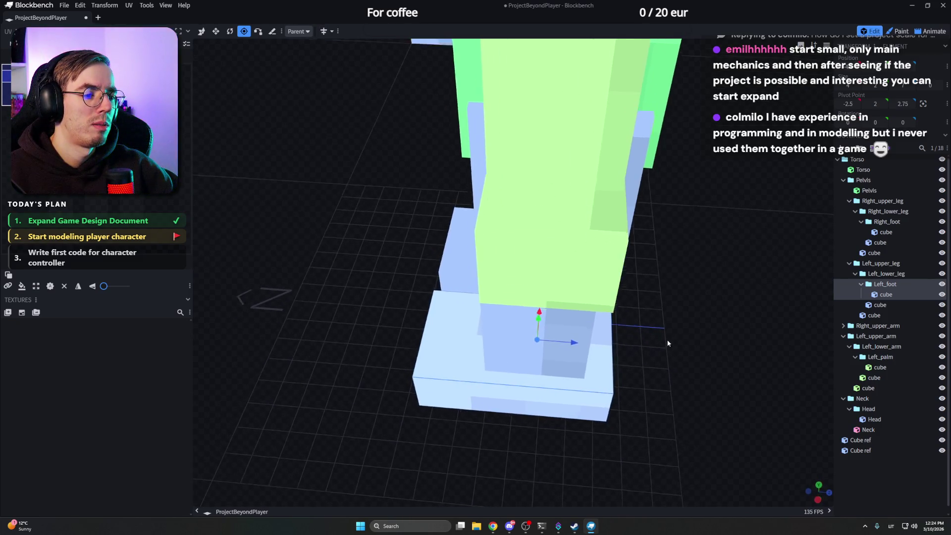
# Step: Check the legs from the side, adjust the Left_foot pivot depth, and set the Right_foot pivot to depth 3
pyautogui.moveTo(675, 354)
pyautogui.mouseDown()
pyautogui.moveTo(703, 335)
pyautogui.moveTo(593, 272)
pyautogui.mouseUp()
pyautogui.click(593, 271)
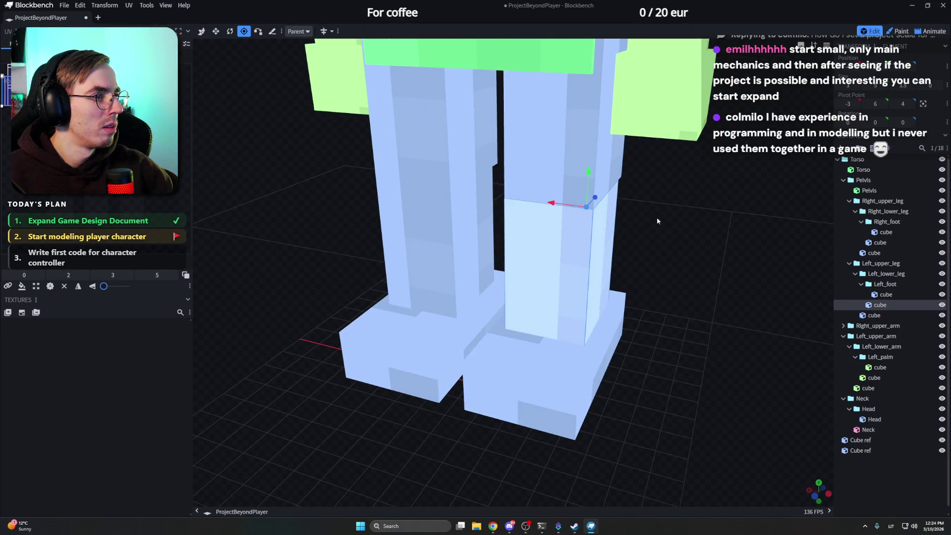
pyautogui.moveTo(656, 220)
pyautogui.mouseDown()
pyautogui.moveTo(641, 259)
pyautogui.moveTo(395, 252)
pyautogui.mouseUp()
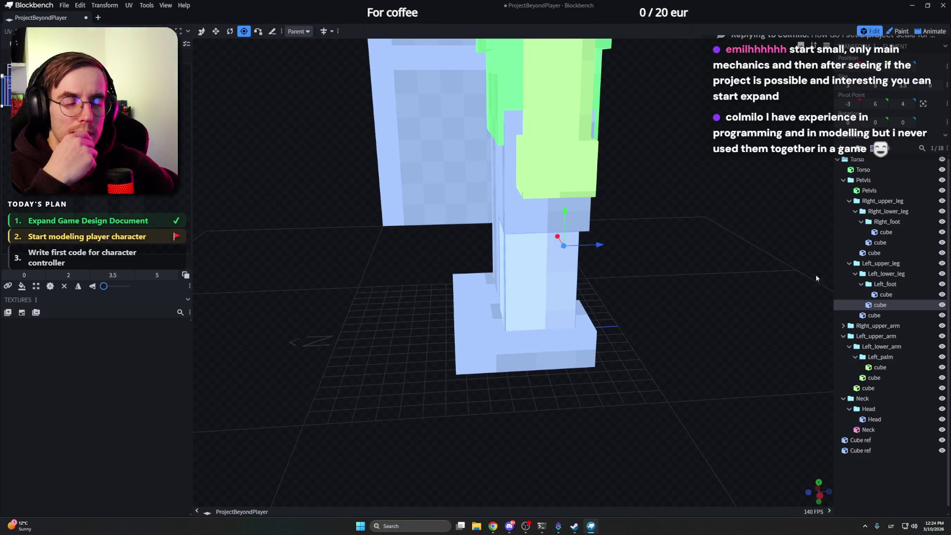
pyautogui.click(884, 284)
pyautogui.moveTo(751, 290); pyautogui.dragTo(709, 278)
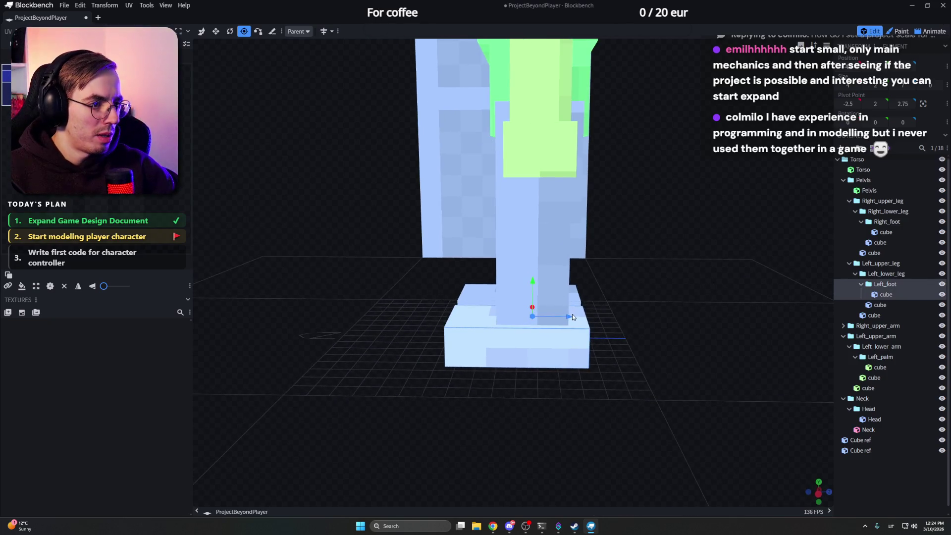
pyautogui.moveTo(572, 316)
pyautogui.mouseDown()
pyautogui.moveTo(583, 319)
pyautogui.moveTo(575, 316)
pyautogui.mouseUp()
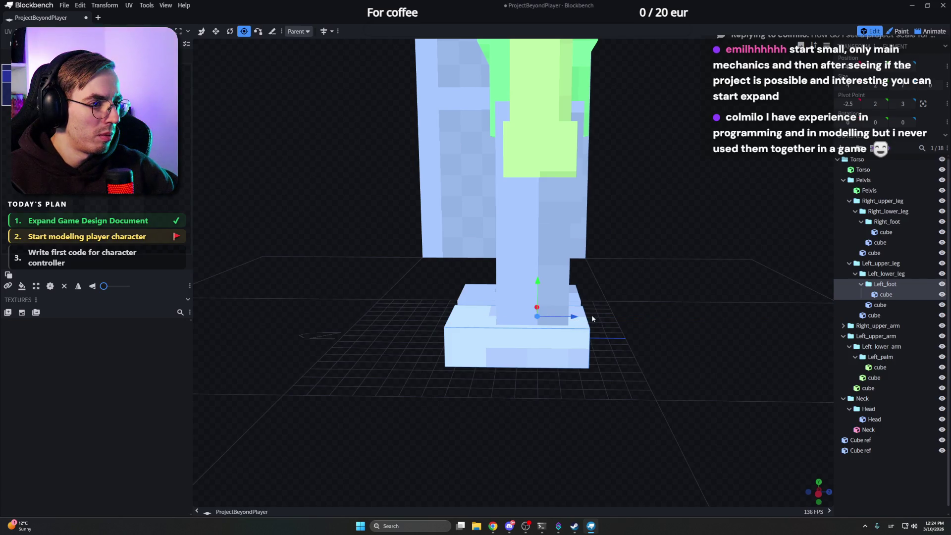
pyautogui.click(881, 222)
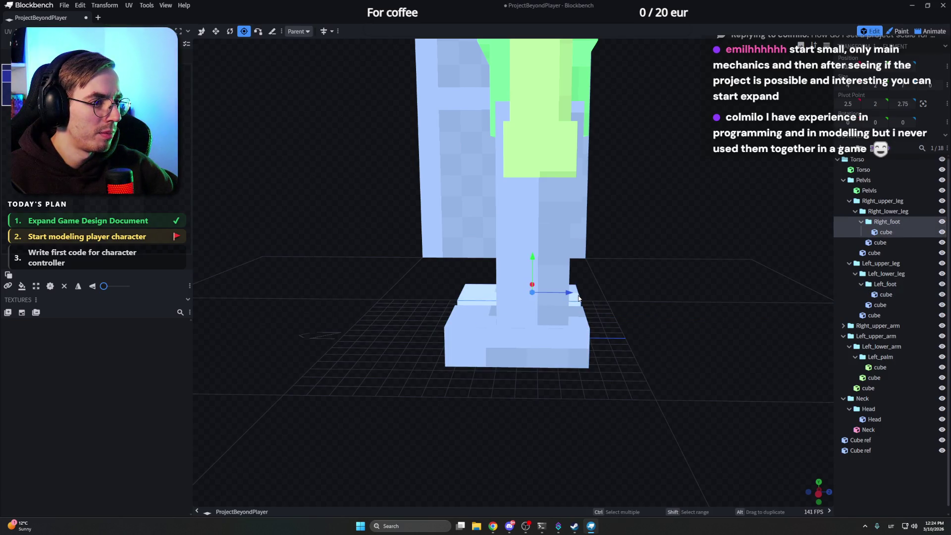
pyautogui.moveTo(583, 293)
pyautogui.mouseDown()
pyautogui.moveTo(686, 278)
pyautogui.moveTo(652, 253)
pyautogui.mouseUp()
pyautogui.scroll(3, 652, 252)
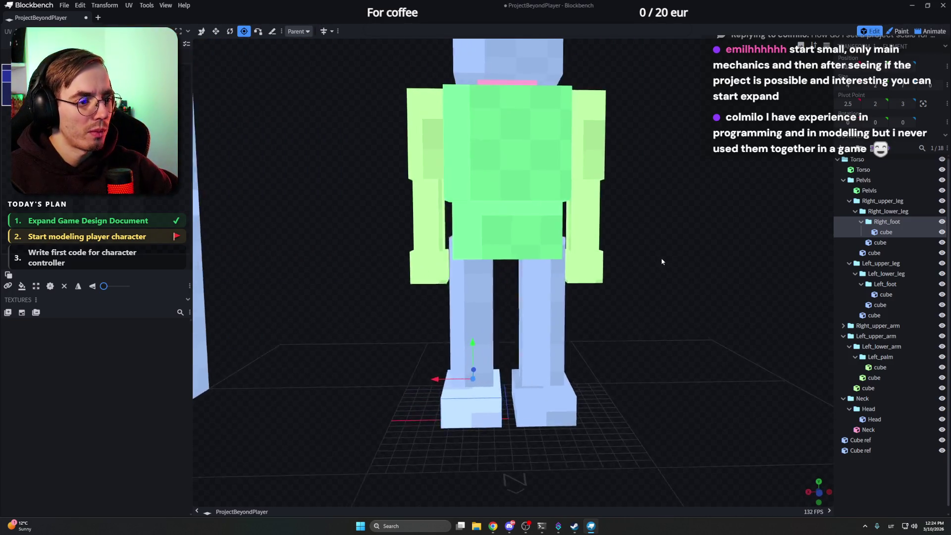
# Step: Tilt the Right_upper_leg 5 degrees outward and shift it a quarter unit sideways
pyautogui.click(883, 201)
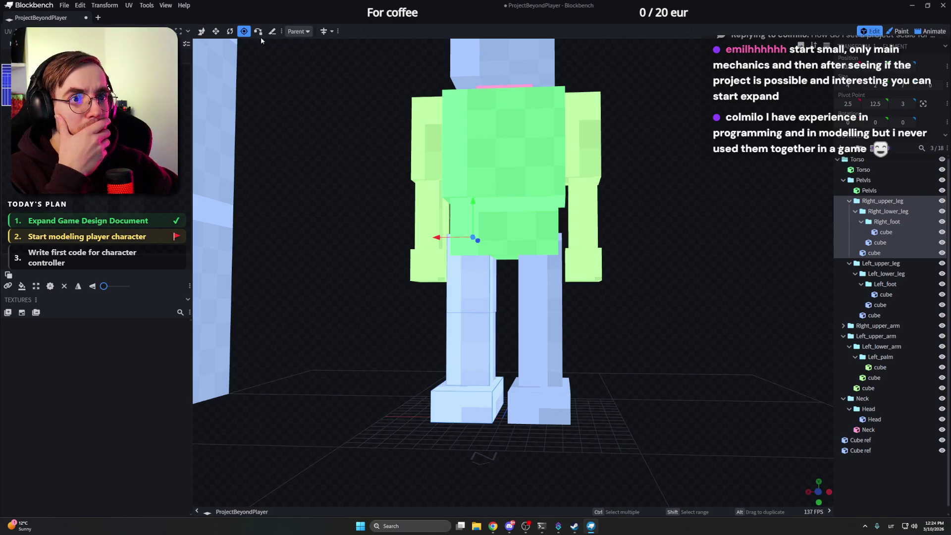
pyautogui.click(231, 34)
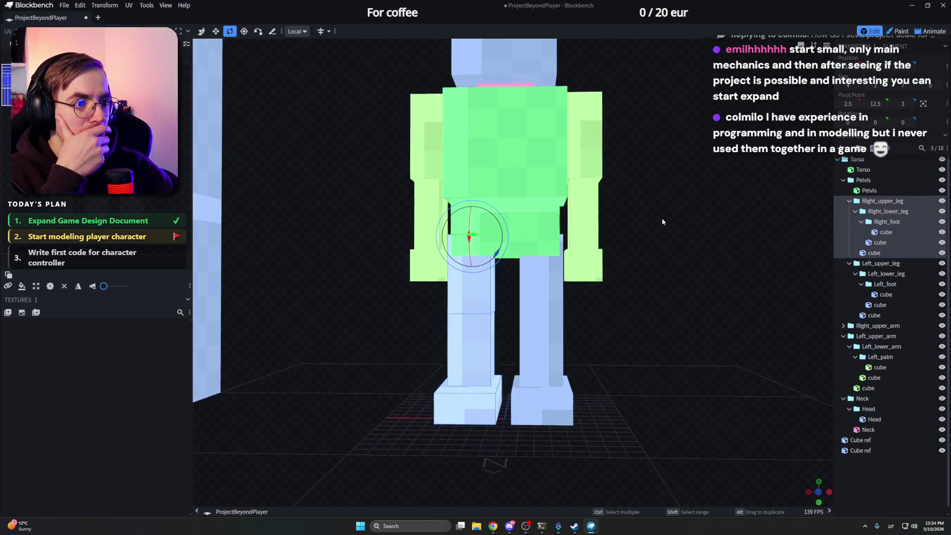
pyautogui.moveTo(662, 218)
pyautogui.mouseDown()
pyautogui.moveTo(493, 225)
pyautogui.moveTo(501, 245)
pyautogui.mouseUp()
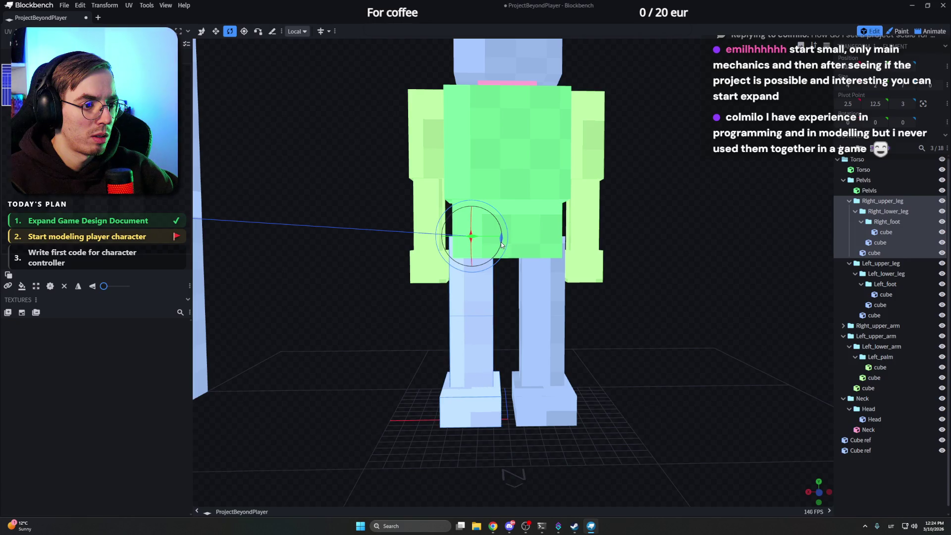
pyautogui.moveTo(501, 244); pyautogui.dragTo(501, 245)
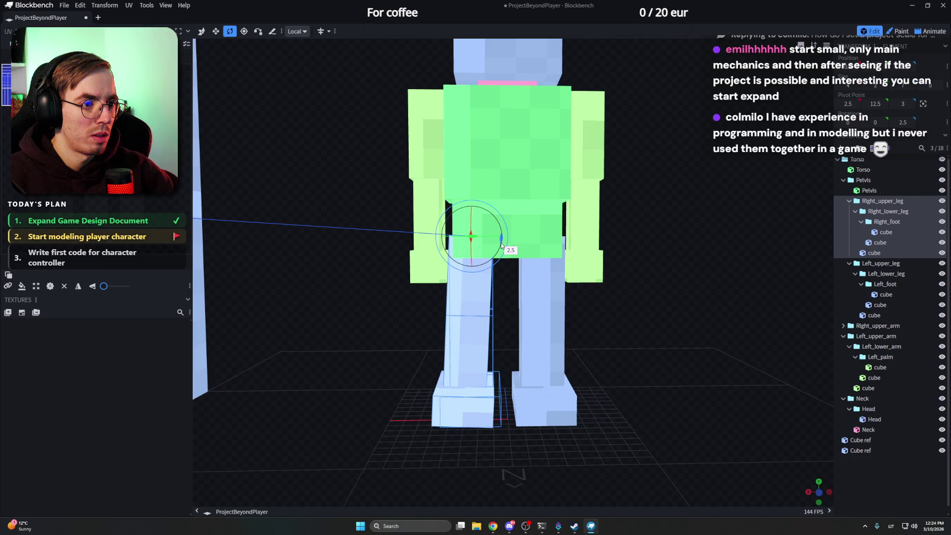
pyautogui.moveTo(501, 243); pyautogui.dragTo(499, 236)
pyautogui.press('v')
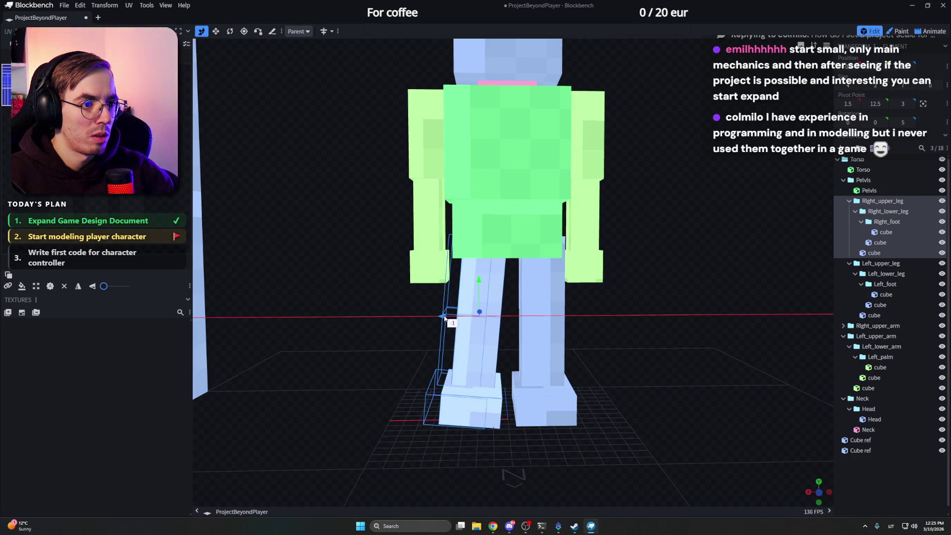
pyautogui.moveTo(438, 318); pyautogui.dragTo(613, 278)
# Step: Try a 5-degree outward tilt on the Left_upper_leg, undo it, and shift the leg a quarter unit sideways
pyautogui.click(549, 279)
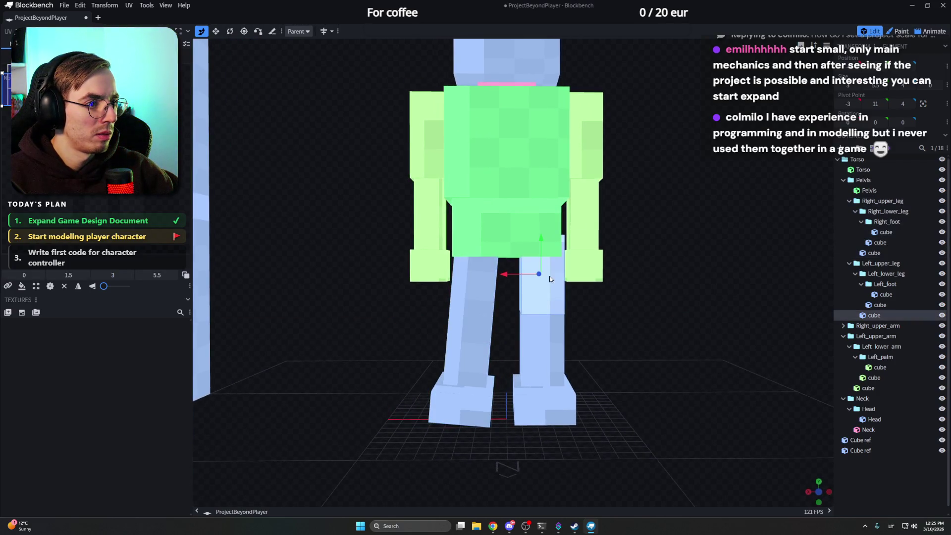
pyautogui.click(882, 201)
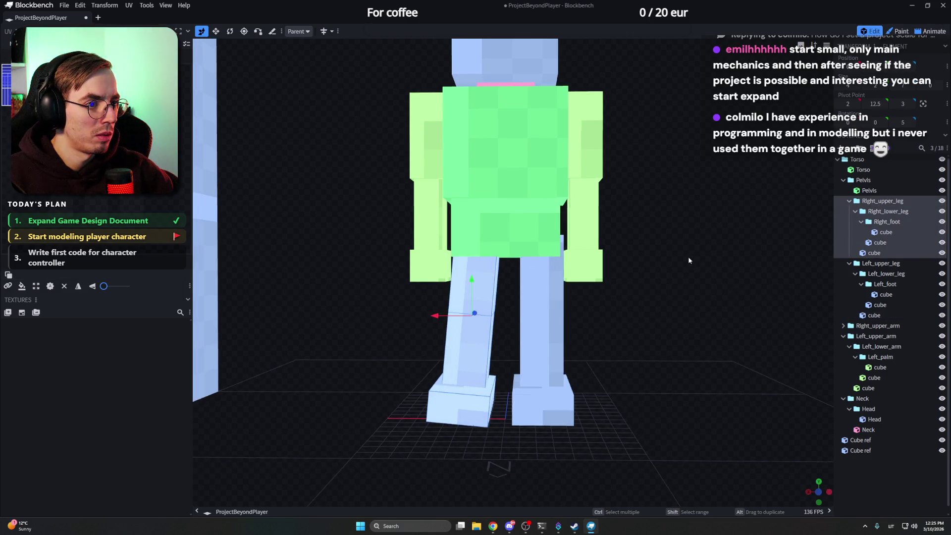
pyautogui.click(884, 264)
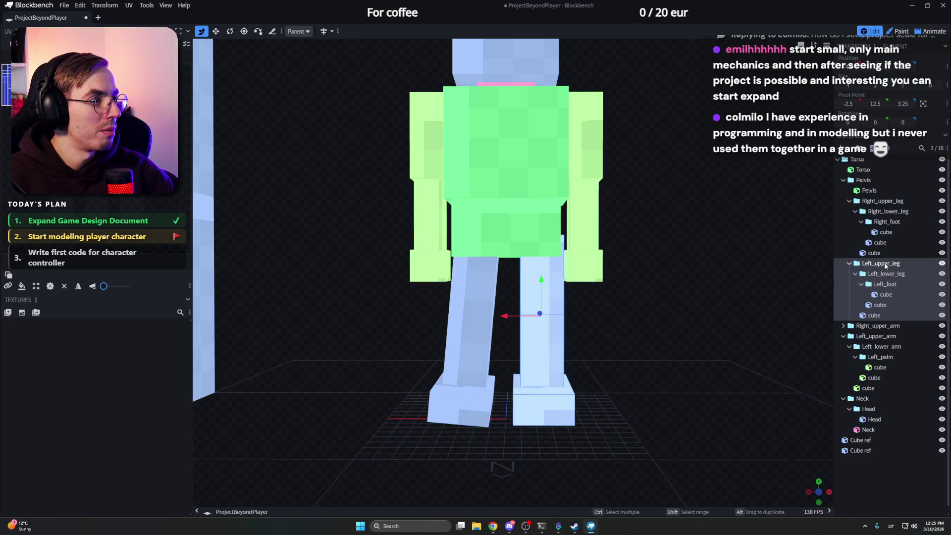
pyautogui.press('r')
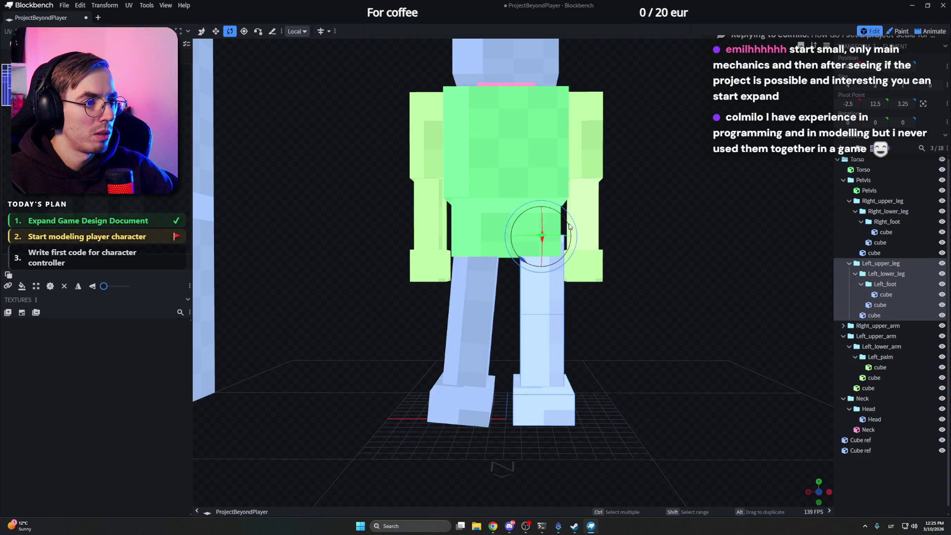
pyautogui.moveTo(523, 260); pyautogui.dragTo(630, 298)
pyautogui.hotkey('ctrl', 'z')
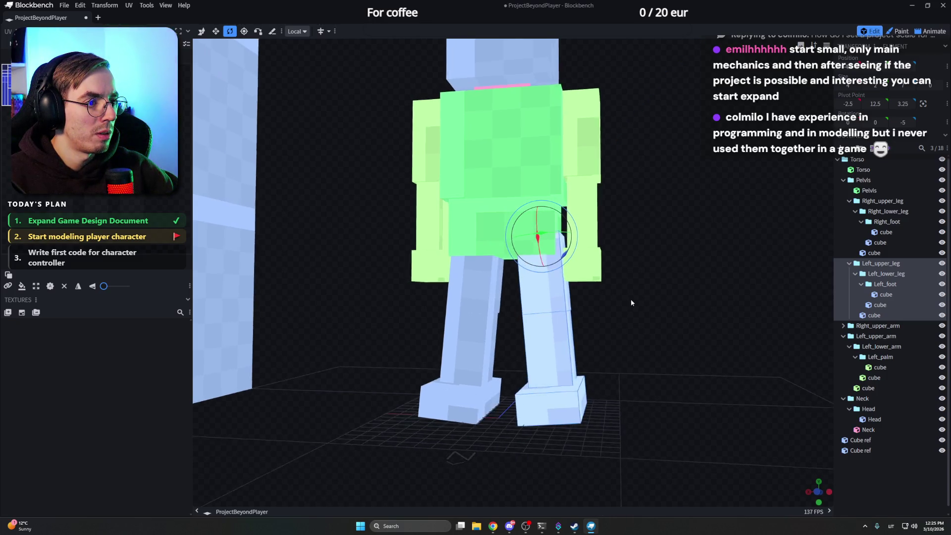
pyautogui.press('v')
pyautogui.moveTo(512, 316); pyautogui.dragTo(513, 317)
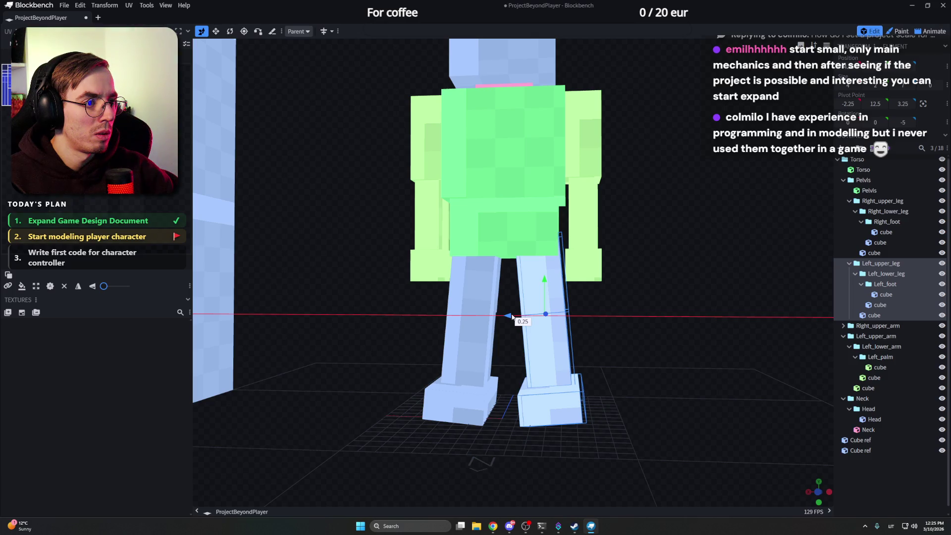
pyautogui.moveTo(513, 317); pyautogui.dragTo(513, 317)
pyautogui.scroll(3, 604, 304)
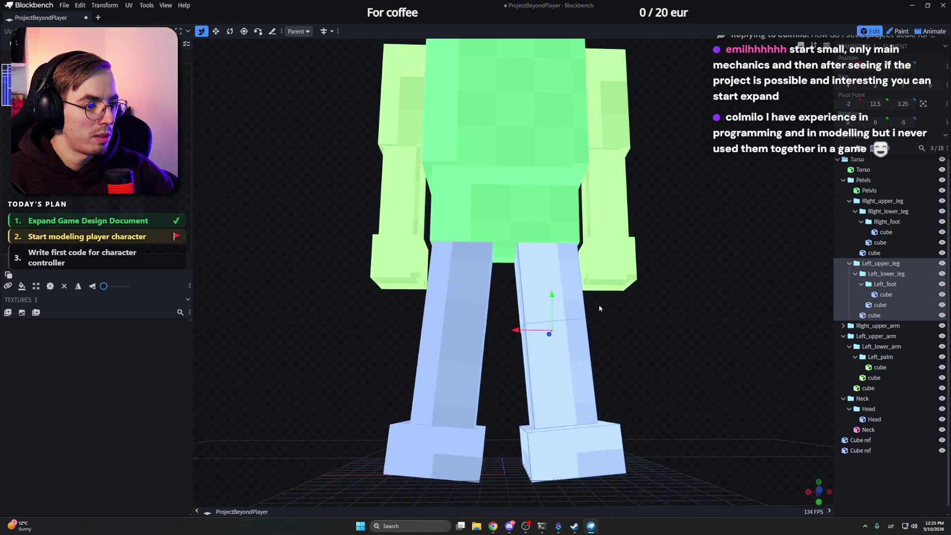
pyautogui.scroll(-3, 600, 308)
# Step: Rotate the left and right foot cubes back to square
pyautogui.click(542, 393)
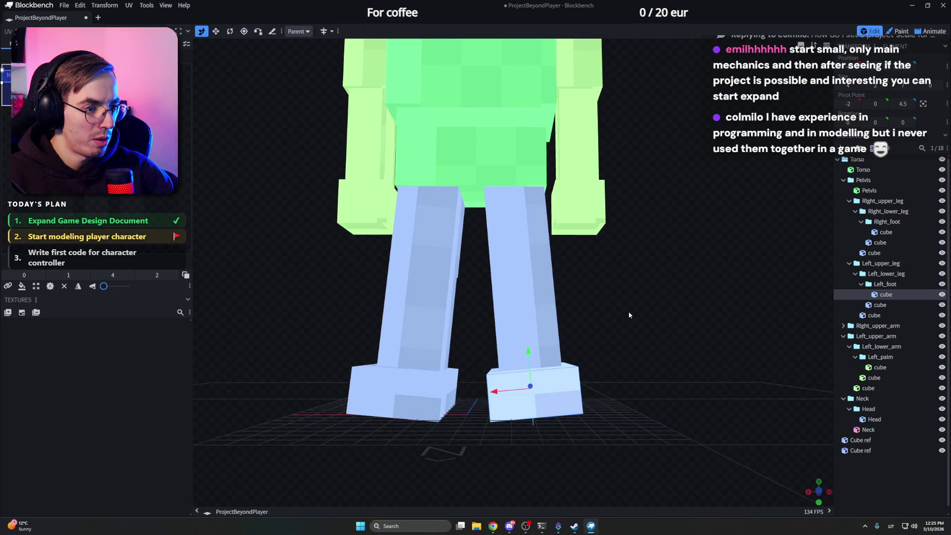
pyautogui.press('r')
pyautogui.moveTo(521, 379); pyautogui.dragTo(526, 378)
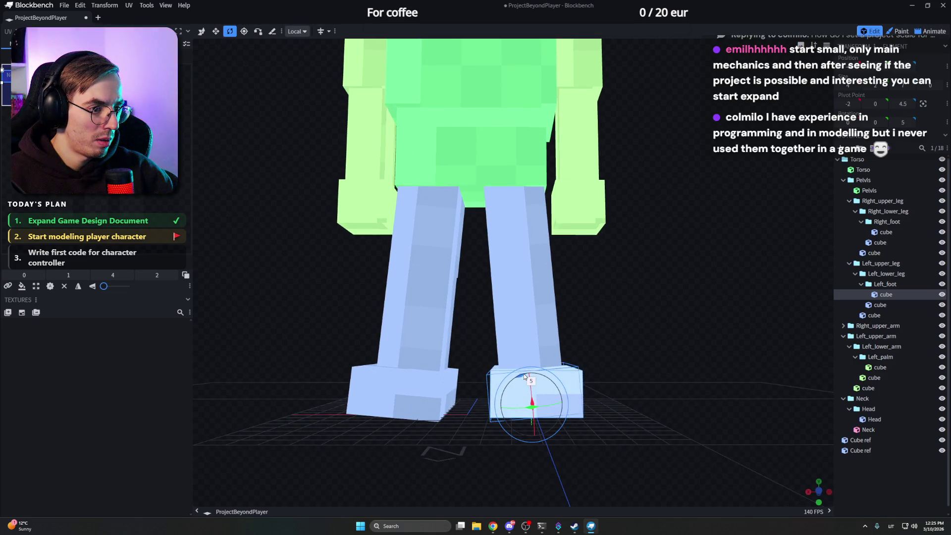
pyautogui.click(418, 389)
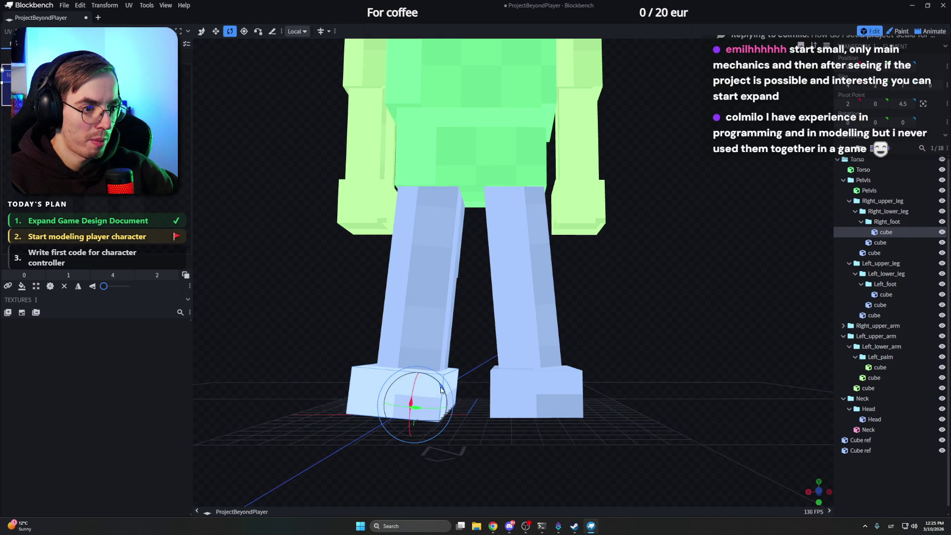
pyautogui.moveTo(441, 387); pyautogui.dragTo(444, 383)
# Step: With Resize, lengthen both lower-leg cubes downward, then return to the Move tool
pyautogui.moveTo(636, 333)
pyautogui.mouseDown()
pyautogui.moveTo(386, 321)
pyautogui.moveTo(461, 329)
pyautogui.mouseUp()
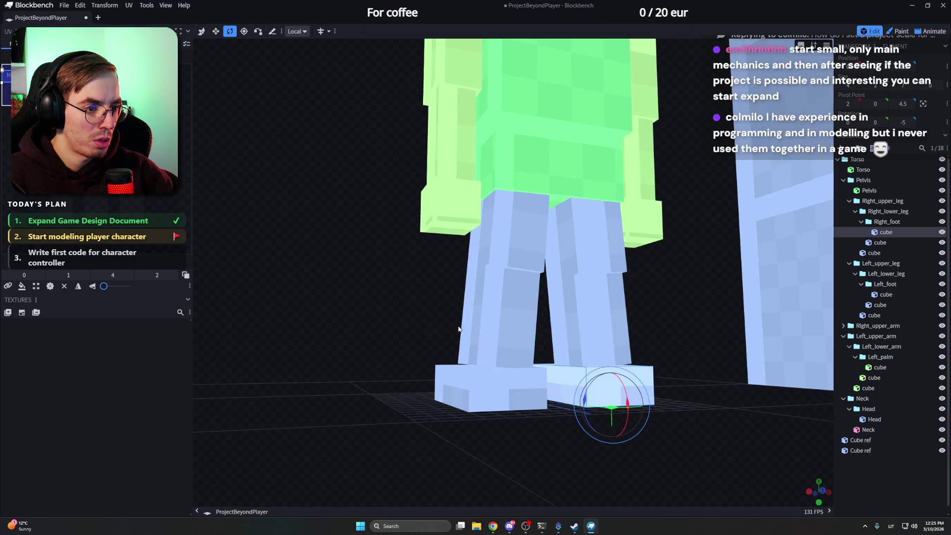
pyautogui.click(461, 330)
pyautogui.press('v')
pyautogui.press('r')
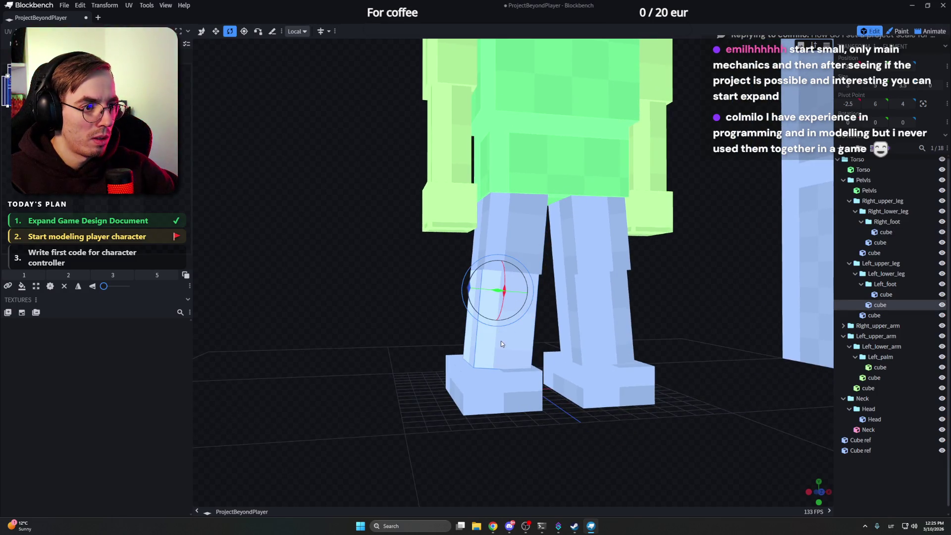
pyautogui.press('s')
pyautogui.moveTo(496, 354); pyautogui.dragTo(495, 362)
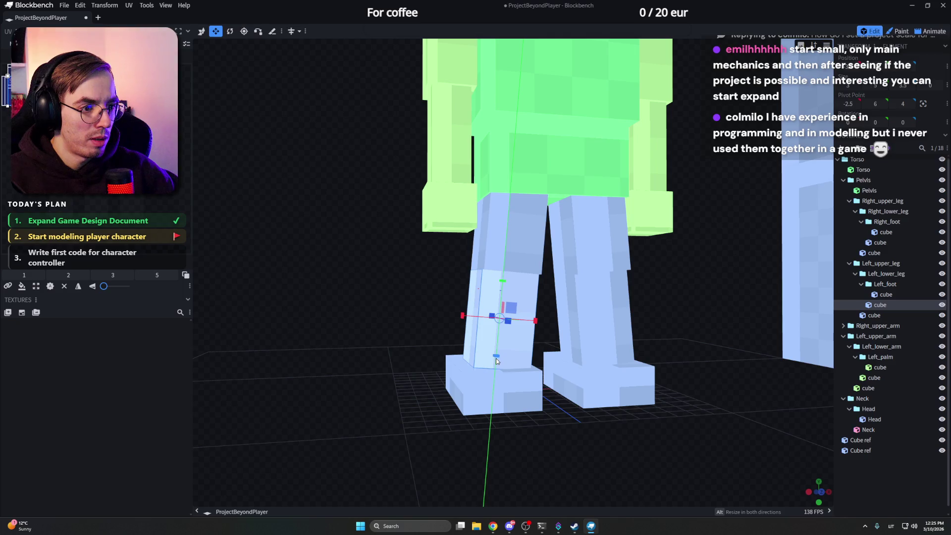
pyautogui.click(596, 350)
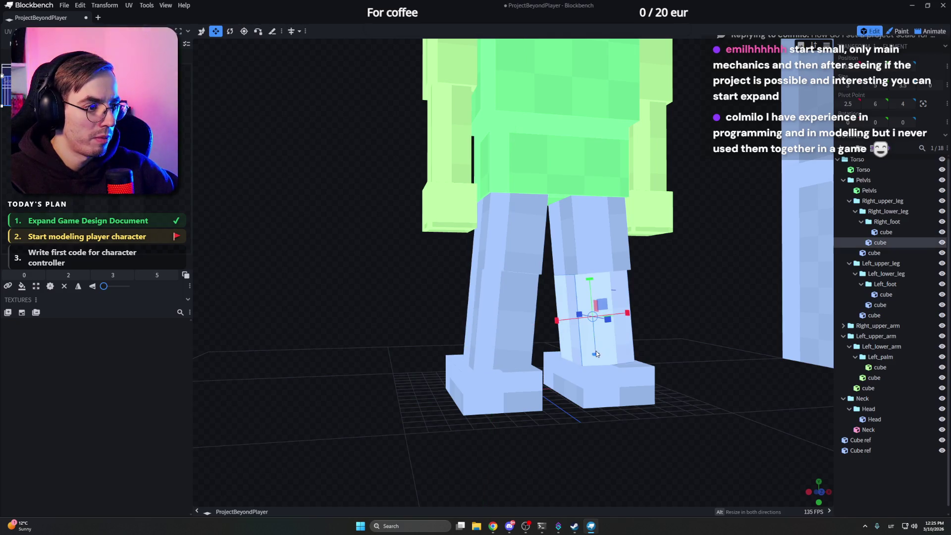
pyautogui.moveTo(595, 353); pyautogui.dragTo(626, 304)
pyautogui.press('v')
pyautogui.scroll(-2, 614, 272)
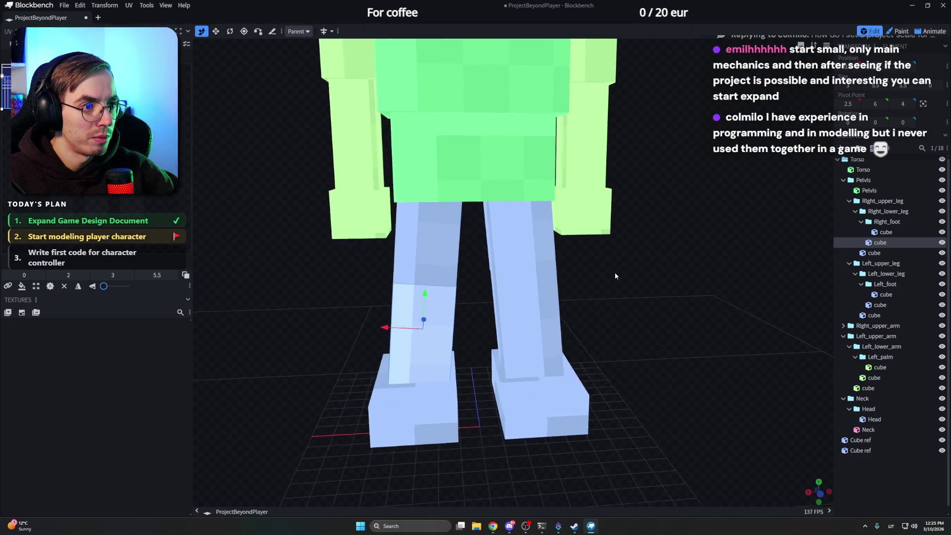
pyautogui.scroll(-2, 604, 269)
pyautogui.scroll(-4, 602, 265)
pyautogui.scroll(-3, 603, 265)
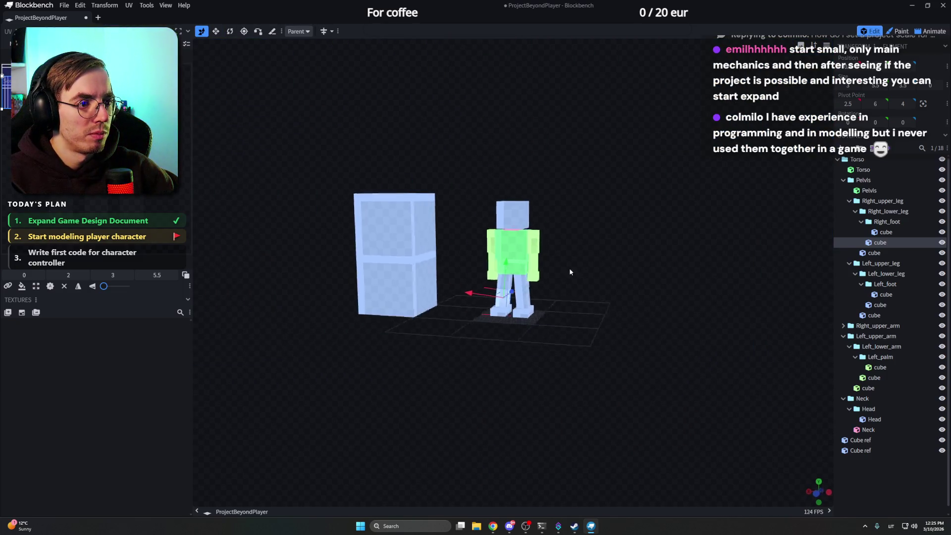
pyautogui.moveTo(603, 265)
pyautogui.mouseDown()
pyautogui.moveTo(630, 265)
pyautogui.moveTo(559, 259)
pyautogui.moveTo(697, 256)
pyautogui.mouseUp()
pyautogui.scroll(5, 630, 265)
pyautogui.scroll(3, 582, 271)
pyautogui.scroll(2, 646, 252)
pyautogui.scroll(2, 640, 244)
pyautogui.scroll(-1, 640, 244)
pyautogui.scroll(-3, 657, 251)
pyautogui.scroll(-1, 660, 252)
pyautogui.scroll(2, 683, 255)
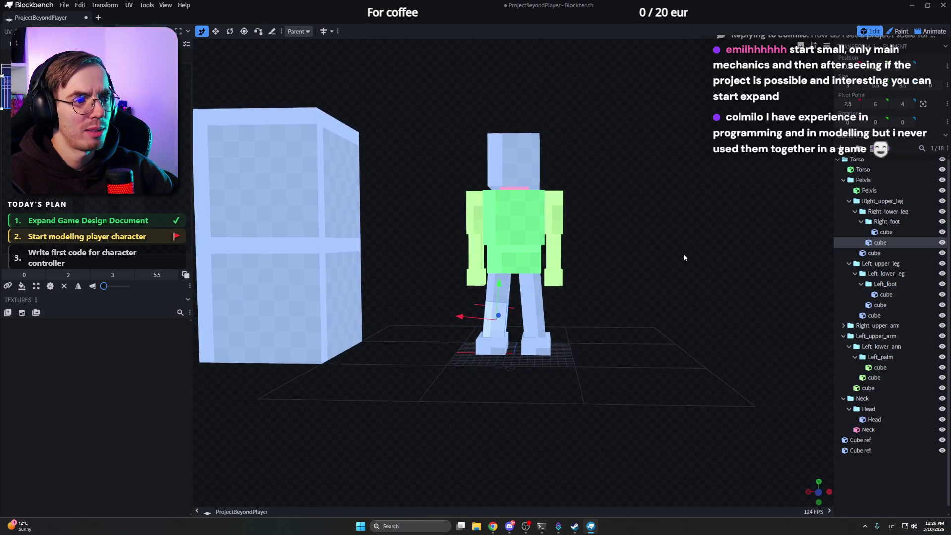
pyautogui.scroll(3, 682, 256)
# Step: Shorten the Torso cube by resizing it up from its bottom edge
pyautogui.click(522, 245)
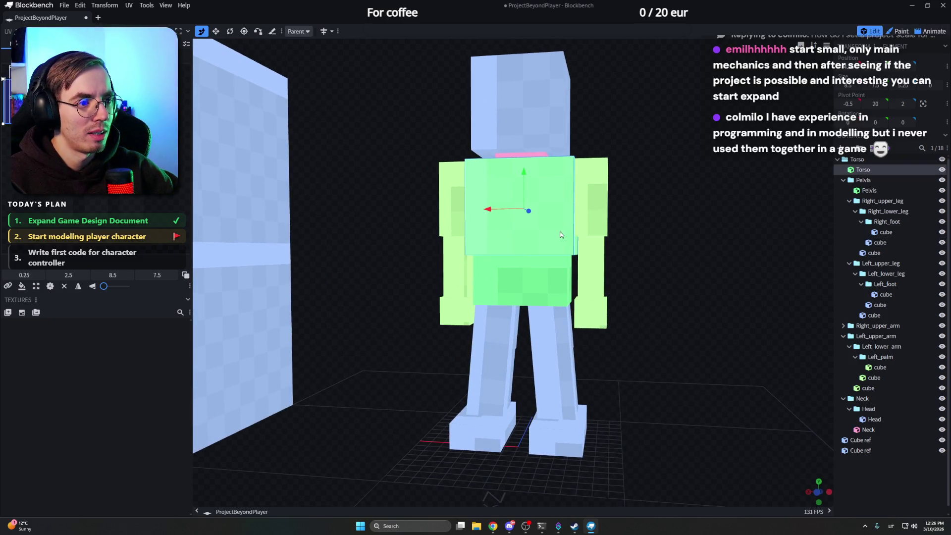
pyautogui.press('s')
pyautogui.moveTo(523, 244); pyautogui.dragTo(524, 236)
pyautogui.click(524, 274)
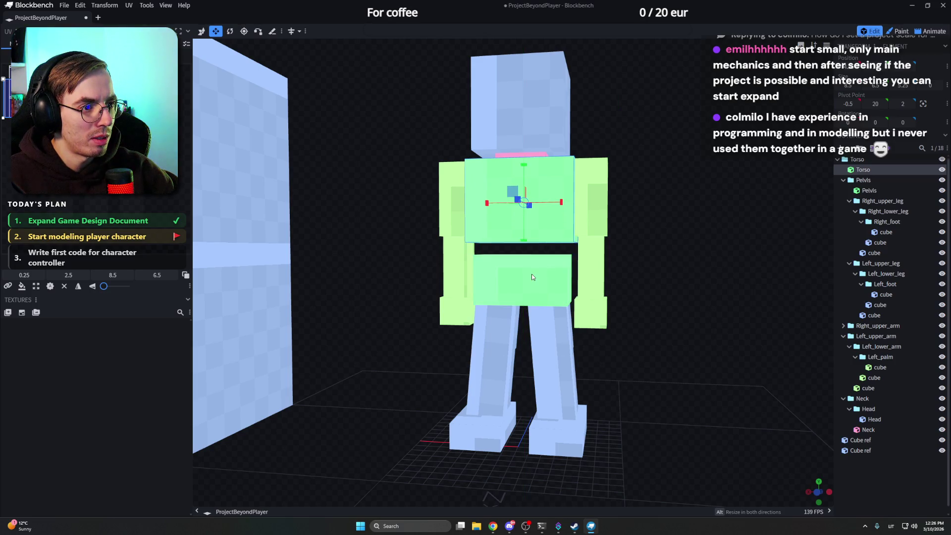
pyautogui.scroll(-4, 669, 219)
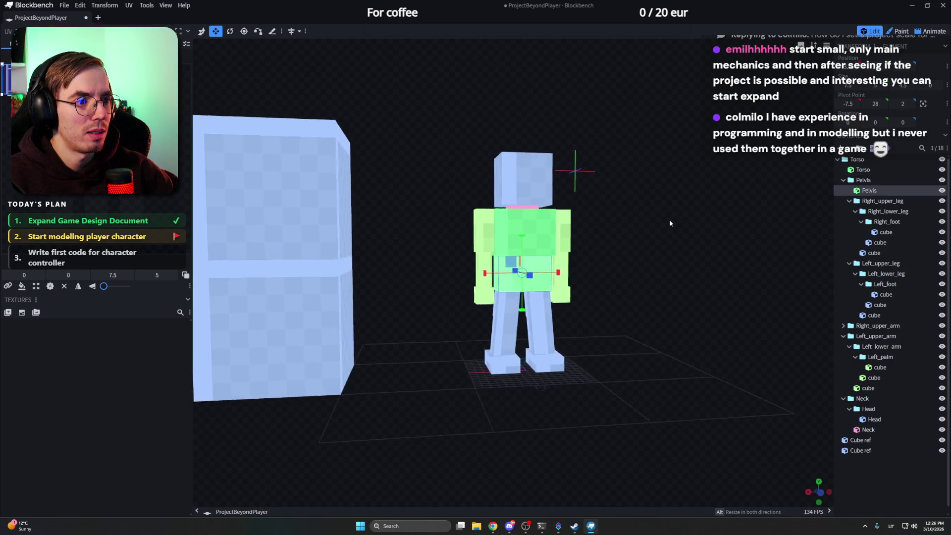
pyautogui.moveTo(670, 220)
pyautogui.mouseDown()
pyautogui.moveTo(581, 214)
pyautogui.moveTo(653, 222)
pyautogui.mouseUp()
pyautogui.scroll(3, 662, 216)
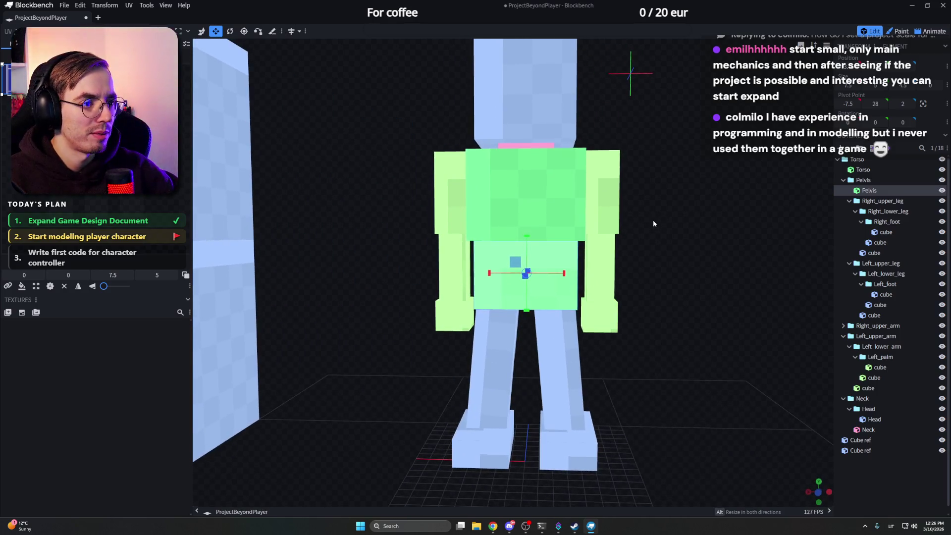
# Step: Switch to pivot editing on the Pelvis group and inspect the Torso hierarchy
pyautogui.click(864, 180)
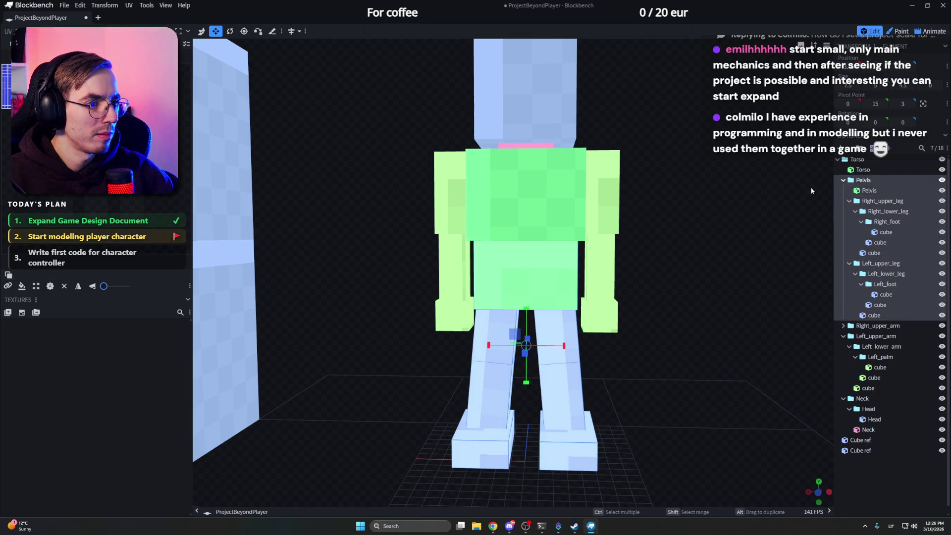
pyautogui.click(245, 31)
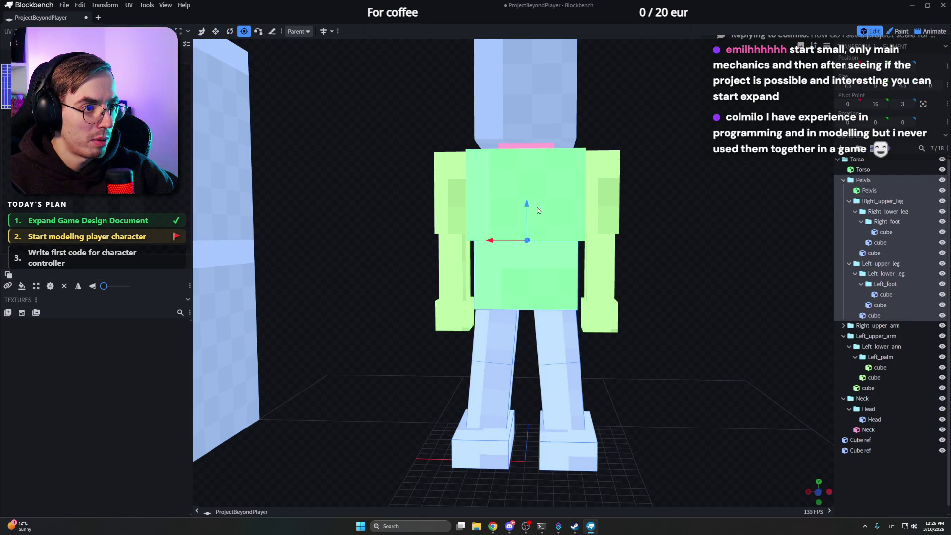
pyautogui.moveTo(638, 211); pyautogui.dragTo(725, 207)
pyautogui.click(855, 159)
pyautogui.scroll(-2, 704, 210)
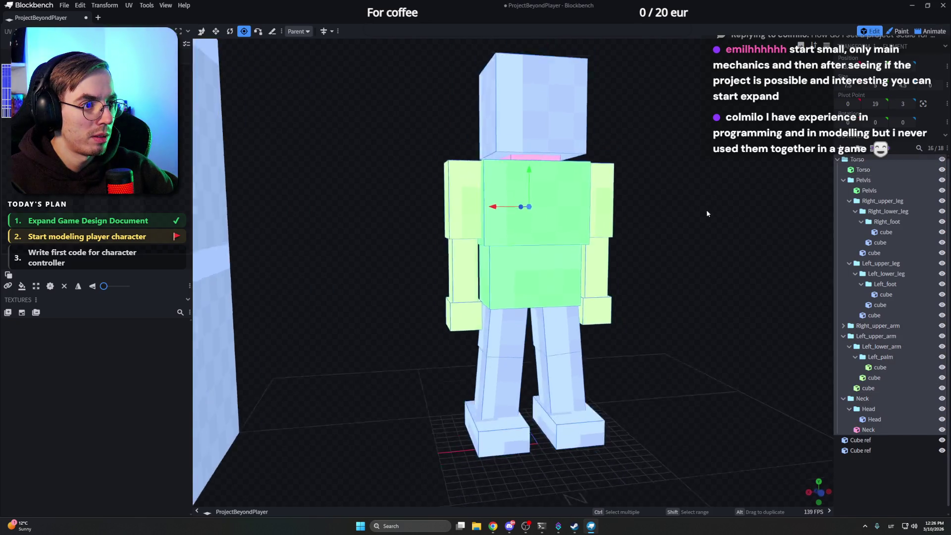
pyautogui.scroll(-2, 704, 211)
pyautogui.scroll(-2, 691, 216)
pyautogui.scroll(2, 669, 221)
pyautogui.scroll(2, 664, 226)
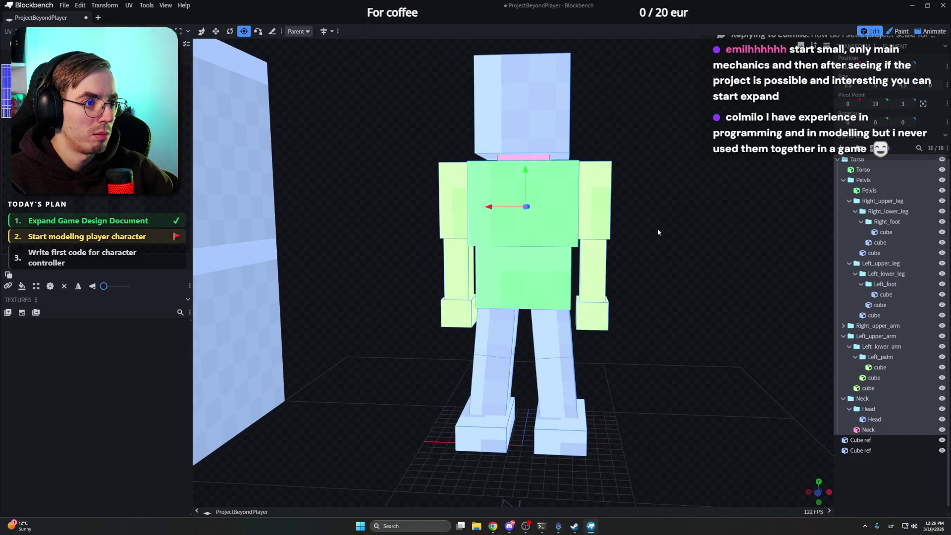
# Step: Collapse the Right_upper_leg and Left_upper_leg groups, then select Right_upper_arm
pyautogui.click(880, 263)
pyautogui.click(848, 201)
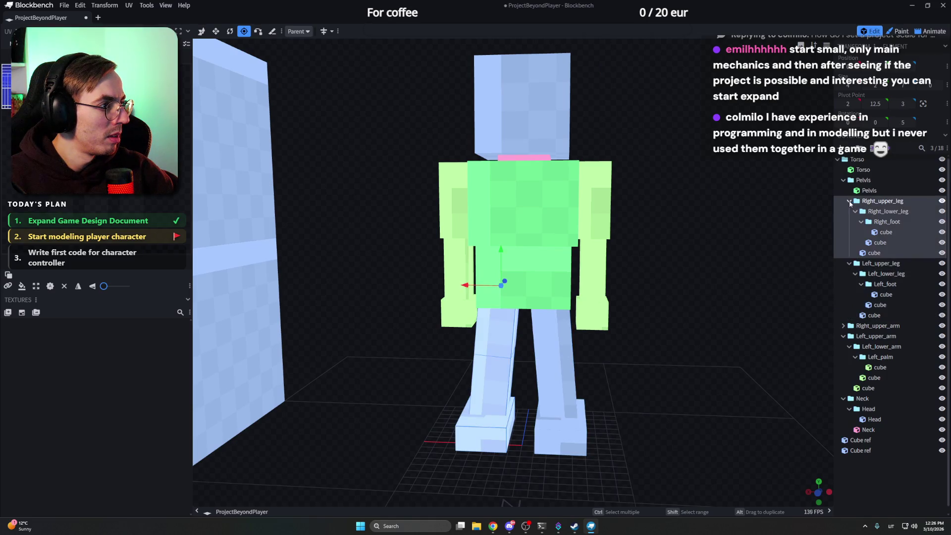
pyautogui.click(849, 211)
pyautogui.click(877, 222)
# Step: Rotate the right upper arm slightly outward at the shoulder
pyautogui.moveTo(721, 225); pyautogui.dragTo(707, 231, button='right')
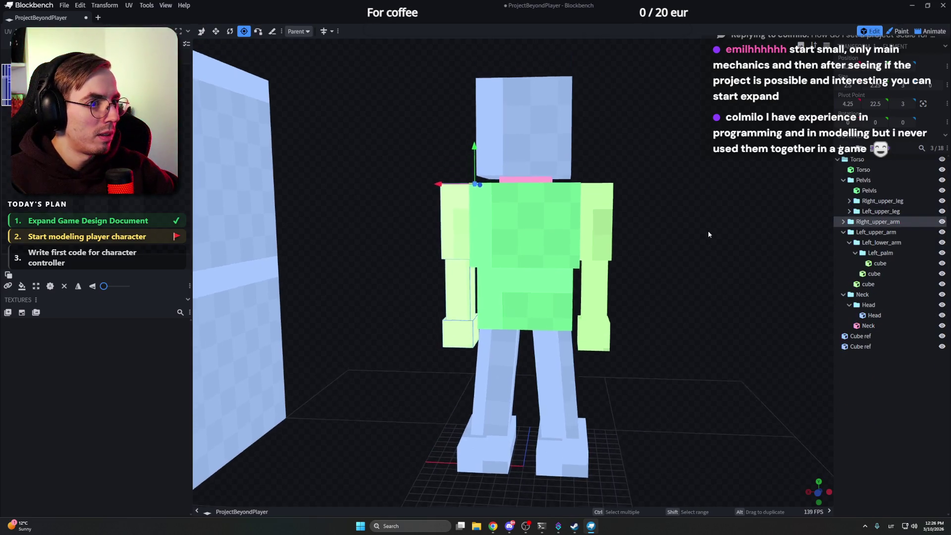
pyautogui.press('r')
pyautogui.moveTo(356, 102); pyautogui.dragTo(384, 127)
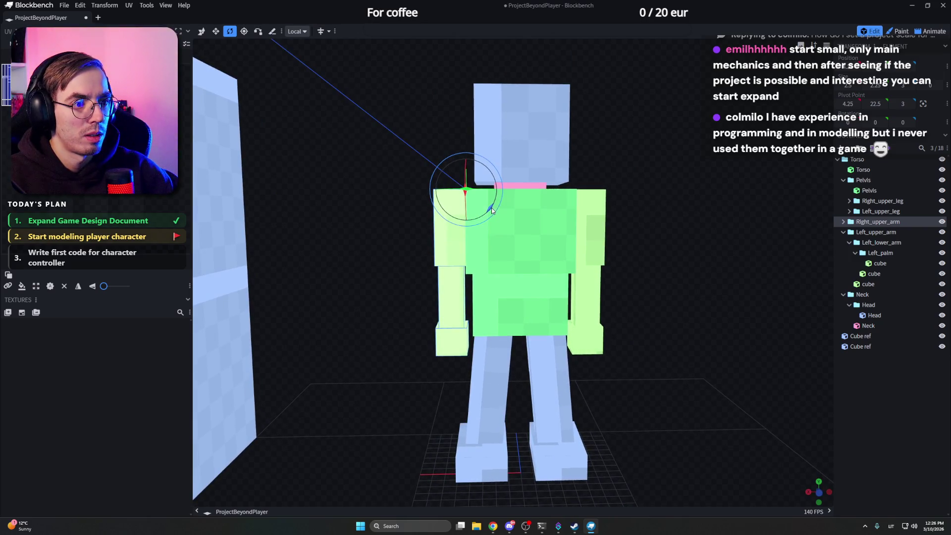
pyautogui.moveTo(487, 214); pyautogui.dragTo(488, 213)
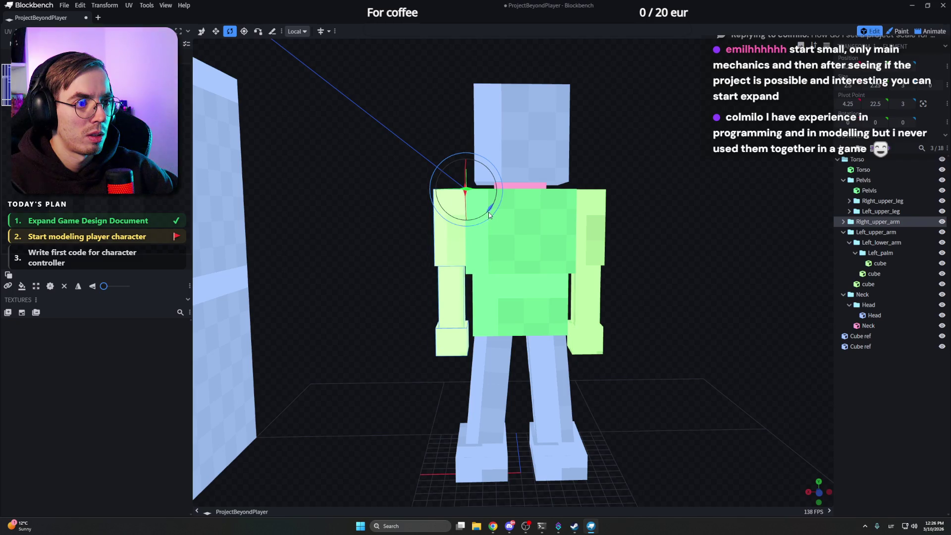
pyautogui.click(591, 224)
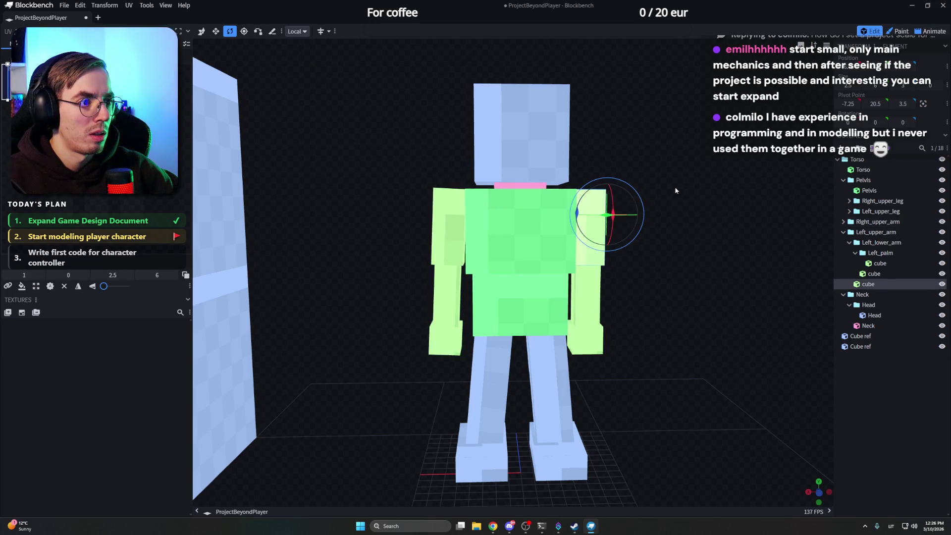
pyautogui.moveTo(674, 186); pyautogui.dragTo(611, 209)
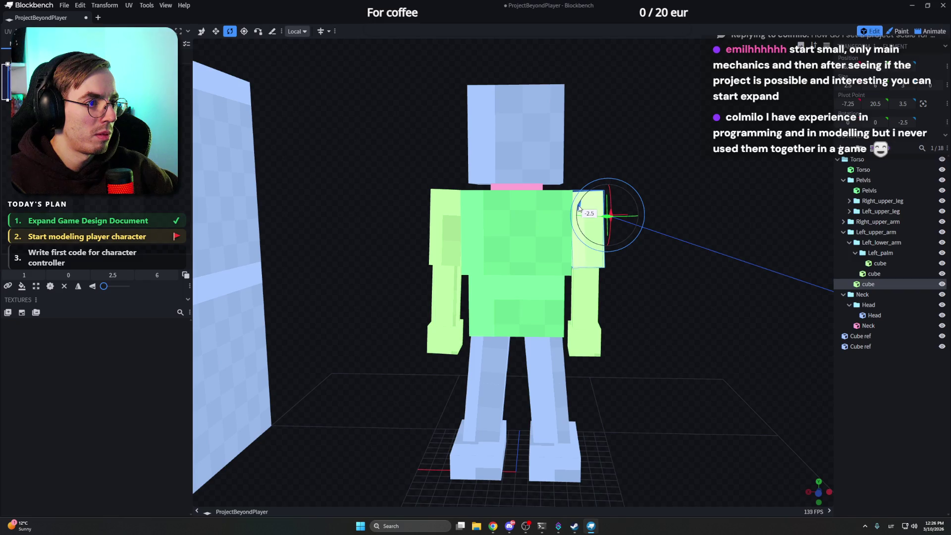
# Step: Rotate the Left_upper_arm group outward about its shoulder pivot to match
pyautogui.click(876, 233)
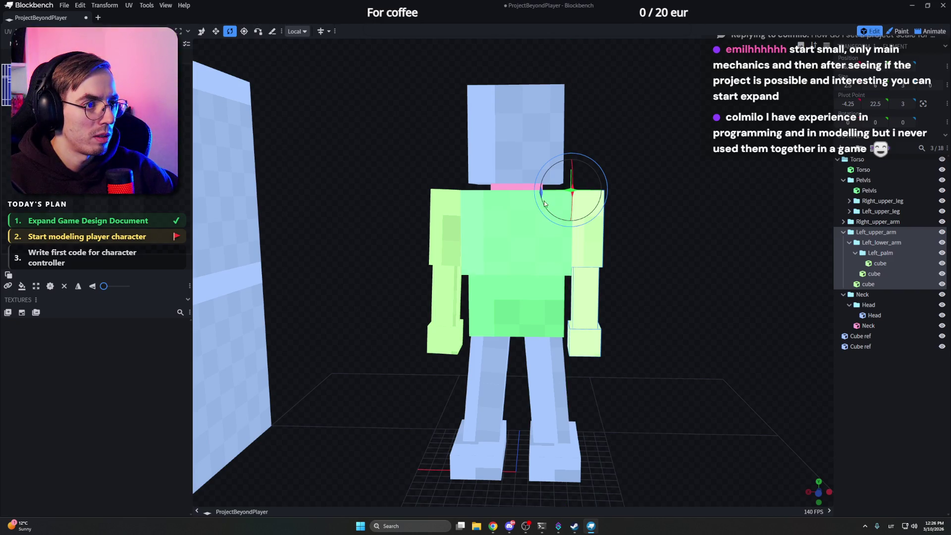
pyautogui.moveTo(541, 193); pyautogui.dragTo(543, 196)
pyautogui.moveTo(628, 191)
pyautogui.mouseDown()
pyautogui.moveTo(661, 199)
pyautogui.moveTo(638, 198)
pyautogui.mouseUp()
pyautogui.moveTo(587, 180); pyautogui.dragTo(660, 172)
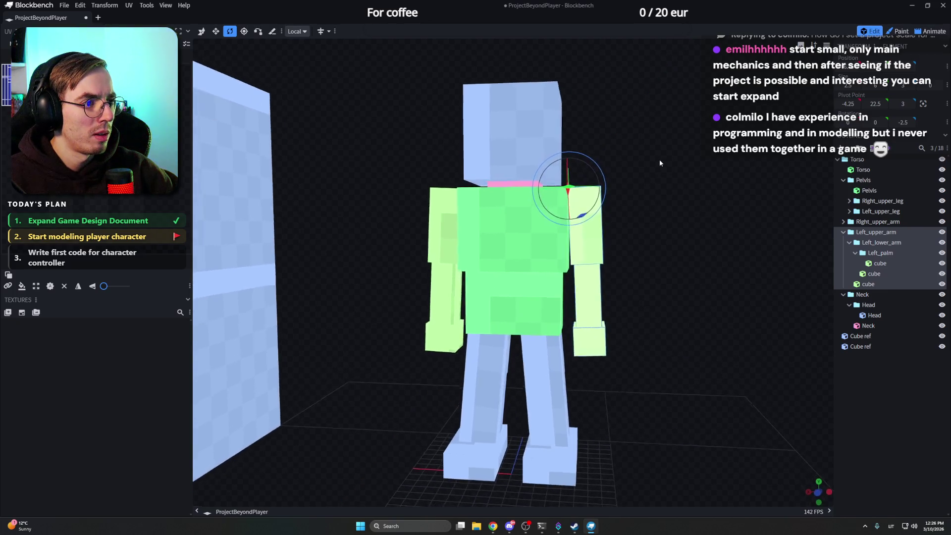
# Step: Shift the left and right upper arms sideways along the X axis
pyautogui.press('v')
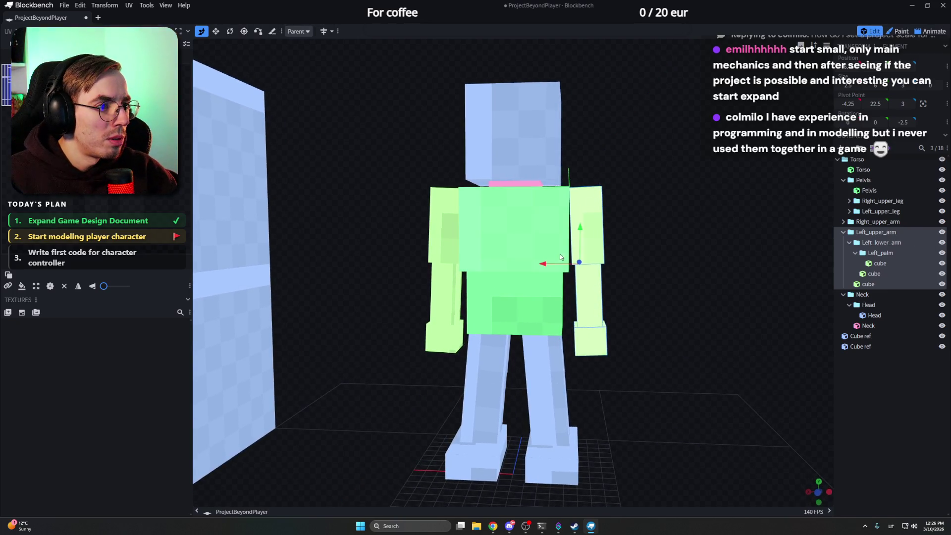
pyautogui.moveTo(550, 263); pyautogui.dragTo(541, 262)
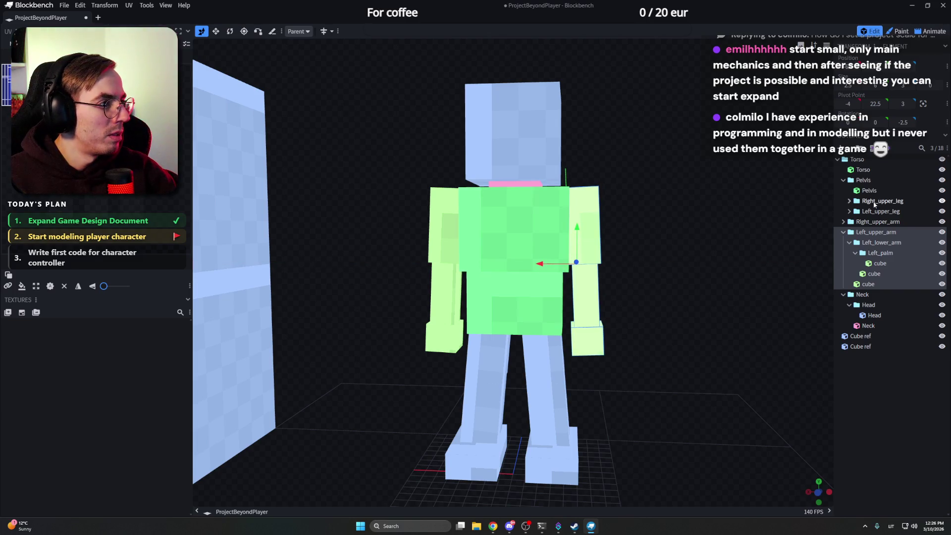
pyautogui.click(856, 224)
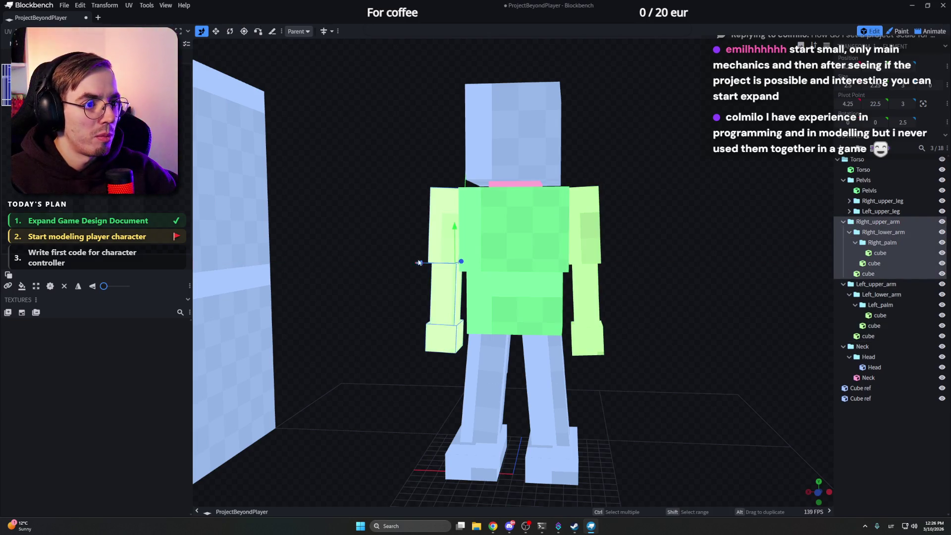
pyautogui.moveTo(419, 264); pyautogui.dragTo(420, 266)
pyautogui.scroll(-2, 594, 238)
pyautogui.moveTo(593, 238)
pyautogui.mouseDown()
pyautogui.moveTo(650, 220)
pyautogui.moveTo(595, 229)
pyautogui.moveTo(633, 255)
pyautogui.moveTo(581, 270)
pyautogui.moveTo(536, 239)
pyautogui.moveTo(569, 356)
pyautogui.moveTo(613, 320)
pyautogui.moveTo(620, 350)
pyautogui.moveTo(573, 325)
pyautogui.mouseUp()
pyautogui.scroll(-2, 649, 220)
pyautogui.scroll(-2, 582, 225)
pyautogui.scroll(2, 537, 239)
pyautogui.scroll(3, 614, 318)
# Step: Resize the right foot's depth and trim the left foot cube by a quarter unit
pyautogui.click(564, 322)
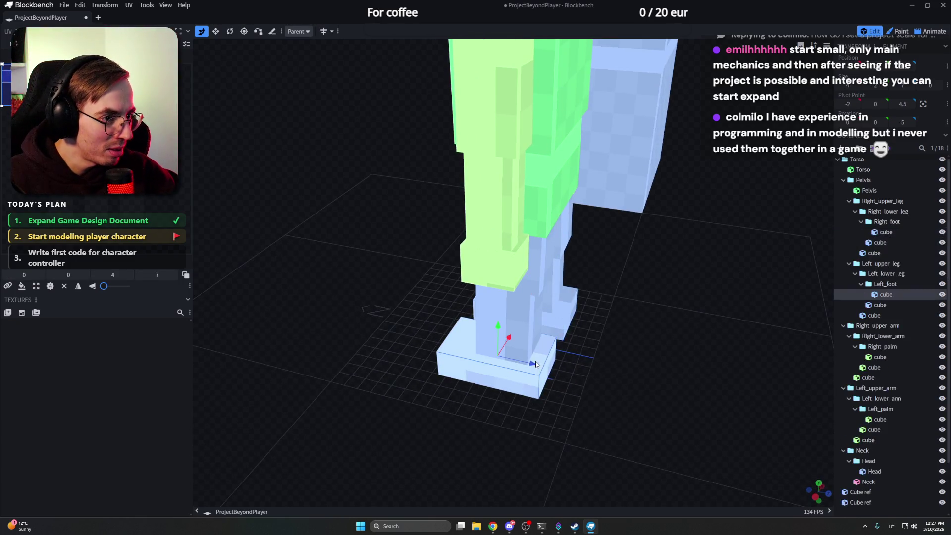
pyautogui.press('s')
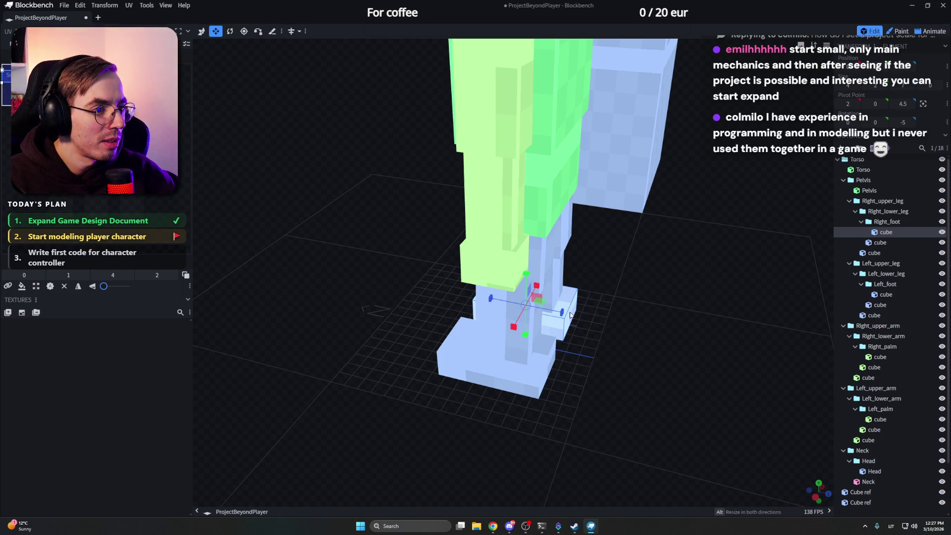
pyautogui.moveTo(566, 312); pyautogui.dragTo(561, 314)
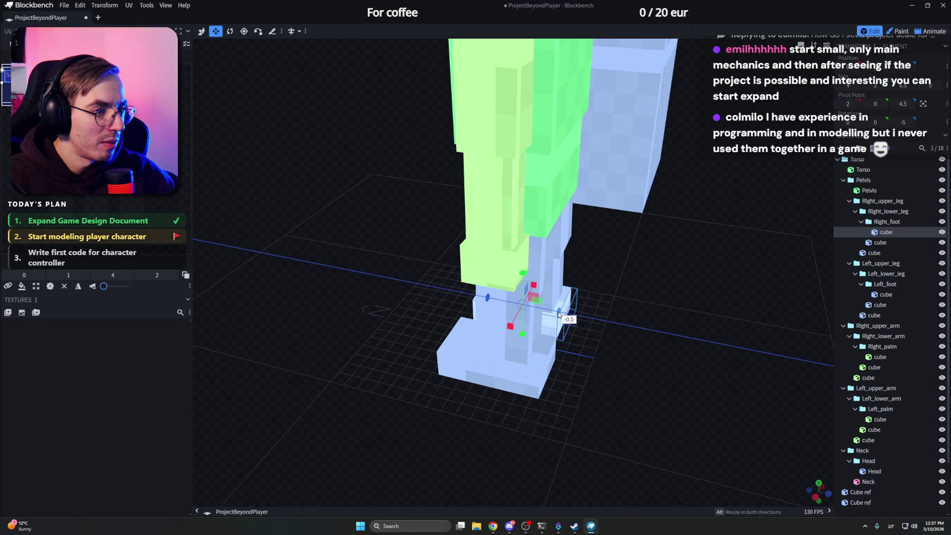
pyautogui.click(540, 355)
pyautogui.moveTo(538, 363)
pyautogui.mouseDown()
pyautogui.moveTo(529, 363)
pyautogui.moveTo(555, 300)
pyautogui.mouseUp()
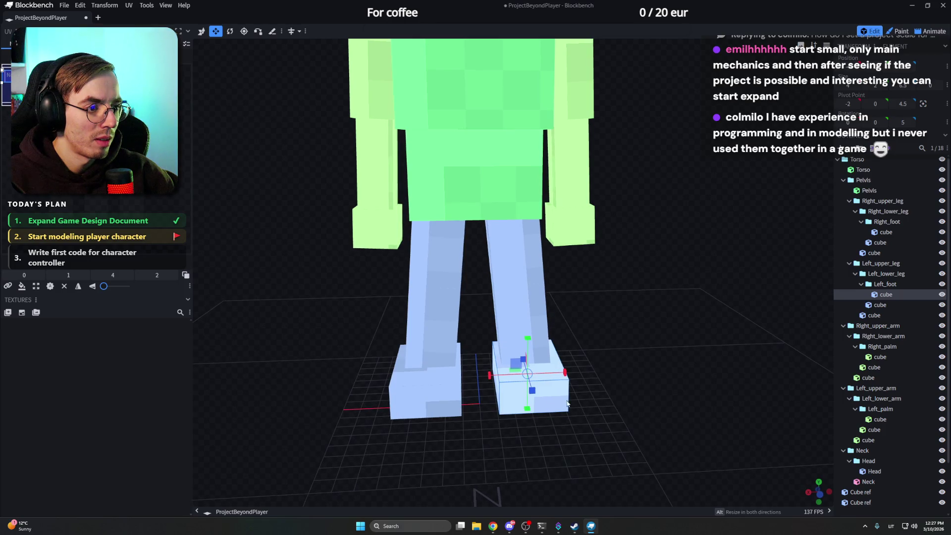
pyautogui.moveTo(566, 373); pyautogui.dragTo(559, 374)
# Step: Resize the right foot to match the left, then select every part for moving
pyautogui.click(428, 382)
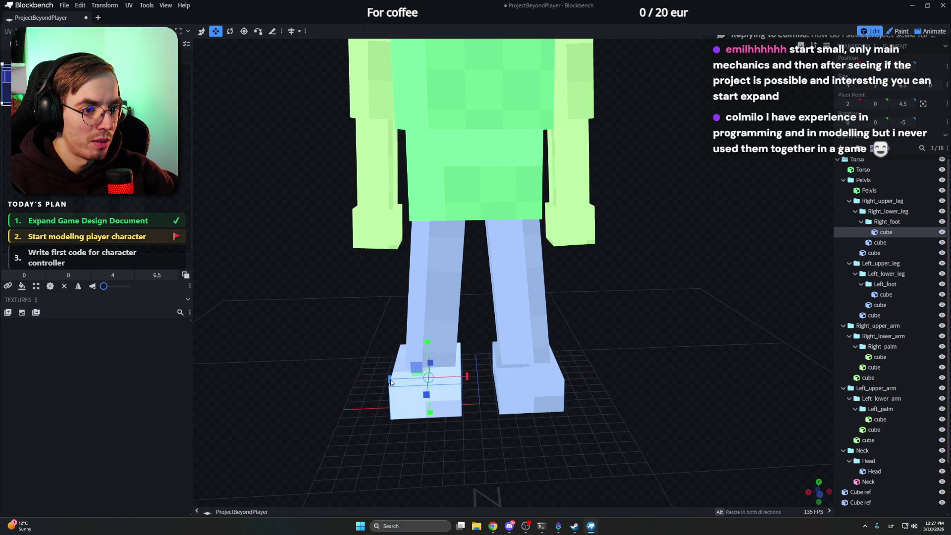
pyautogui.moveTo(392, 381); pyautogui.dragTo(391, 383)
pyautogui.scroll(-5, 642, 312)
pyautogui.moveTo(642, 312)
pyautogui.mouseDown()
pyautogui.moveTo(579, 290)
pyautogui.moveTo(512, 286)
pyautogui.mouseUp()
pyautogui.scroll(-3, 579, 289)
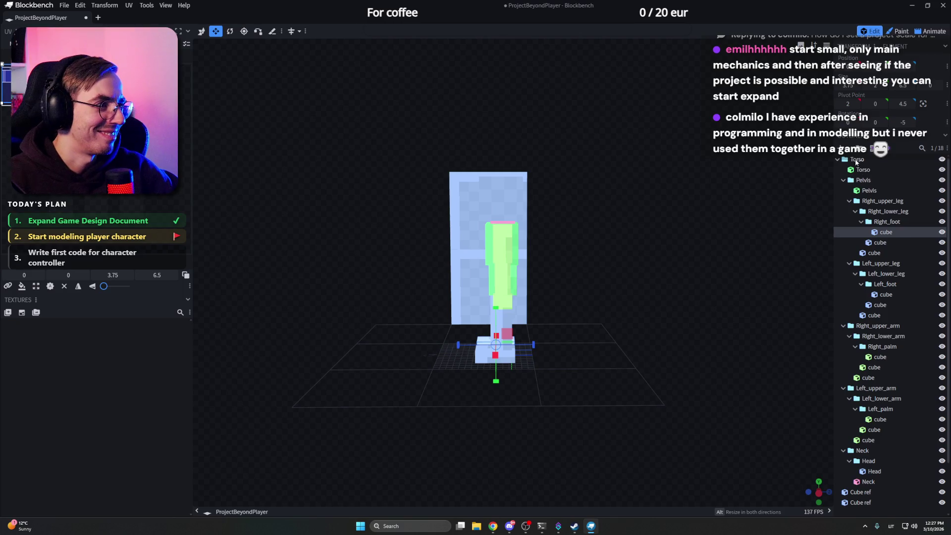
pyautogui.hotkey('ctrl', 'a')
pyautogui.press('v')
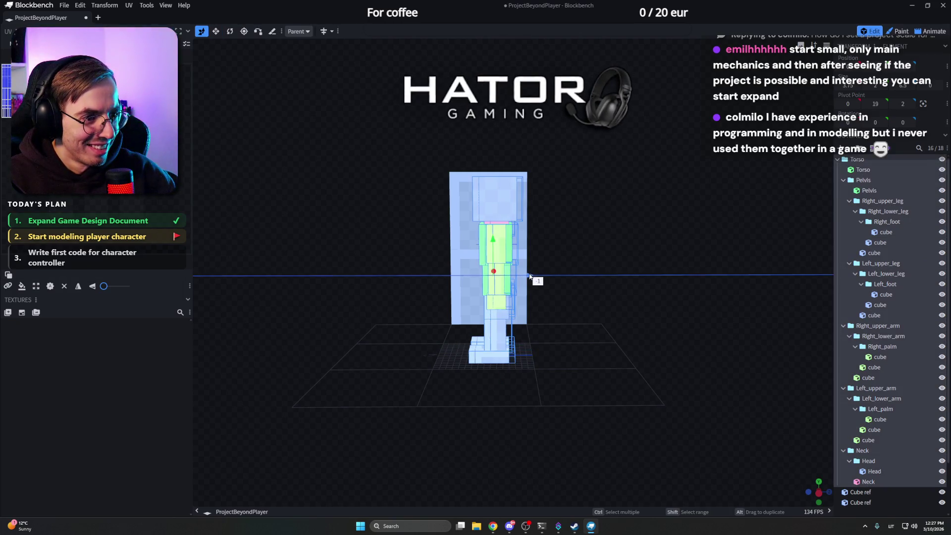
# Step: Slide all character parts along X and fold the outliner down to the Torso group
pyautogui.moveTo(530, 276)
pyautogui.mouseDown()
pyautogui.moveTo(616, 246)
pyautogui.moveTo(679, 248)
pyautogui.moveTo(641, 241)
pyautogui.mouseUp()
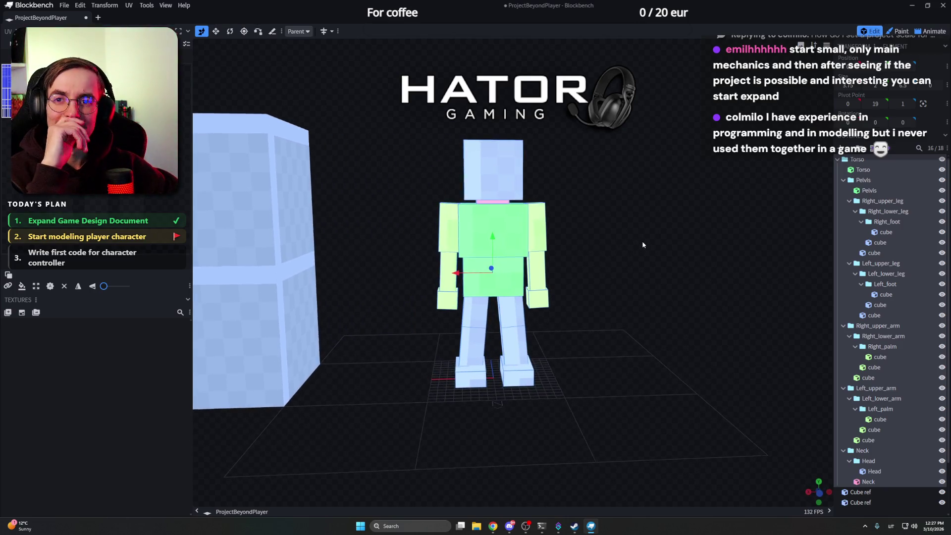
pyautogui.scroll(-3, 639, 244)
pyautogui.moveTo(638, 244)
pyautogui.mouseDown()
pyautogui.moveTo(591, 240)
pyautogui.moveTo(616, 242)
pyautogui.mouseUp()
pyautogui.click(877, 162)
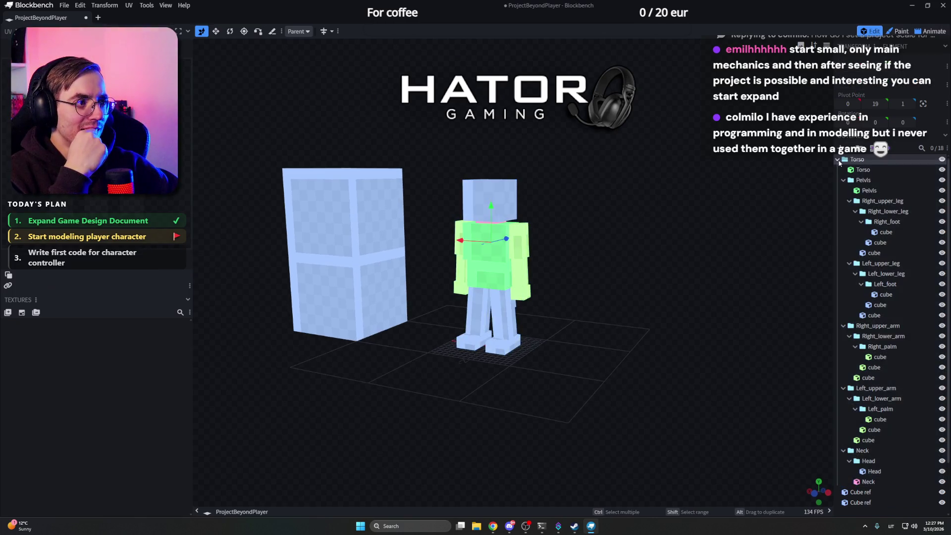
pyautogui.moveTo(698, 185)
pyautogui.mouseDown()
pyautogui.moveTo(672, 182)
pyautogui.moveTo(783, 197)
pyautogui.moveTo(776, 223)
pyautogui.moveTo(628, 183)
pyautogui.mouseUp()
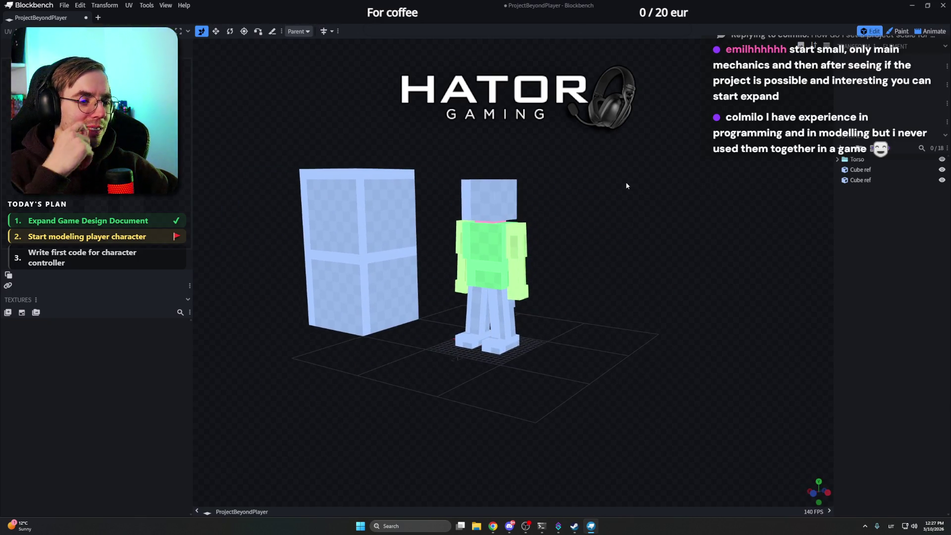
# Step: Save the project and check which of the two Cube ref cubes is which
pyautogui.hotkey('ctrl', 's')
pyautogui.moveTo(626, 181)
pyautogui.mouseDown()
pyautogui.moveTo(590, 200)
pyautogui.moveTo(635, 195)
pyautogui.moveTo(589, 202)
pyautogui.mouseUp()
pyautogui.scroll(3, 590, 199)
pyautogui.scroll(-3, 635, 195)
pyautogui.hotkey('ctrl', 's')
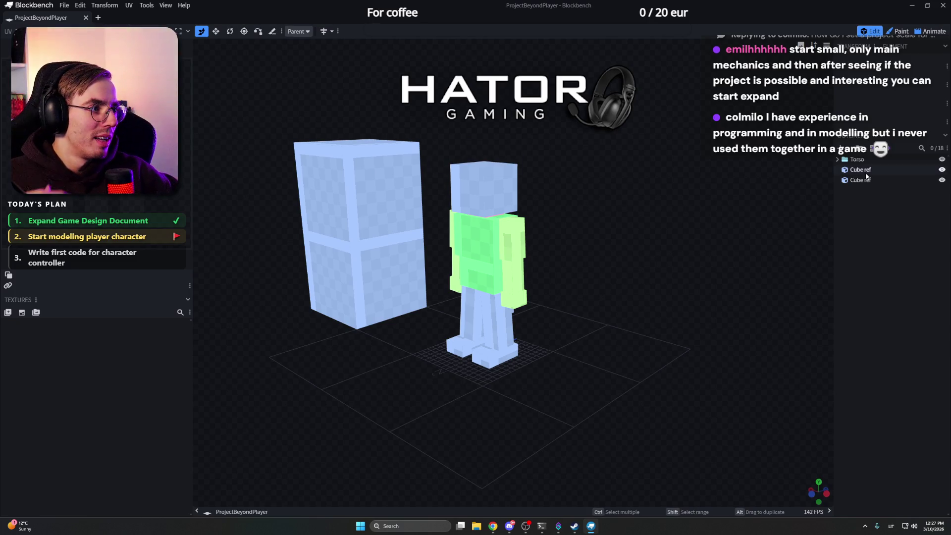
pyautogui.click(861, 180)
pyautogui.click(867, 179)
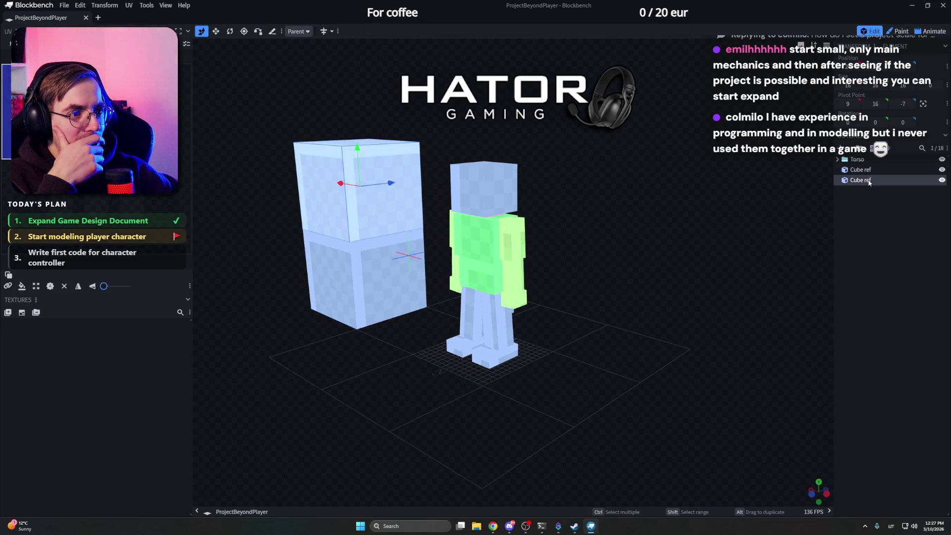
pyautogui.click(862, 169)
pyautogui.scroll(2, 669, 209)
pyautogui.moveTo(668, 209)
pyautogui.mouseDown()
pyautogui.moveTo(677, 206)
pyautogui.moveTo(585, 201)
pyautogui.mouseUp()
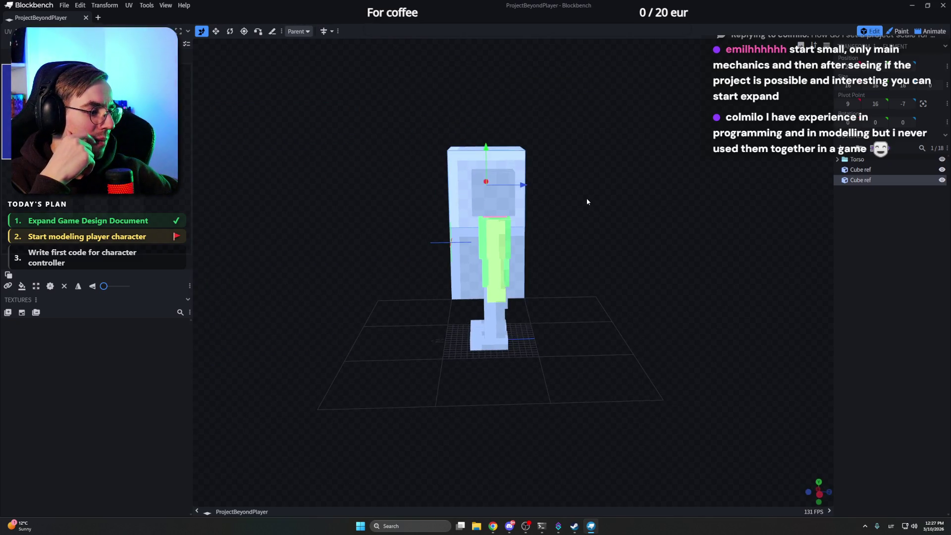
# Step: Clear all Windows notifications from the notification panel
pyautogui.click(937, 530)
pyautogui.click(929, 12)
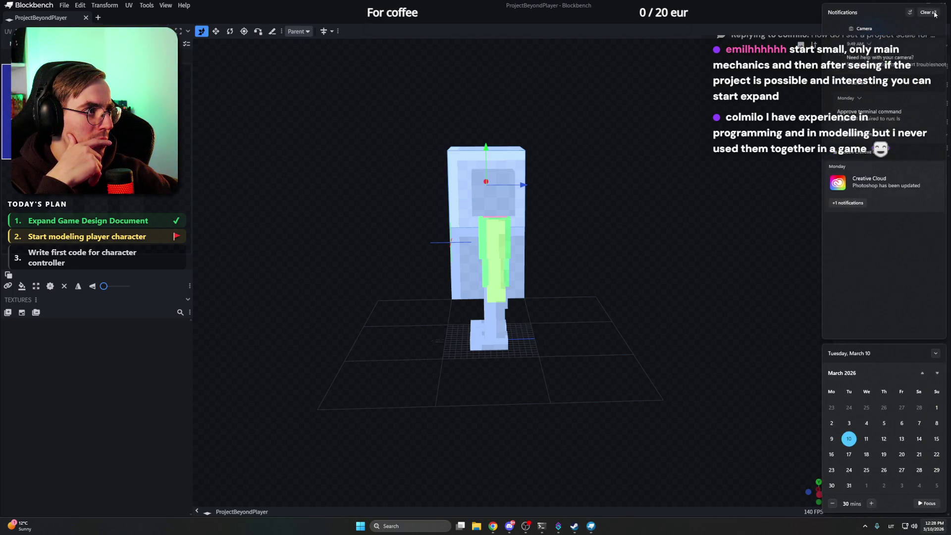
pyautogui.click(907, 244)
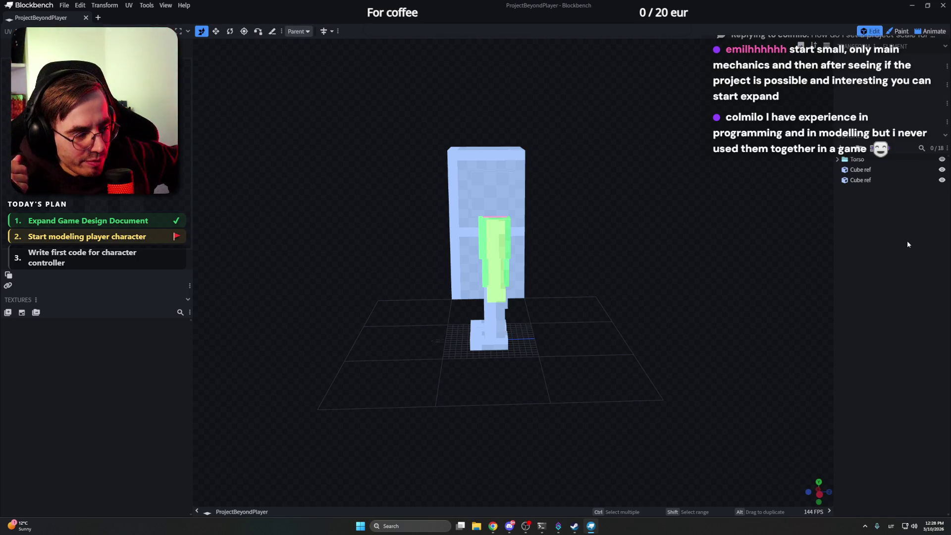
# Step: Delete both Cube ref reference cubes, leaving only the character
pyautogui.click(876, 172)
pyautogui.press('Delete')
pyautogui.click(871, 174)
pyautogui.press('Delete')
# Step: Peek at the File menu, then switch the YouTube lofi video in the browser
pyautogui.moveTo(565, 171); pyautogui.dragTo(683, 169)
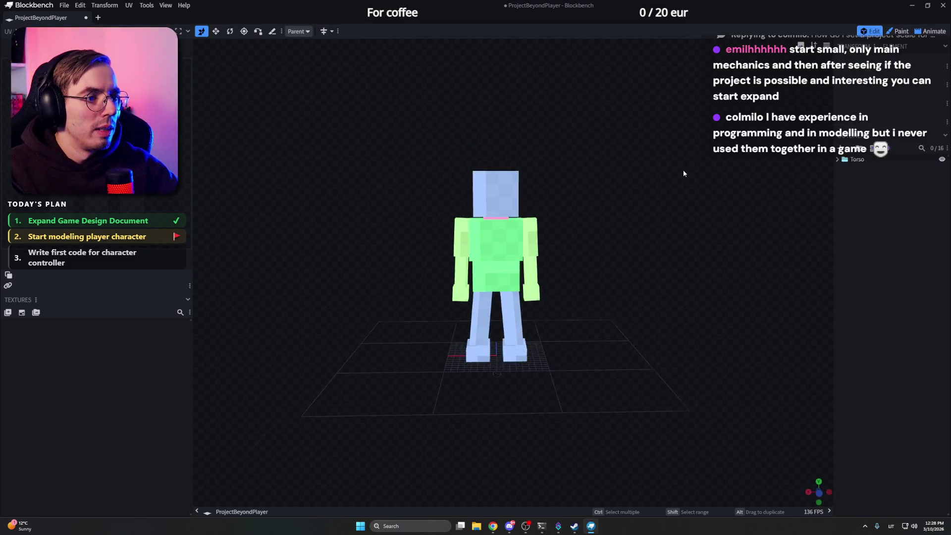
pyautogui.scroll(3, 629, 179)
pyautogui.scroll(-3, 621, 188)
pyautogui.scroll(-2, 656, 194)
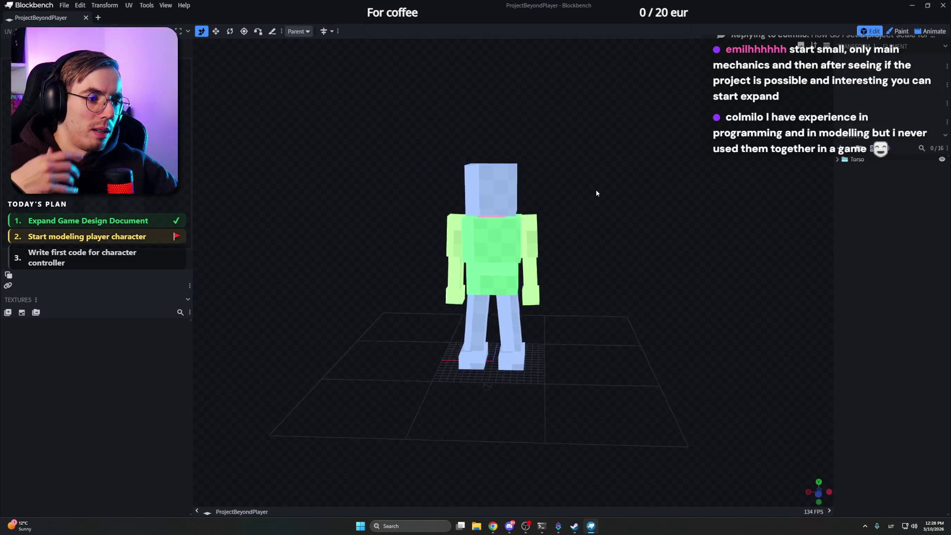
pyautogui.click(65, 6)
pyautogui.moveTo(85, 186)
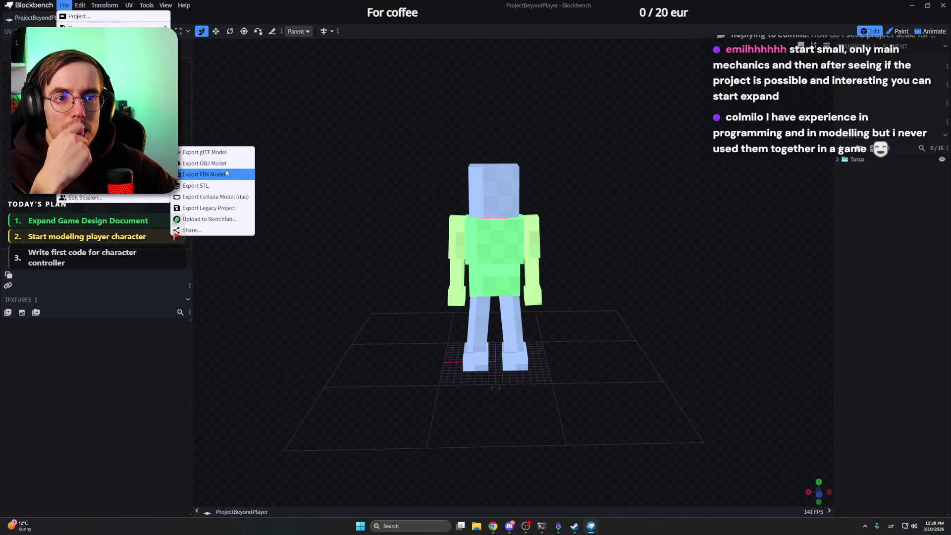
pyautogui.moveTo(493, 527)
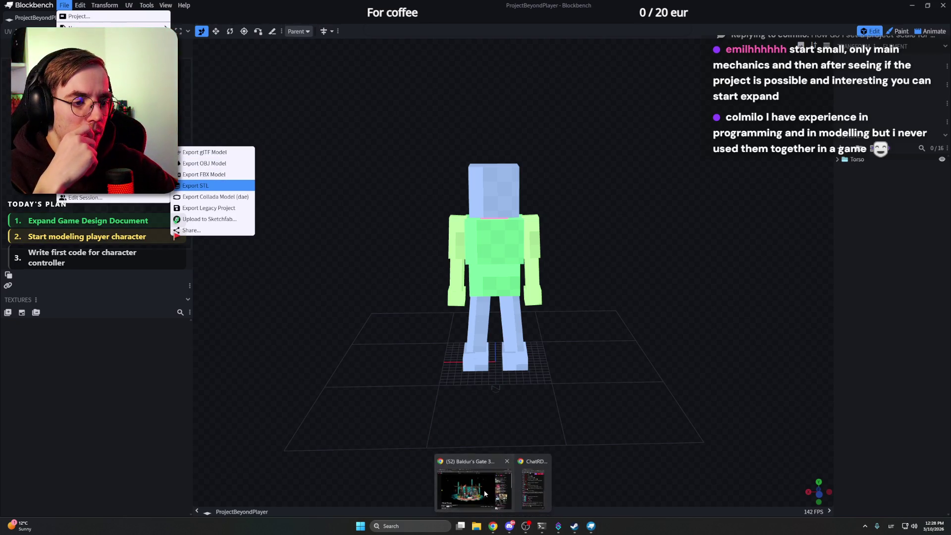
pyautogui.click(483, 490)
pyautogui.click(216, 255)
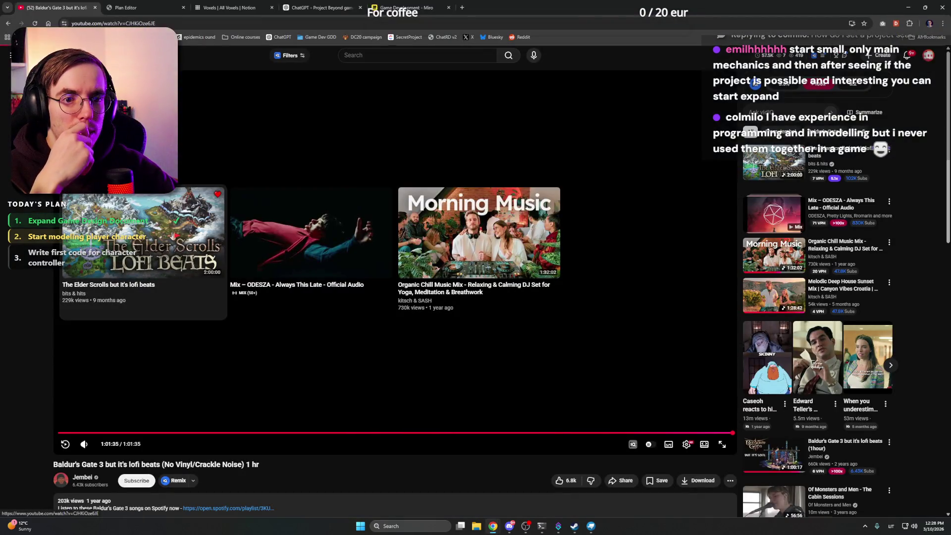
pyautogui.moveTo(85, 445)
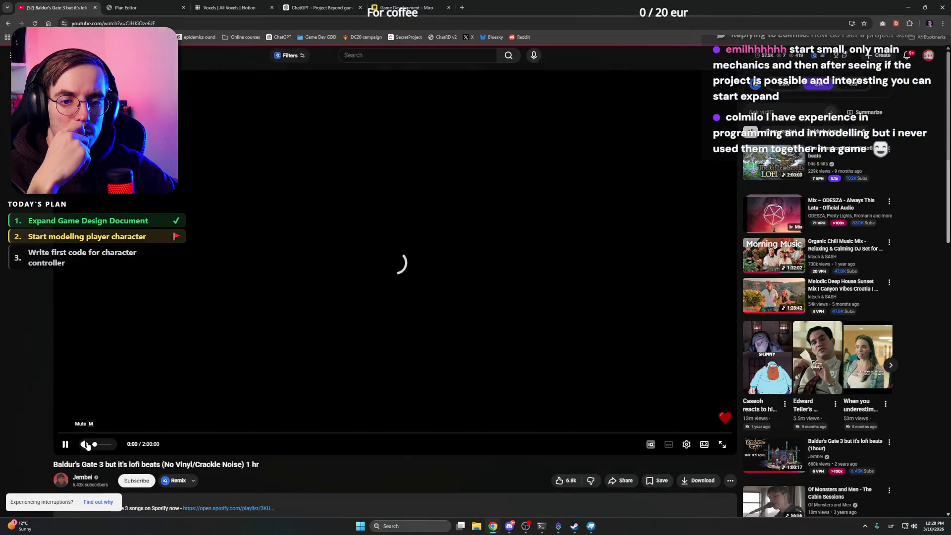
pyautogui.click(590, 526)
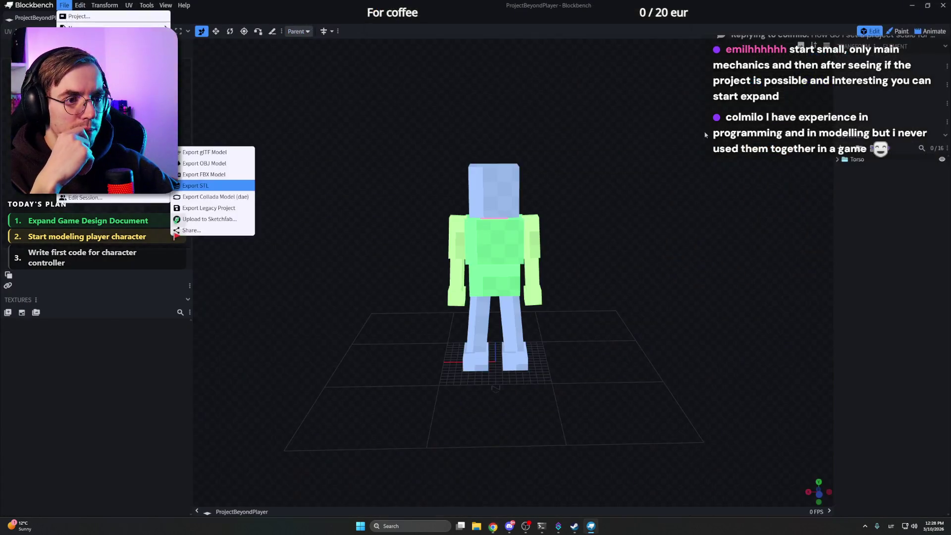
pyautogui.click(607, 177)
pyautogui.scroll(3, 610, 176)
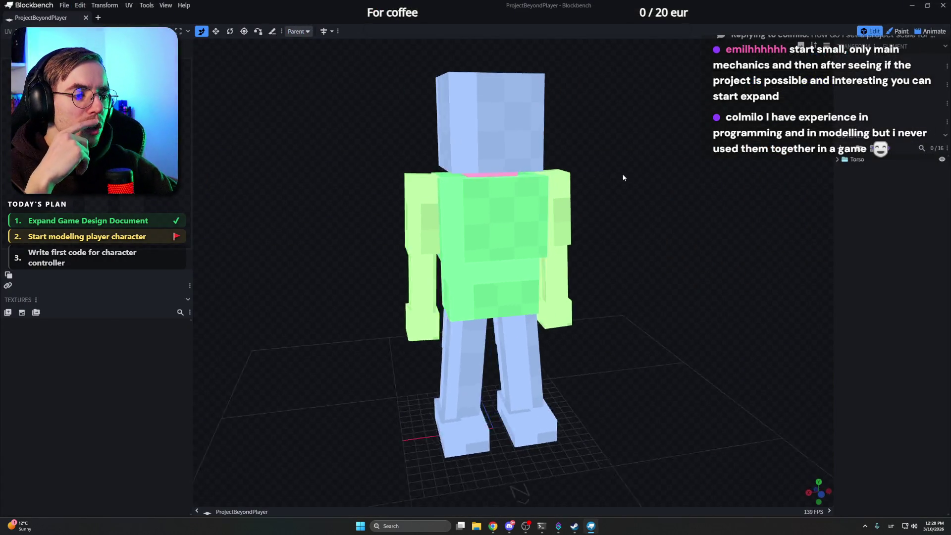
# Step: Save ProjectBeyondPlayer.bbmodel and list the File > Export formats
pyautogui.hotkey('ctrl', 's')
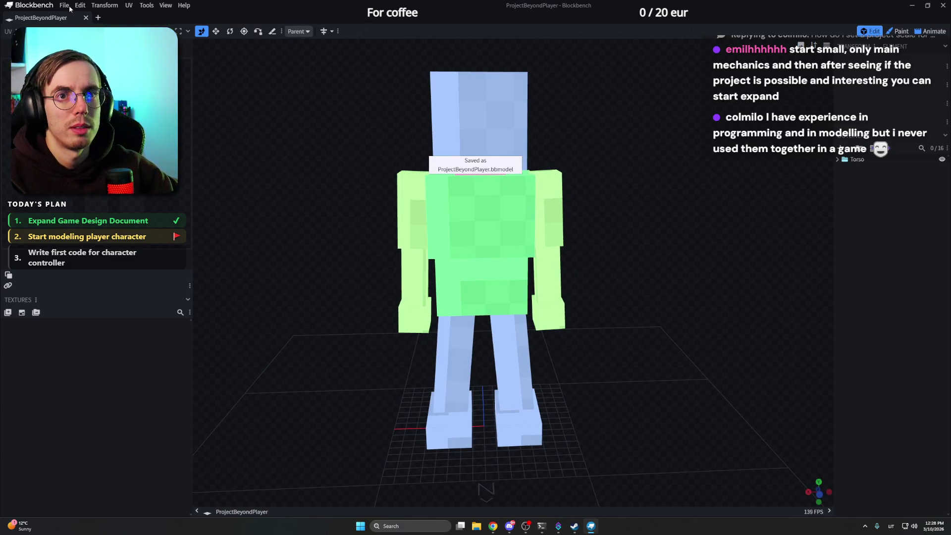
pyautogui.click(65, 6)
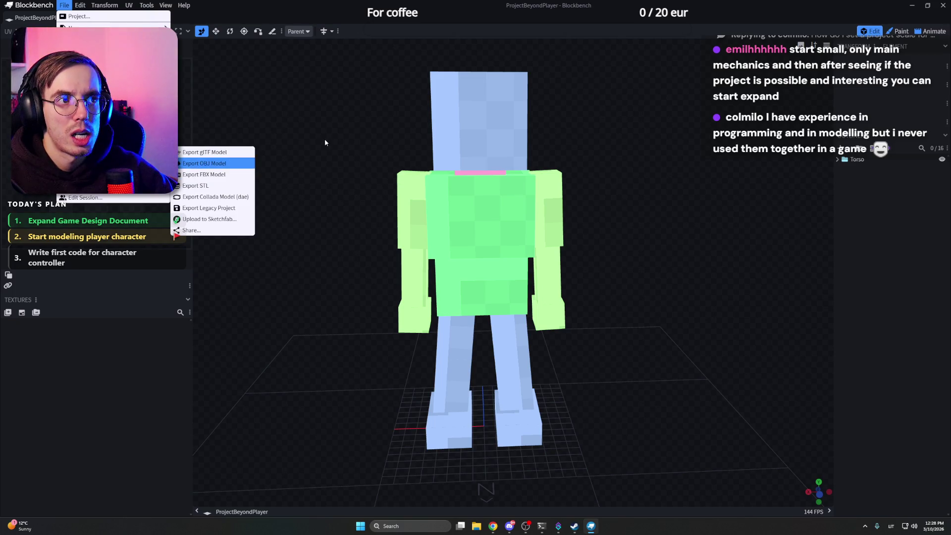
# Step: Quit Steam from the hidden tray icons
pyautogui.press('super')
pyautogui.write('ble')
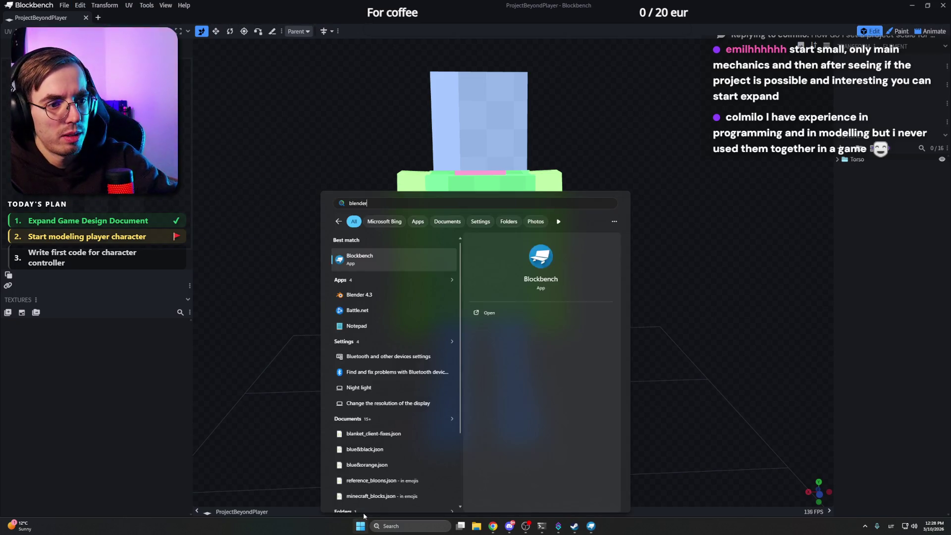
pyautogui.write('nder')
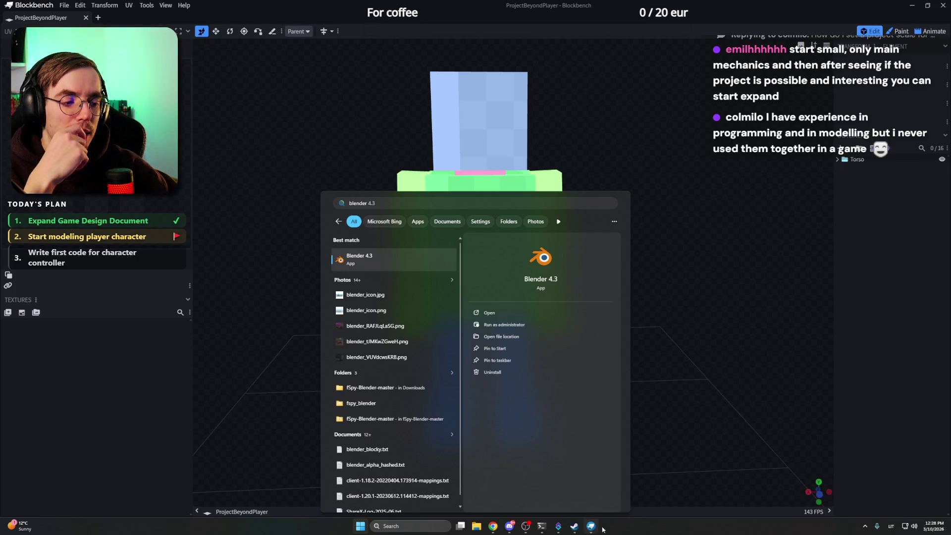
pyautogui.press('Escape')
pyautogui.click(865, 525)
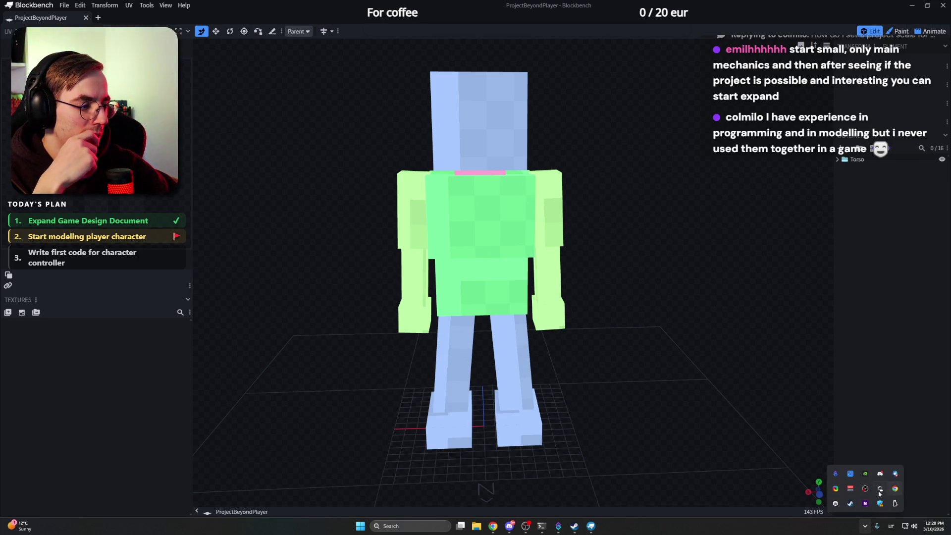
pyautogui.rightClick(849, 504)
pyautogui.click(717, 502)
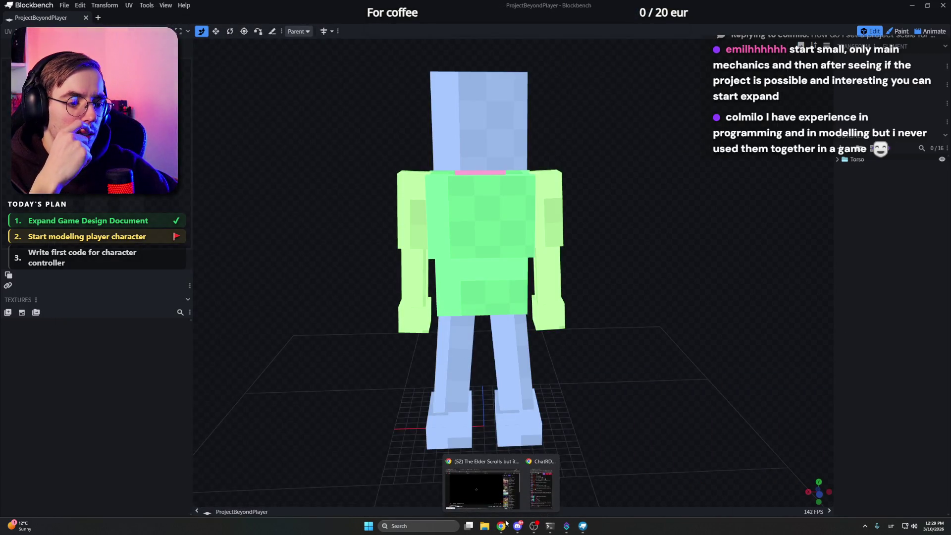
# Step: Minimize the browser and launch Blender 4.3 from Windows Start search
pyautogui.click(500, 526)
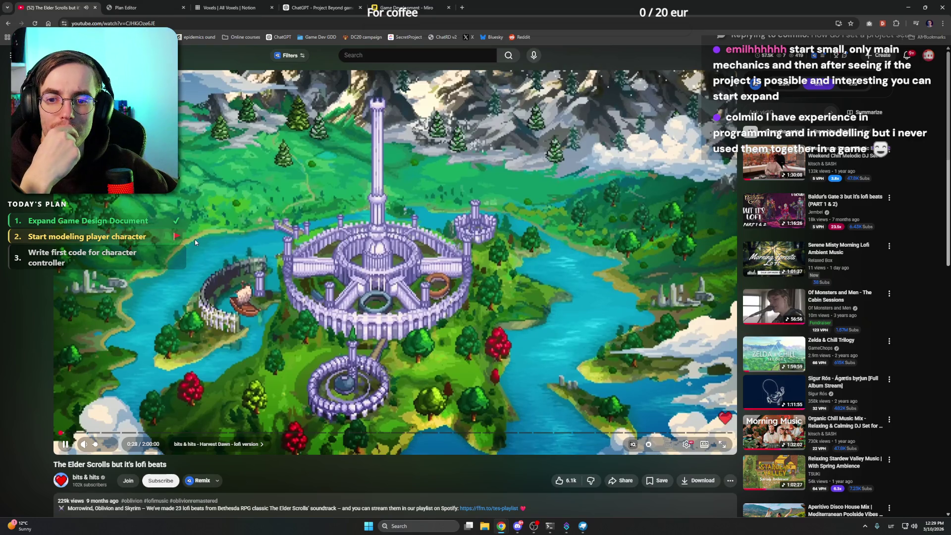
pyautogui.click(908, 11)
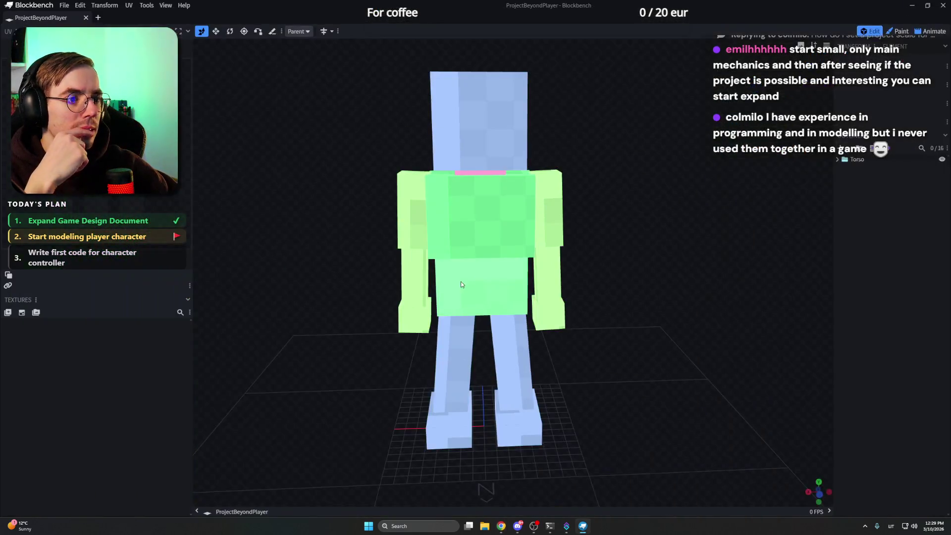
pyautogui.click(367, 527)
pyautogui.write('blender')
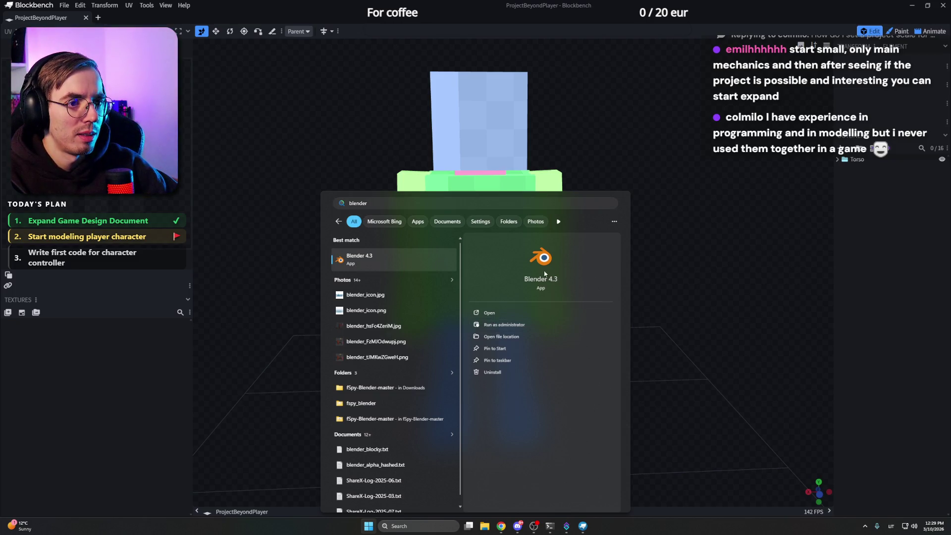
pyautogui.click(757, 278)
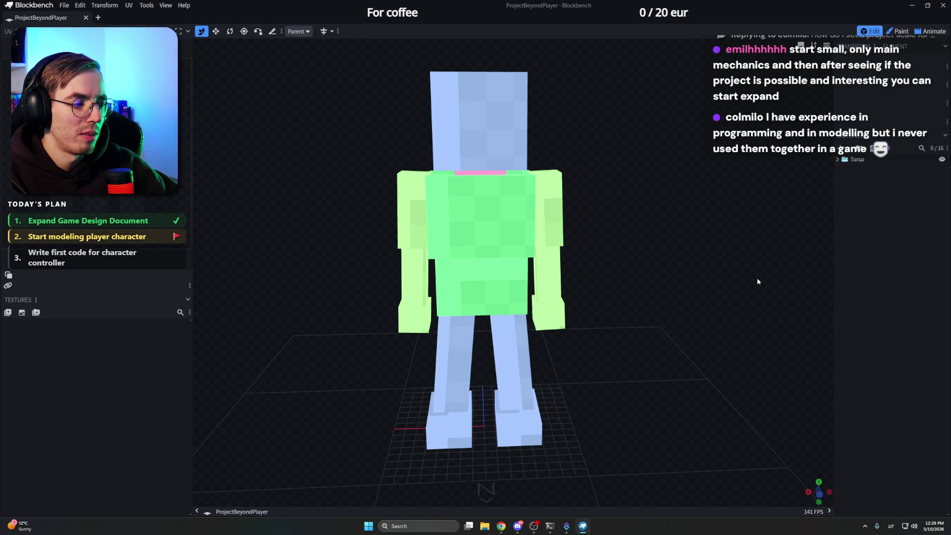
pyautogui.moveTo(659, 295)
pyautogui.mouseDown()
pyautogui.moveTo(701, 293)
pyautogui.moveTo(628, 287)
pyautogui.moveTo(678, 290)
pyautogui.mouseUp()
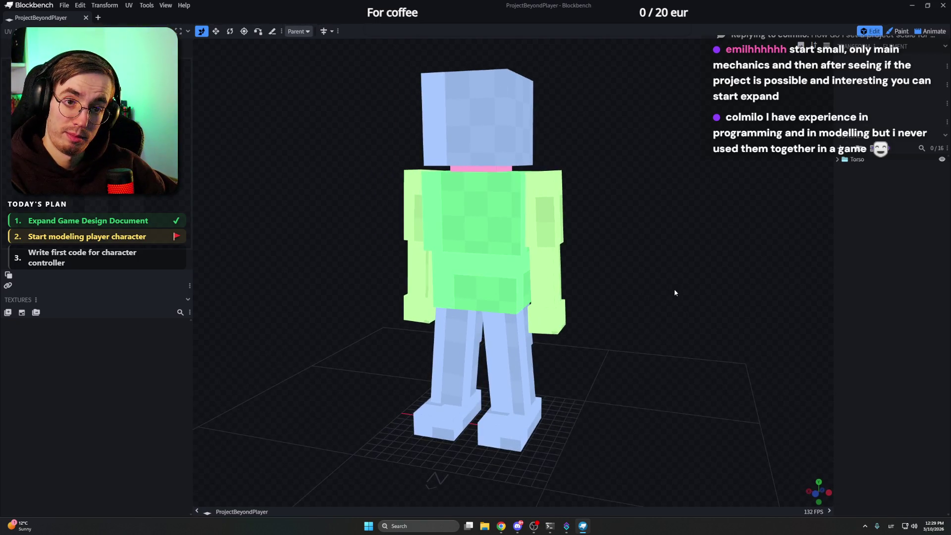
pyautogui.moveTo(603, 286)
pyautogui.mouseDown()
pyautogui.moveTo(653, 288)
pyautogui.moveTo(596, 294)
pyautogui.mouseUp()
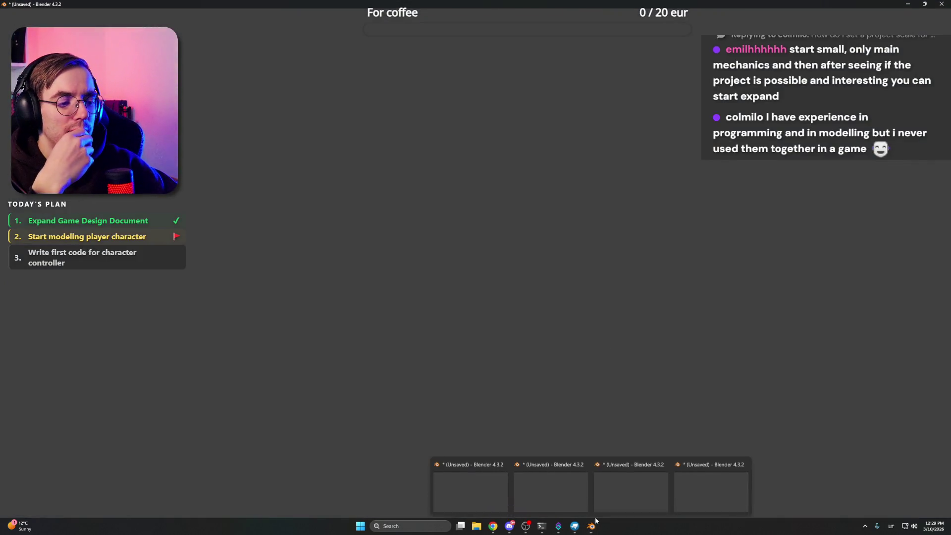
pyautogui.moveTo(591, 526)
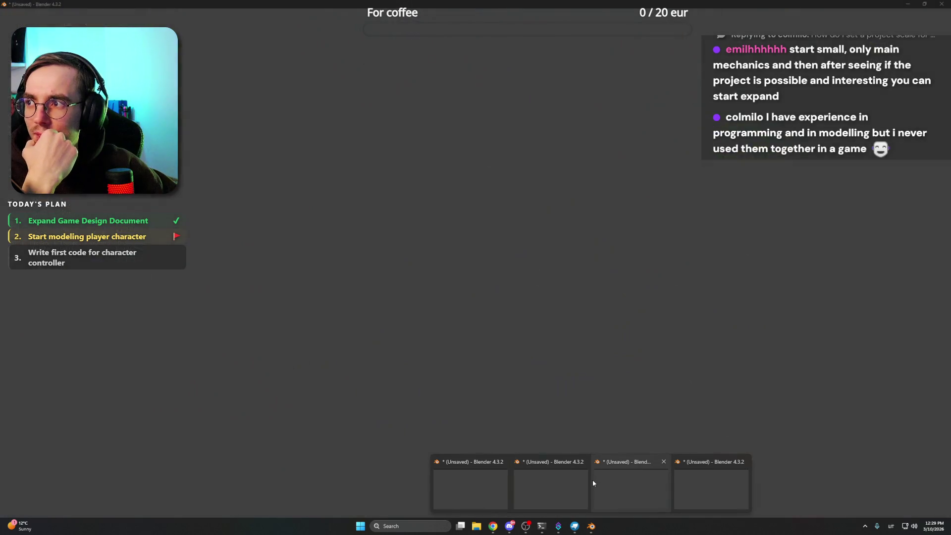
# Step: Open Races_scene_solo.blend from Recent Files and zoom toward the red dragon
pyautogui.click(486, 495)
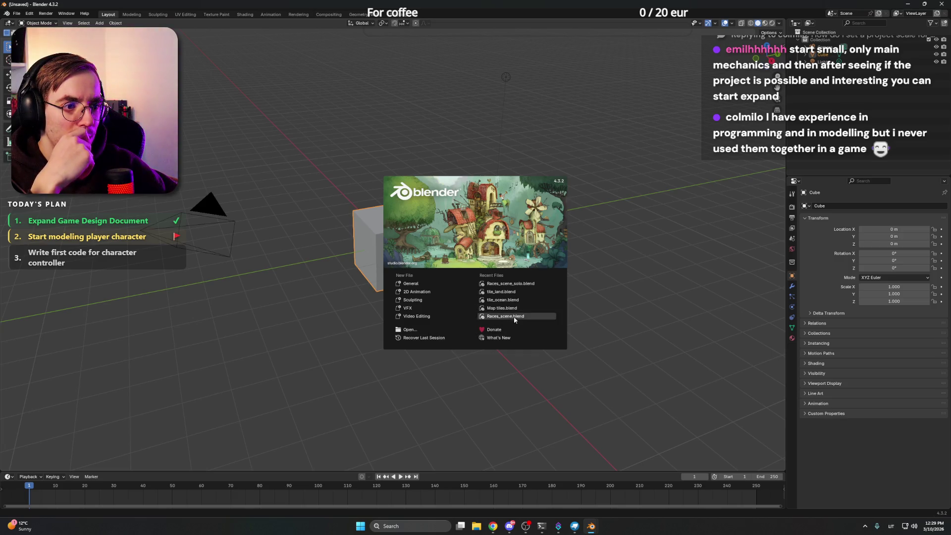
pyautogui.click(525, 285)
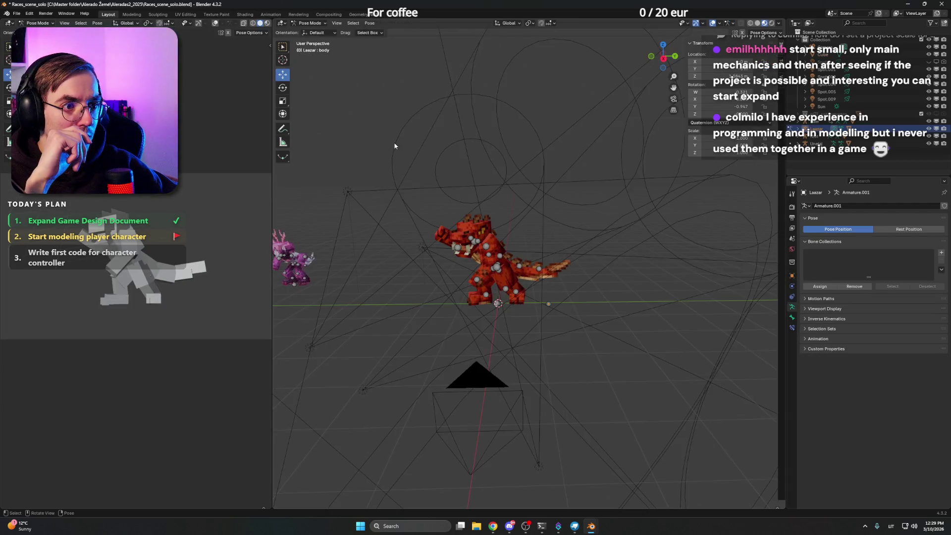
pyautogui.moveTo(395, 145); pyautogui.dragTo(284, 262, button='middle')
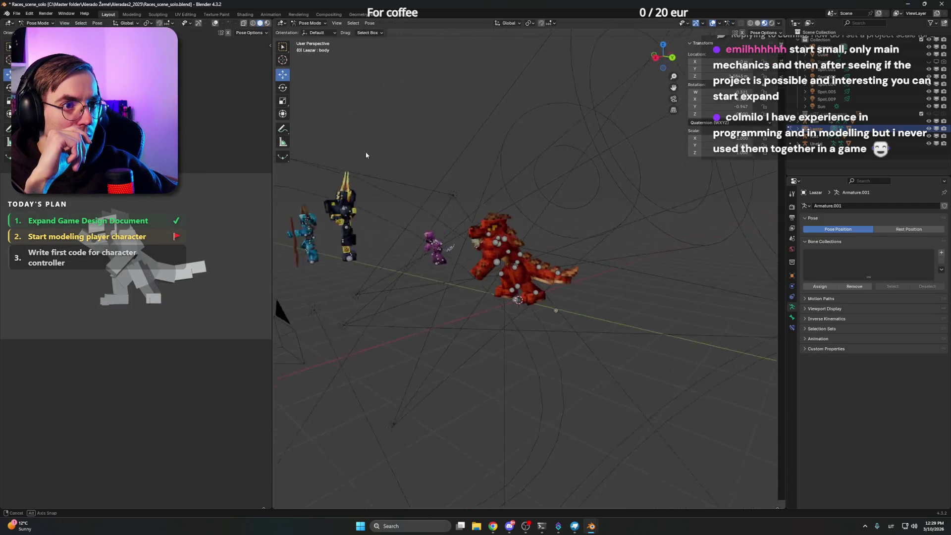
pyautogui.scroll(5, 501, 276)
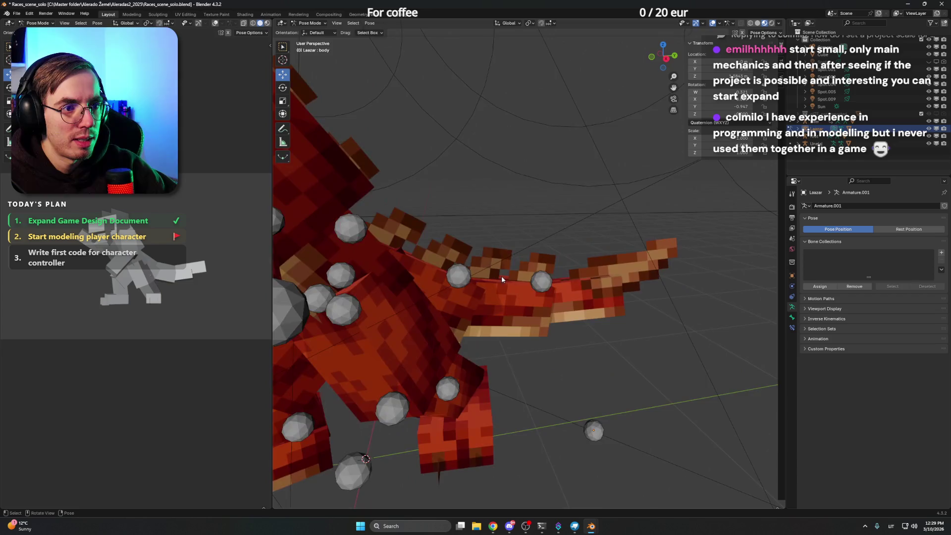
pyautogui.scroll(-3, 501, 275)
pyautogui.moveTo(501, 275)
pyautogui.mouseDown(button='middle')
pyautogui.moveTo(555, 277)
pyautogui.moveTo(562, 297)
pyautogui.mouseUp(button='middle')
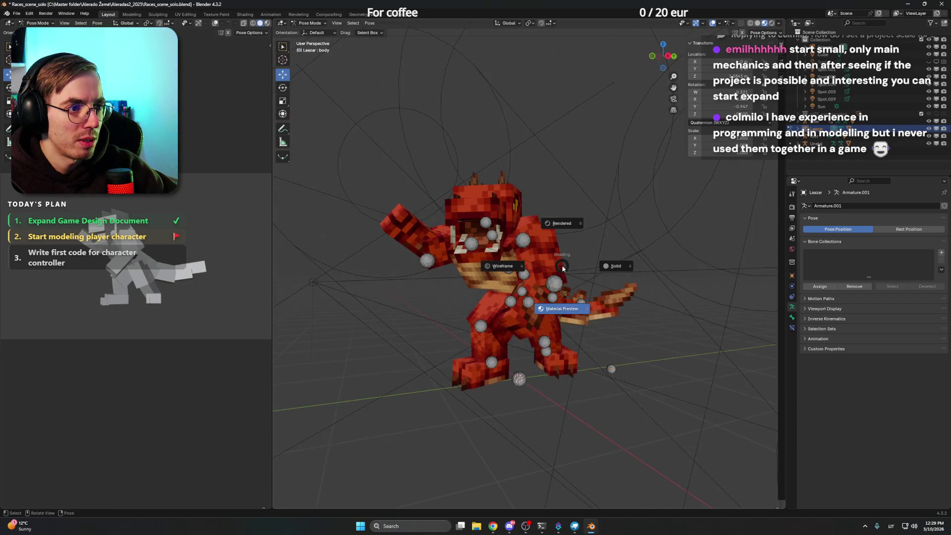
# Step: Show the dragon in Material Preview shading and orbit it from side and front
pyautogui.press('z')
pyautogui.click(568, 217)
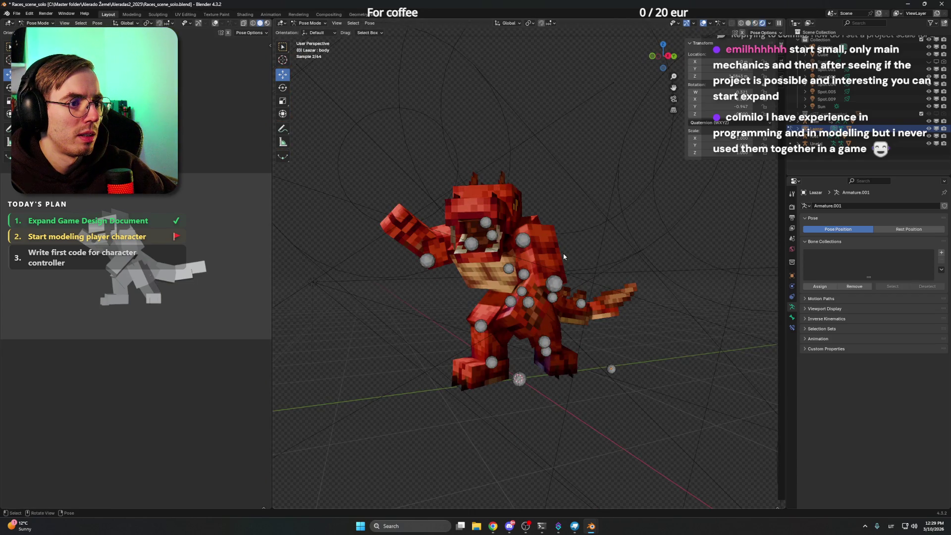
pyautogui.moveTo(589, 258)
pyautogui.mouseDown(button='middle')
pyautogui.moveTo(569, 251)
pyautogui.moveTo(636, 274)
pyautogui.mouseUp(button='middle')
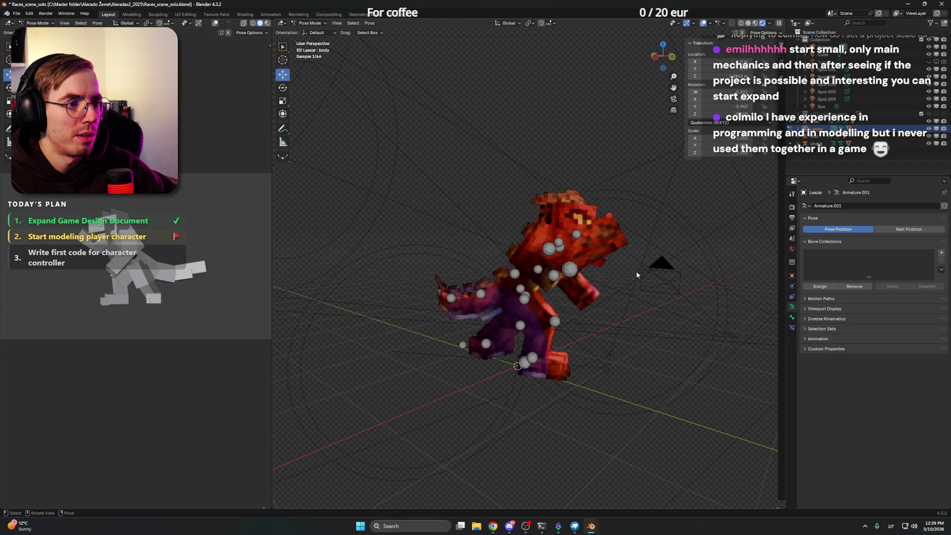
pyautogui.scroll(3, 637, 274)
pyautogui.moveTo(637, 274); pyautogui.dragTo(657, 288, button='middle')
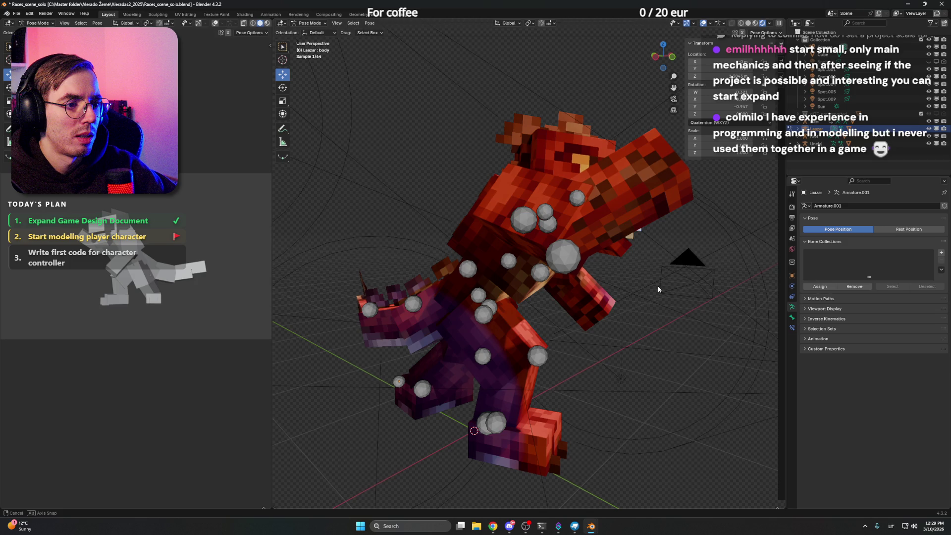
pyautogui.moveTo(657, 286); pyautogui.dragTo(556, 283, button='middle')
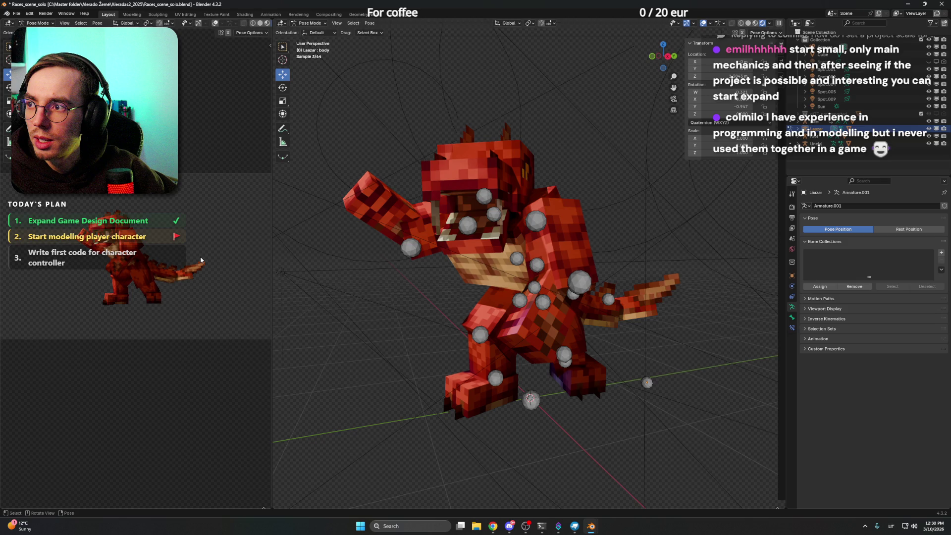
pyautogui.press('KP_Divide')
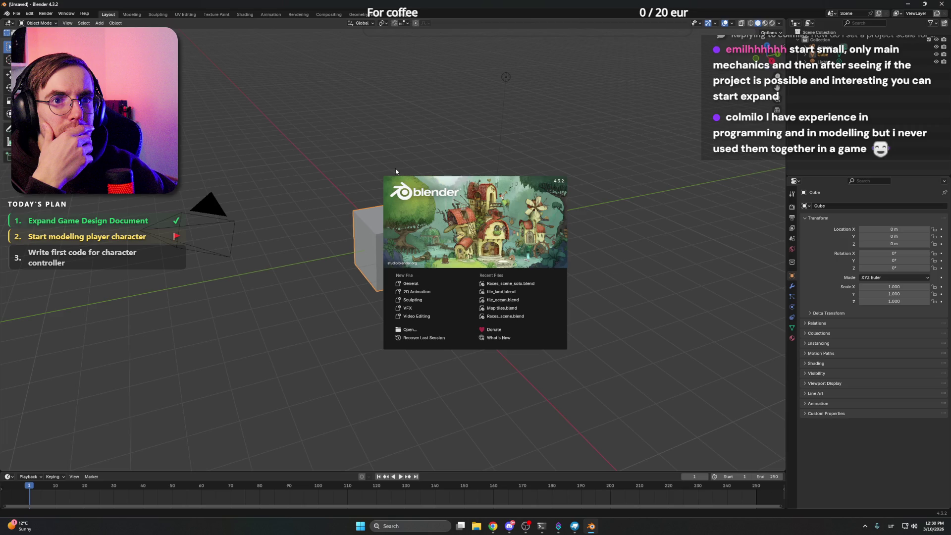
pyautogui.click(396, 171)
pyautogui.click(83, 15)
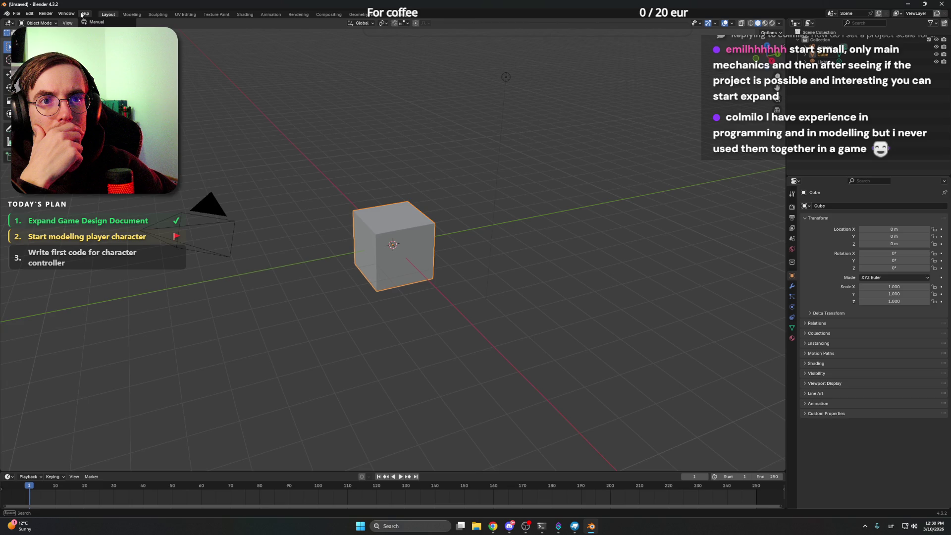
pyautogui.click(6, 14)
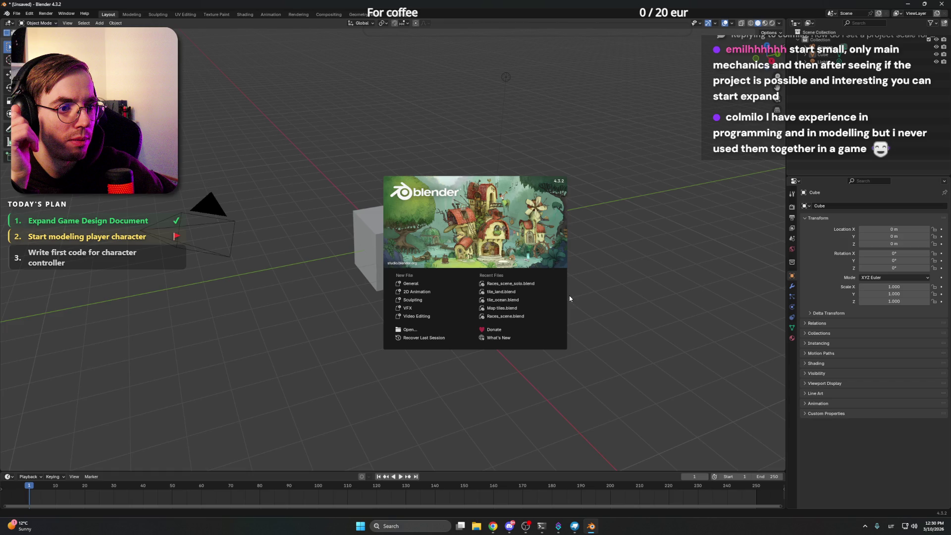
pyautogui.click(499, 338)
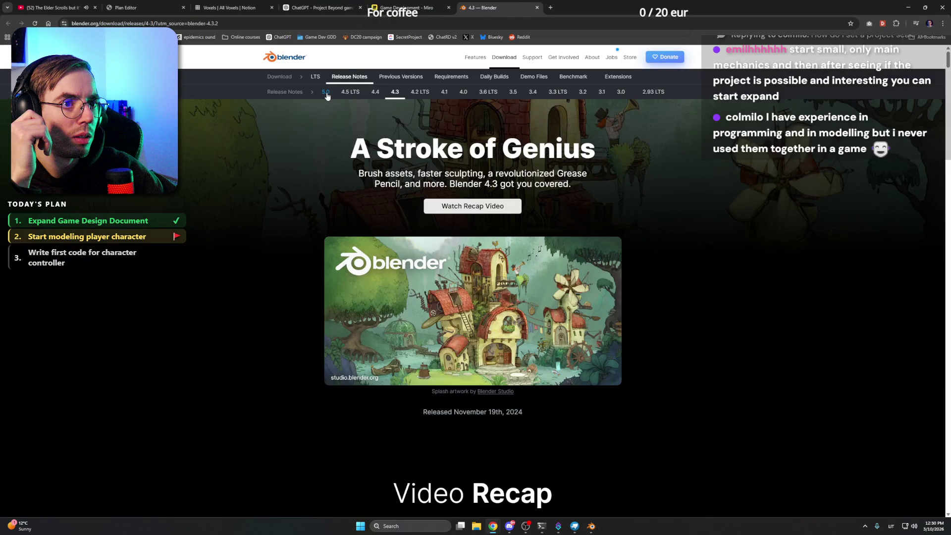
# Step: Visit the blender.org Blender 5.1 Beta homepage, then close the Blender window
pyautogui.click(326, 92)
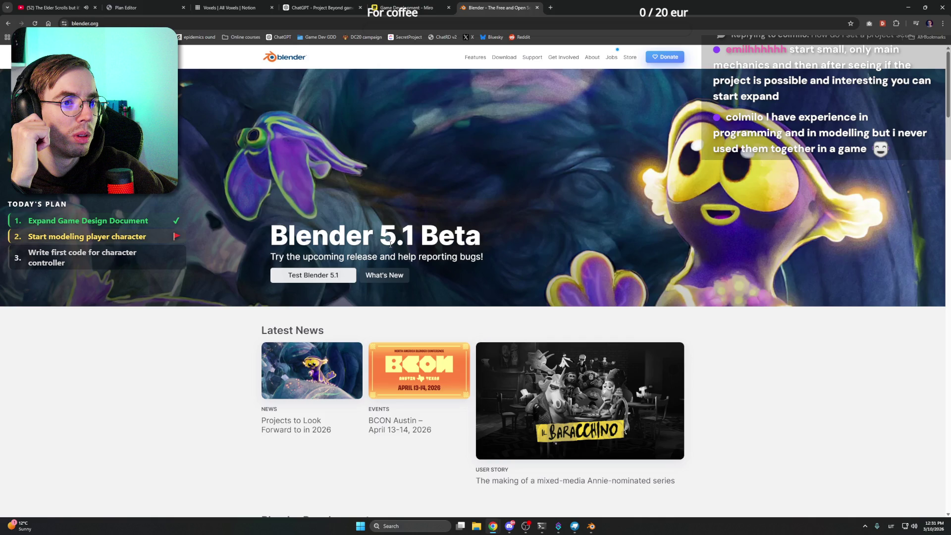
pyautogui.scroll(-3, 323, 279)
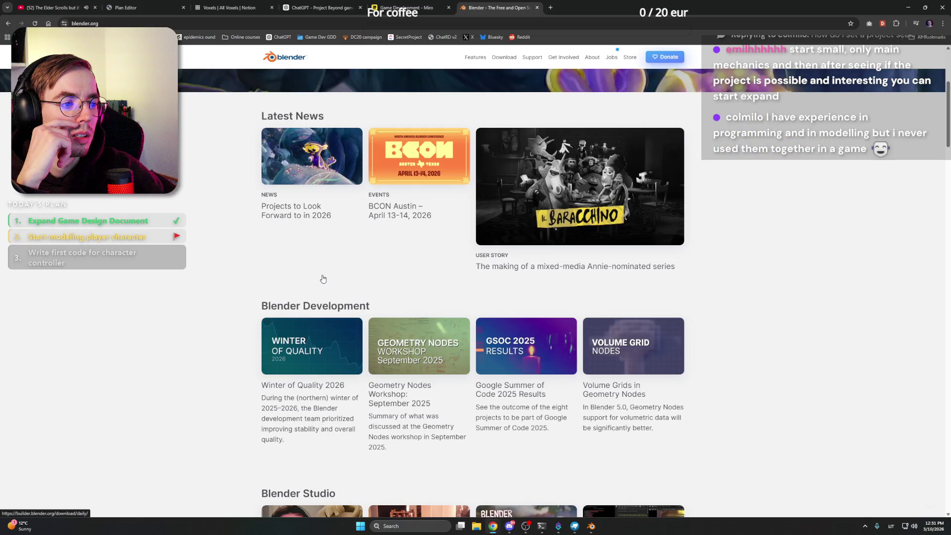
pyautogui.scroll(3, 323, 279)
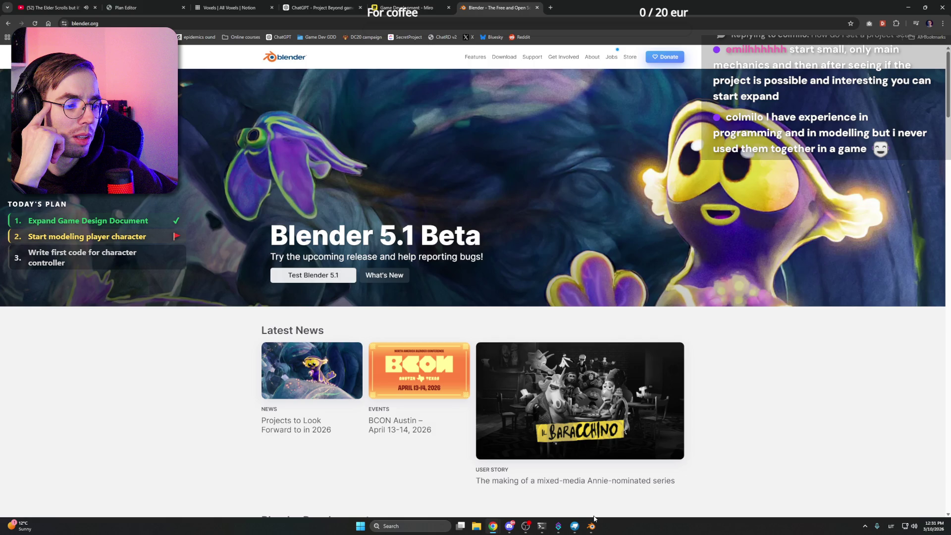
pyautogui.click(590, 526)
pyautogui.click(943, 5)
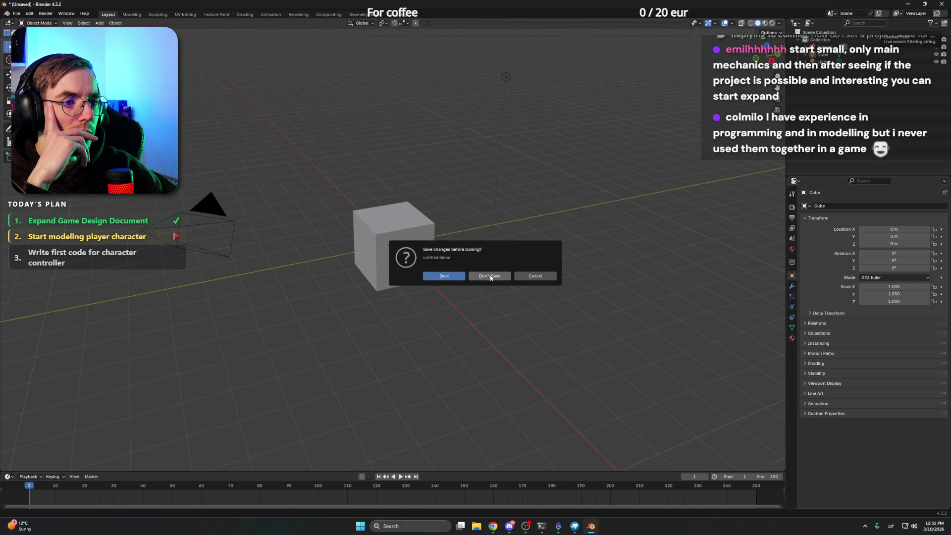
# Step: Choose Don't Save to close the untitled Blender 4.3 session
pyautogui.click(490, 278)
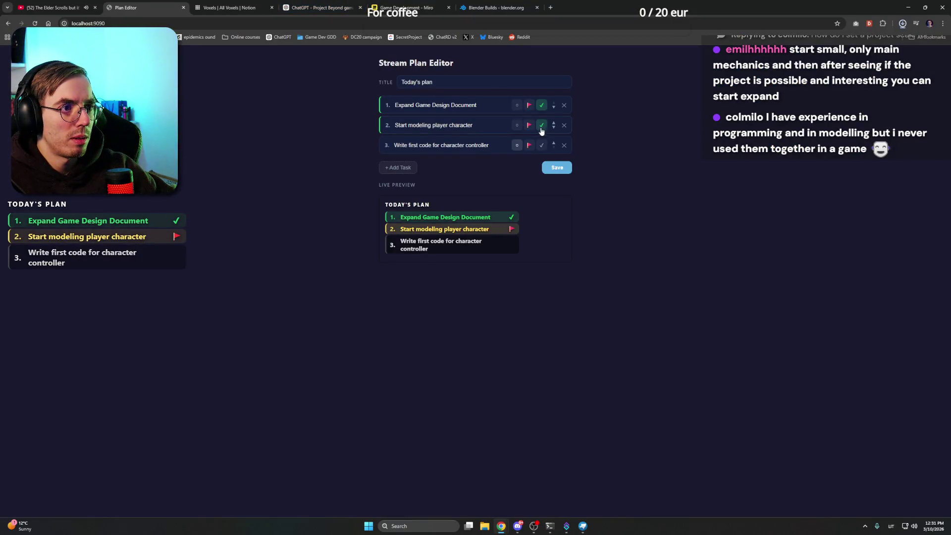
# Step: Check off task 2 (modeling), flag task 3 (controller coding) as current, and save the plan
pyautogui.click(541, 126)
pyautogui.click(529, 145)
pyautogui.click(557, 167)
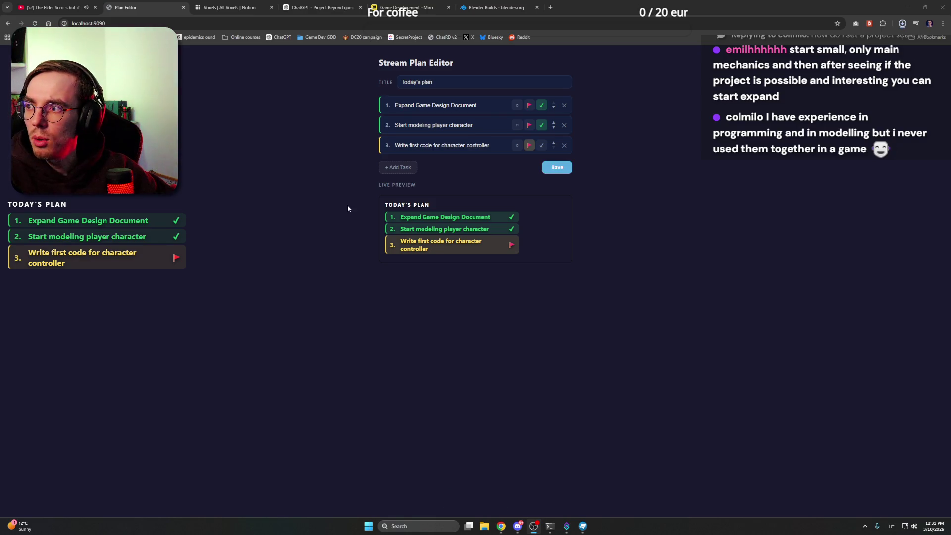
pyautogui.click(481, 6)
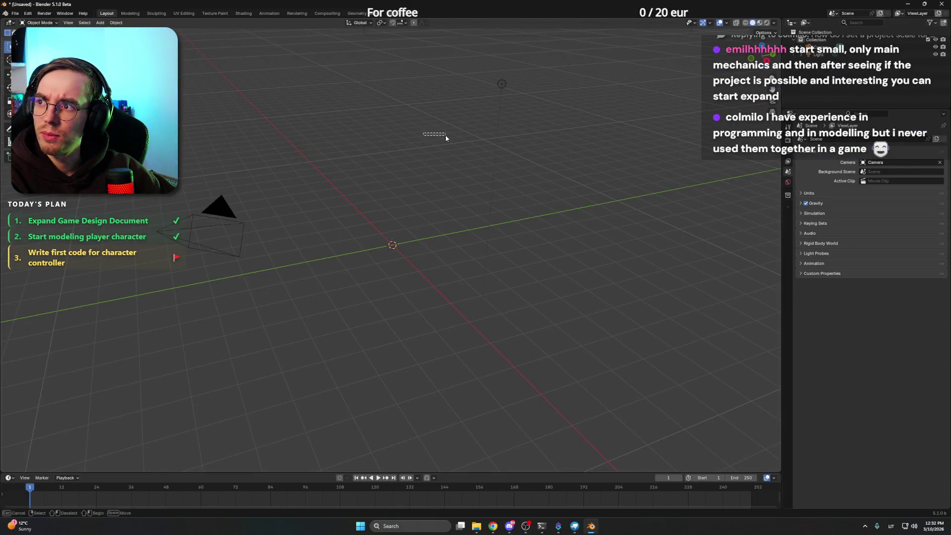
pyautogui.hotkey('shift', 'a')
pyautogui.press('Escape')
pyautogui.moveTo(416, 126)
pyautogui.mouseDown(button='middle')
pyautogui.moveTo(429, 156)
pyautogui.moveTo(466, 154)
pyautogui.mouseUp(button='middle')
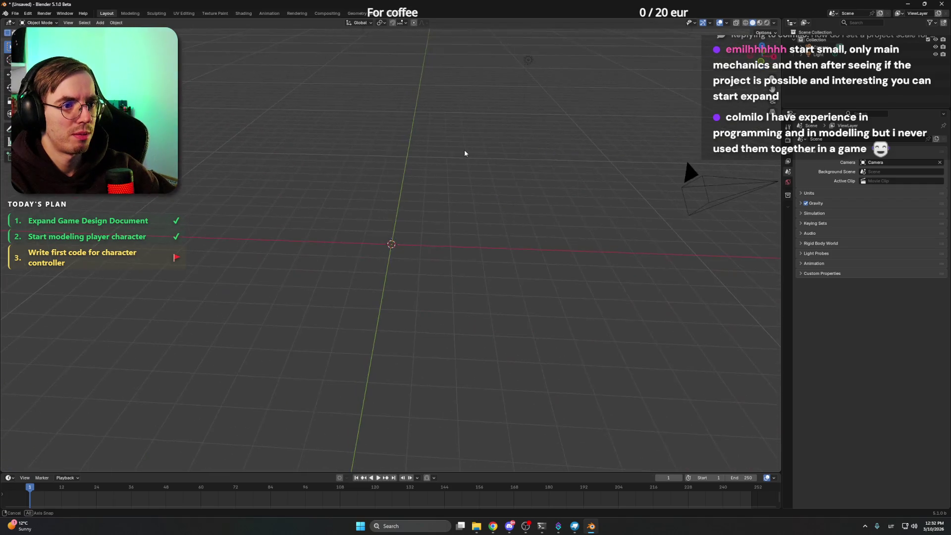
pyautogui.click(15, 12)
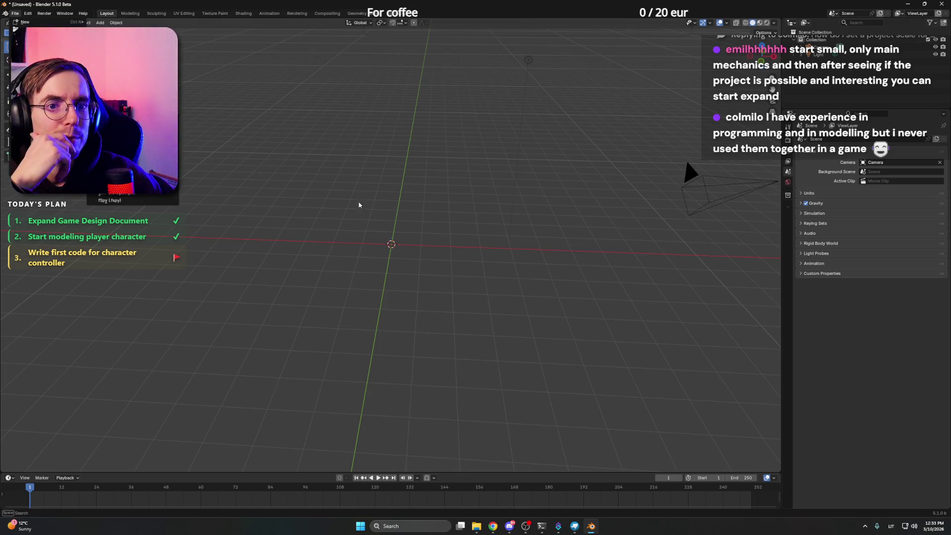
pyautogui.moveTo(492, 526)
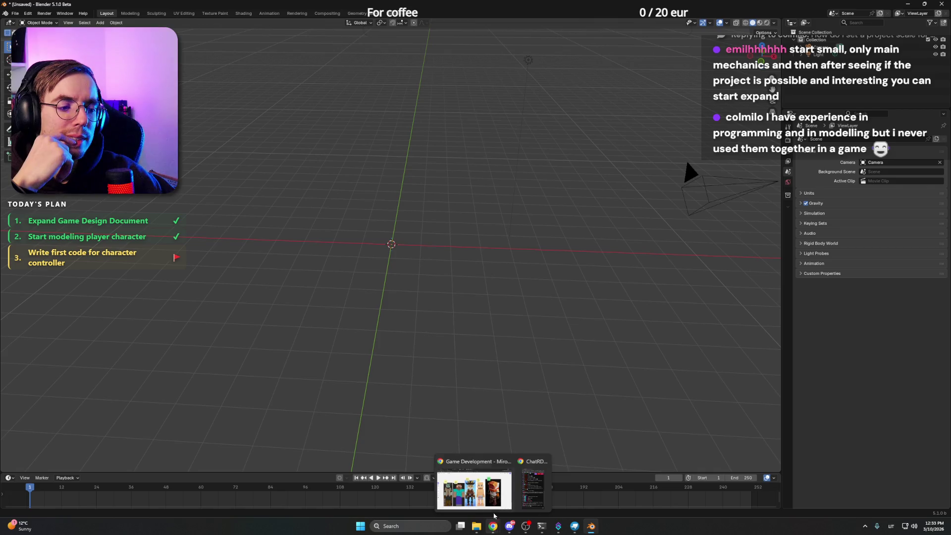
pyautogui.click(496, 493)
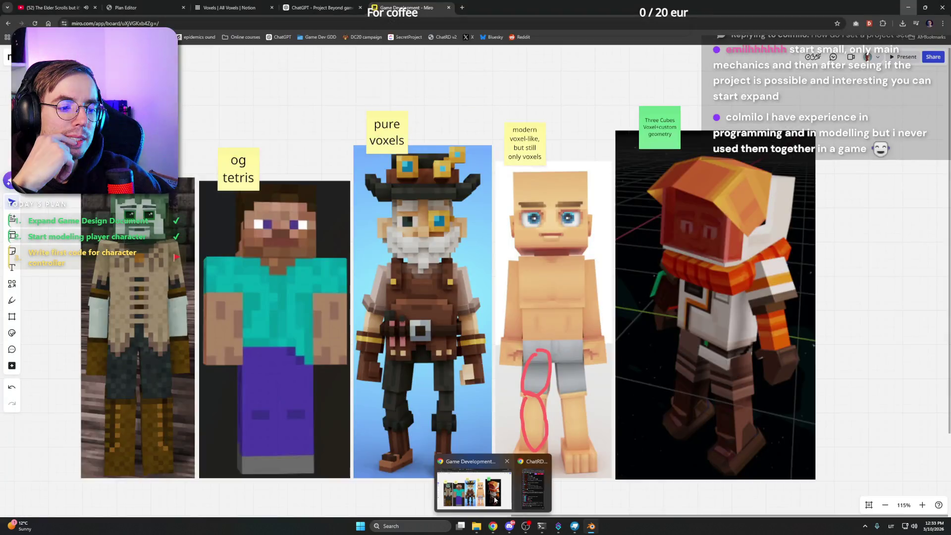
# Step: Search Google for "blockbench to blender" and open the Reddit r/Blockbench rendering thread
pyautogui.click(461, 7)
pyautogui.write('blockb')
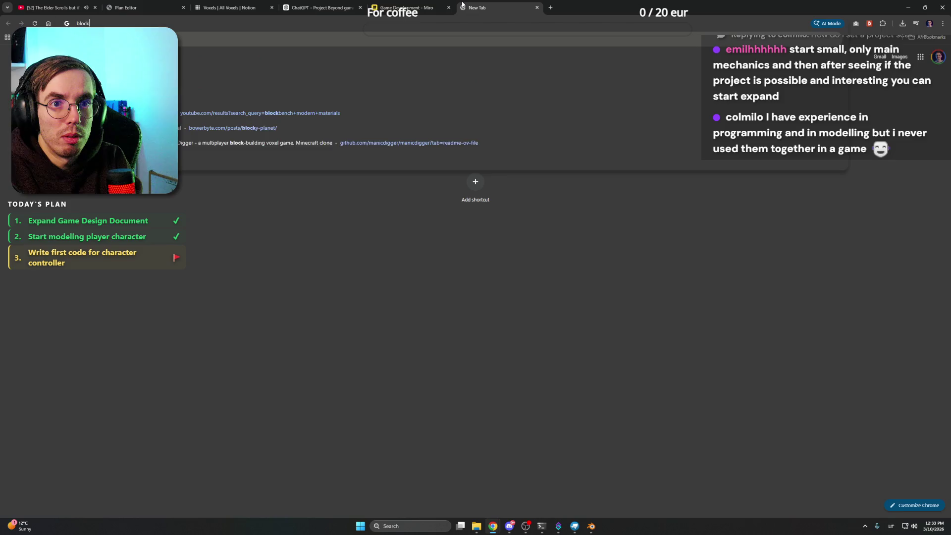
pyautogui.write('ench to blender')
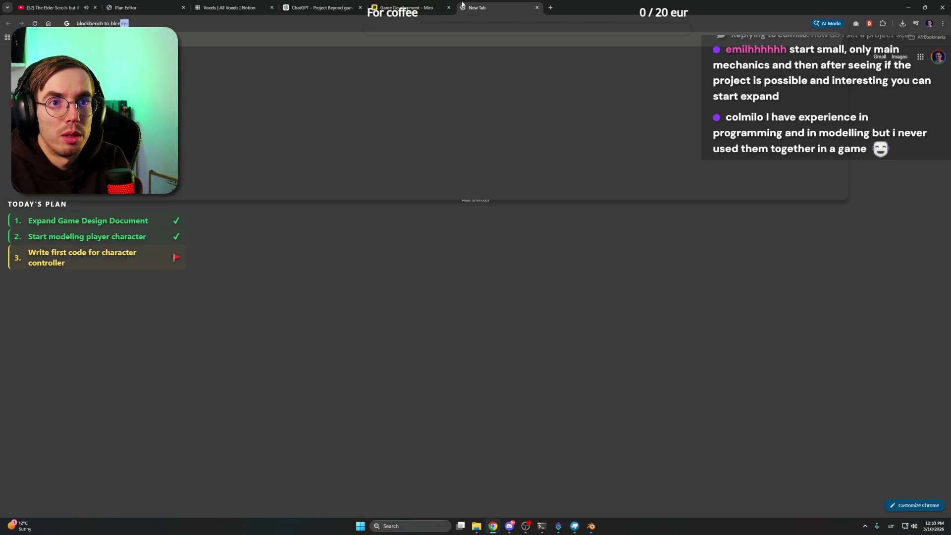
pyautogui.press('Return')
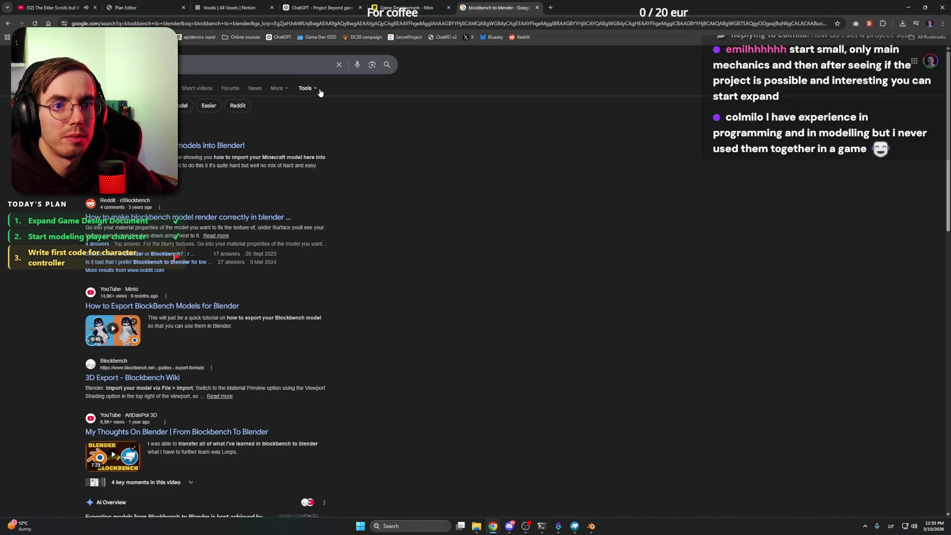
pyautogui.click(197, 223)
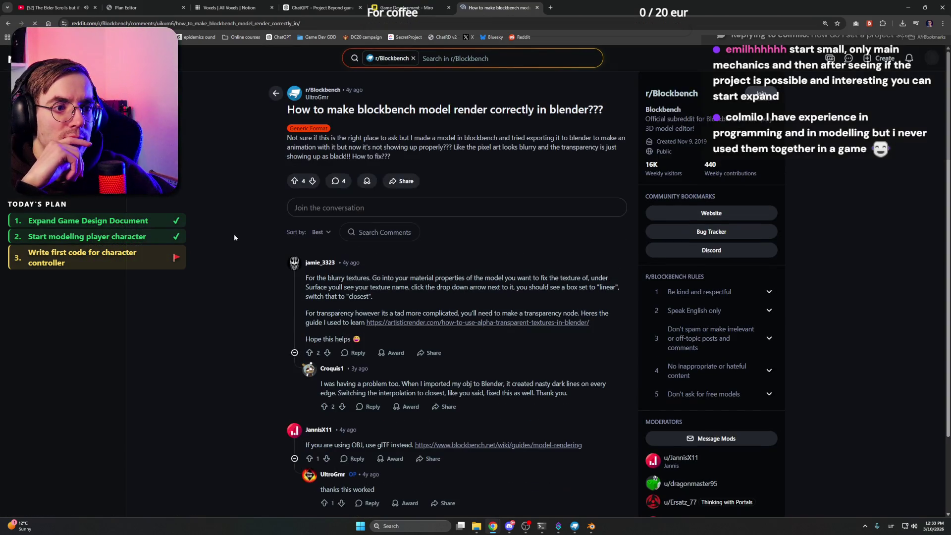
pyautogui.scroll(-1, 234, 238)
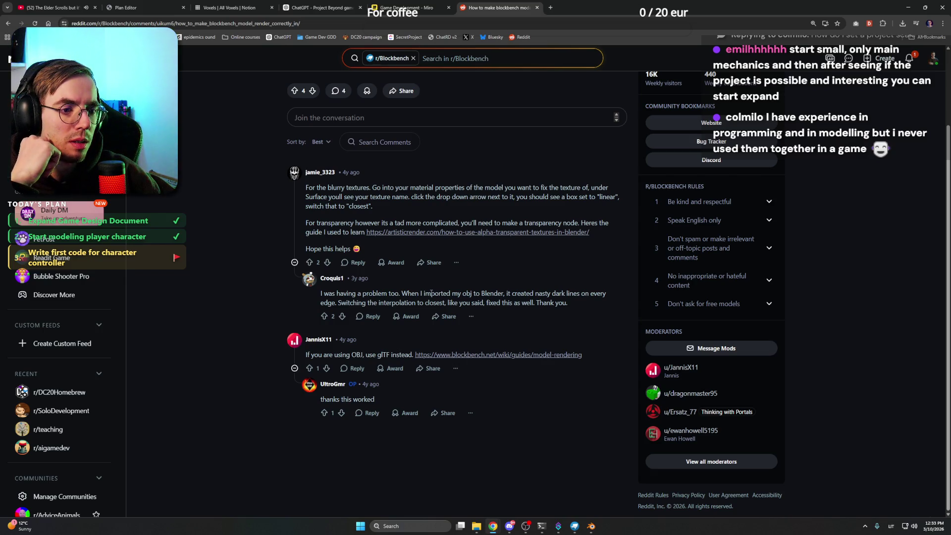
# Step: Return to Blockbench and expand the Torso hierarchy to show every part's cube
pyautogui.click(905, 7)
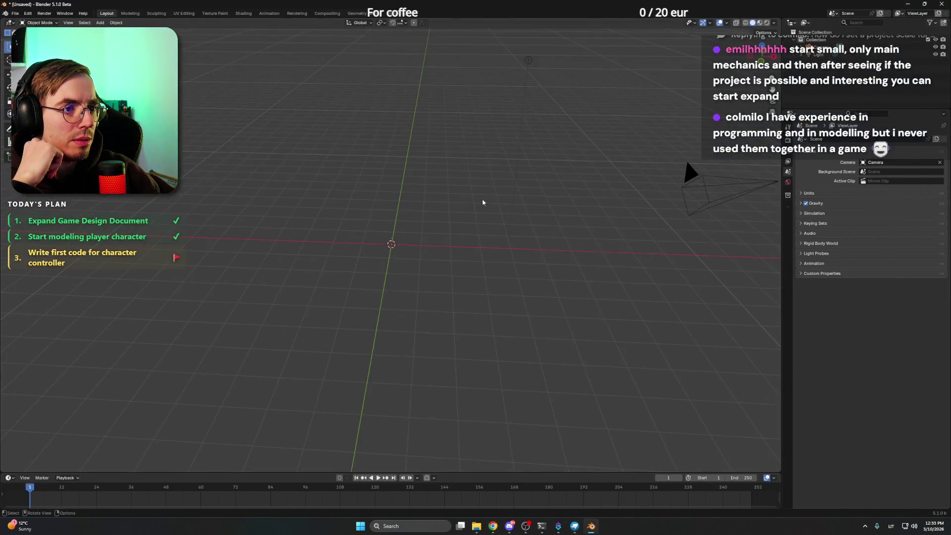
pyautogui.click(574, 526)
pyautogui.moveTo(511, 193)
pyautogui.mouseDown()
pyautogui.moveTo(637, 177)
pyautogui.moveTo(614, 179)
pyautogui.mouseUp()
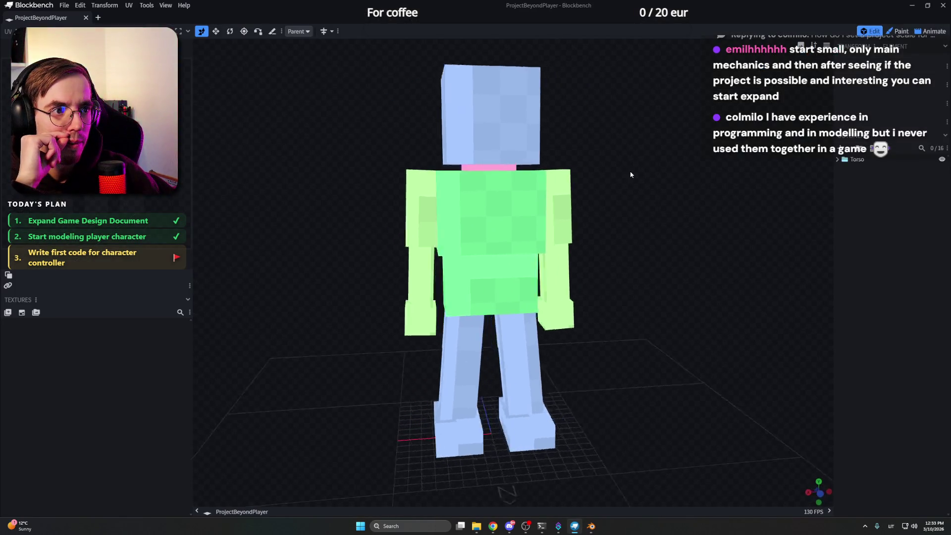
pyautogui.click(837, 158)
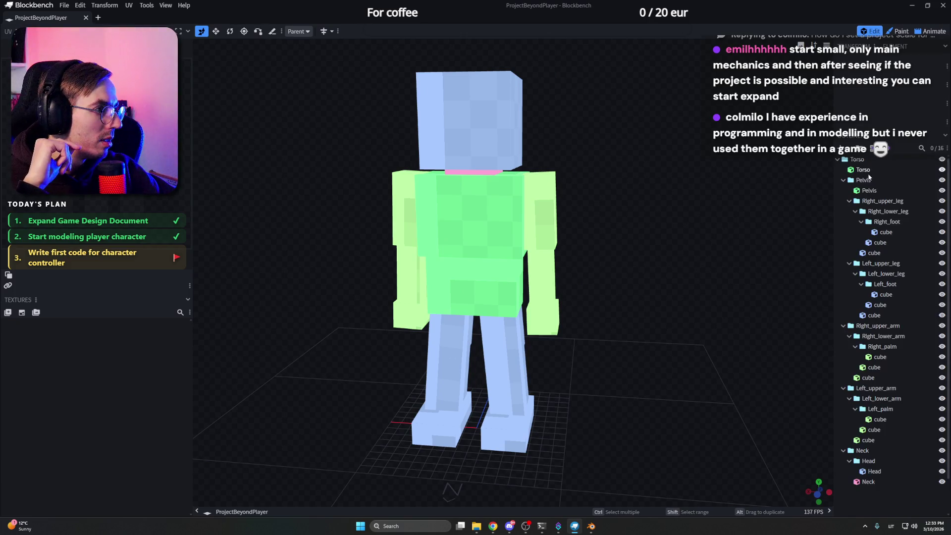
# Step: Name the right leg cubes Right_foot, Right_lower_leg and Right_upper_leg
pyautogui.click(885, 233)
pyautogui.doubleClick(886, 233)
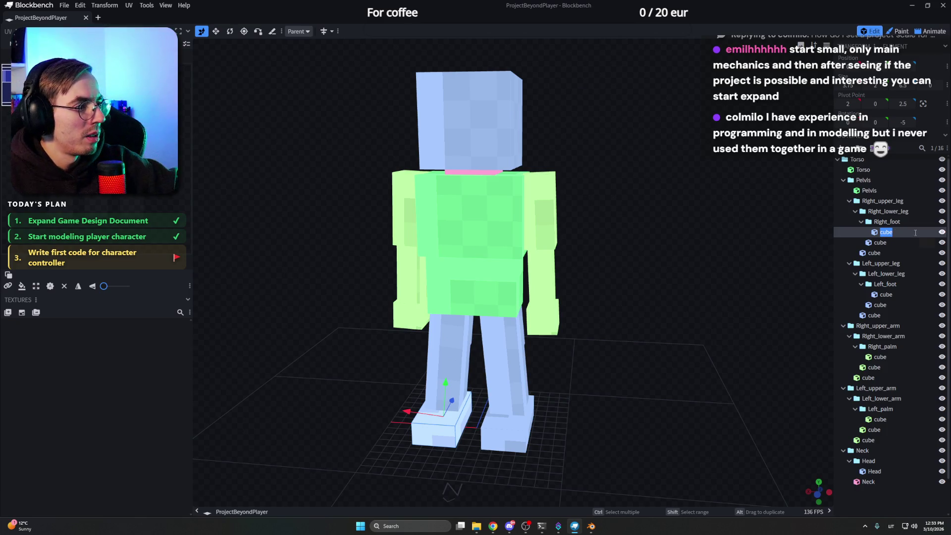
pyautogui.write('Righ')
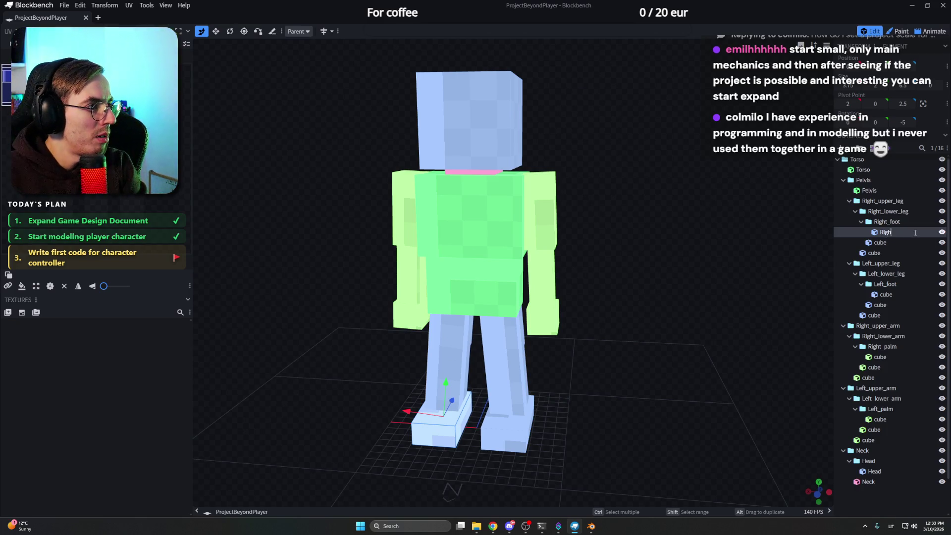
pyautogui.write('t_foot')
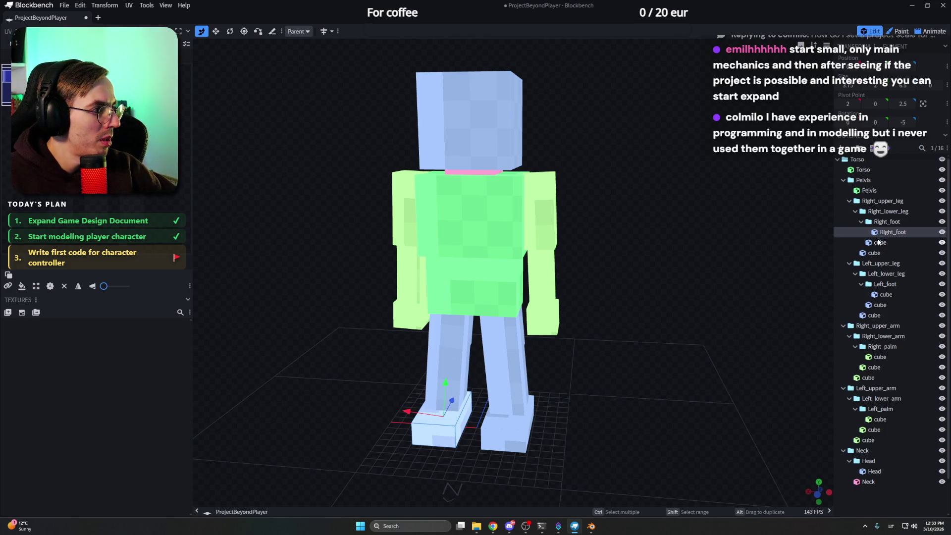
pyautogui.press('Tab')
pyautogui.write('Rig')
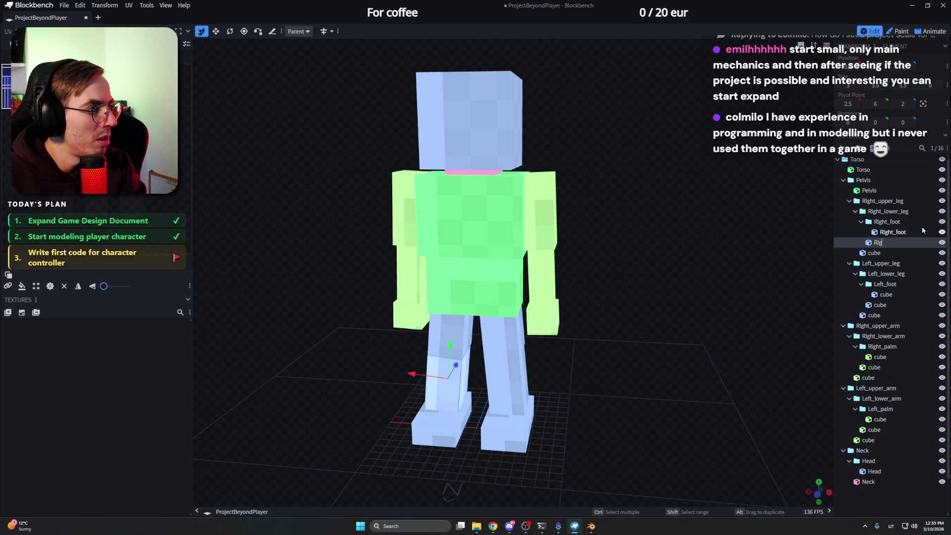
pyautogui.write('ht_lower_leg')
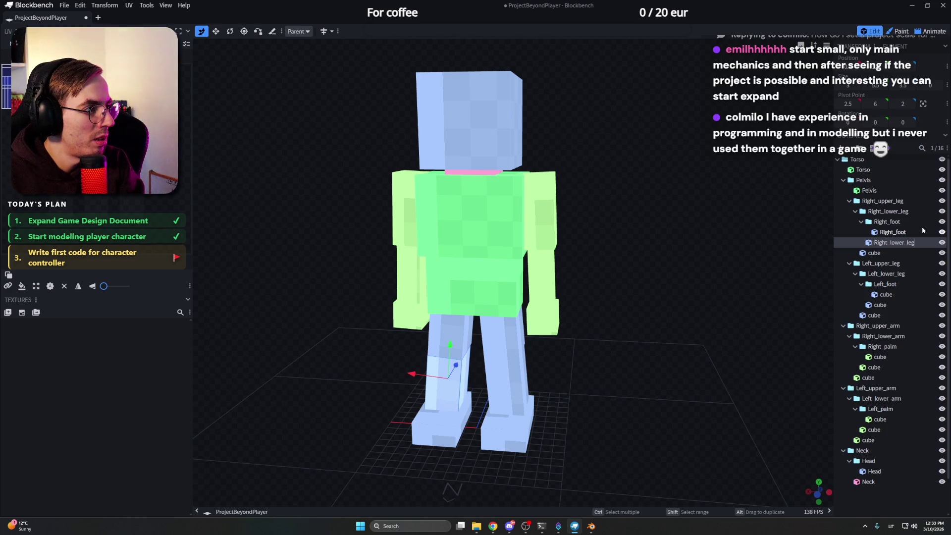
pyautogui.press('Tab')
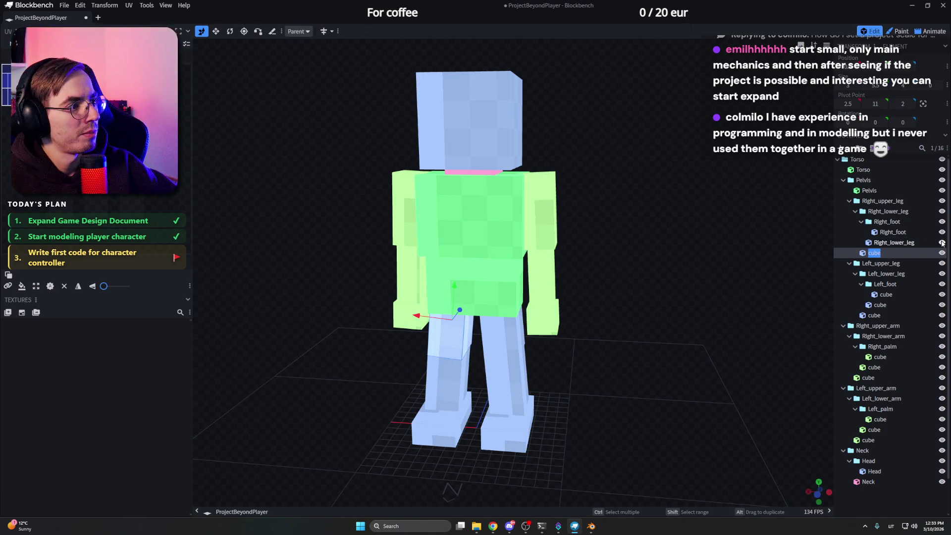
pyautogui.write('Right_up')
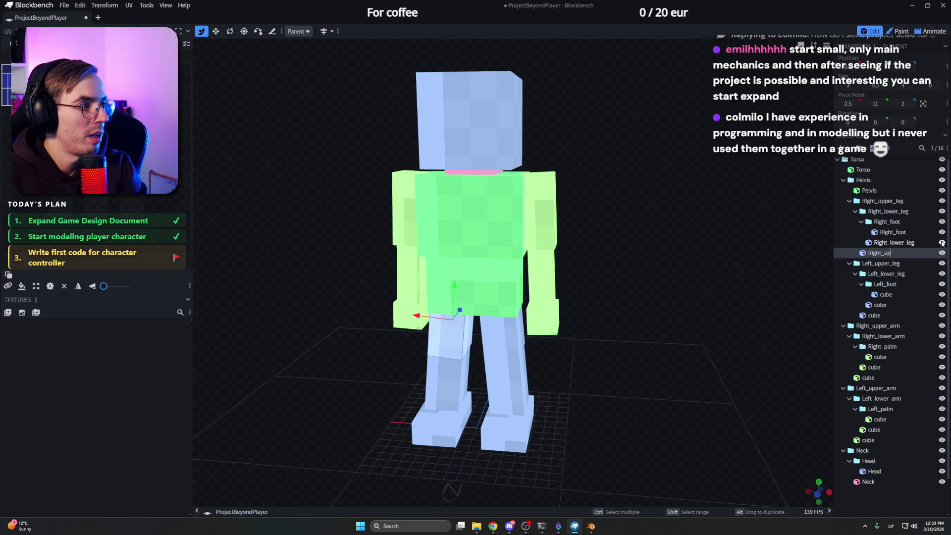
pyautogui.write('per_leg')
pyautogui.press('Return')
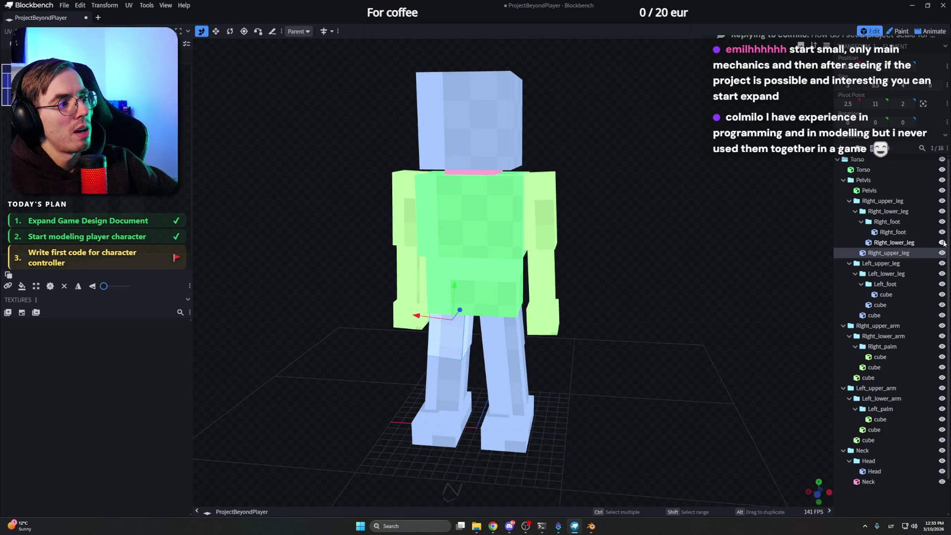
# Step: Name the left leg cubes Left_foot, left lower leg and left upper leg
pyautogui.doubleClick(885, 294)
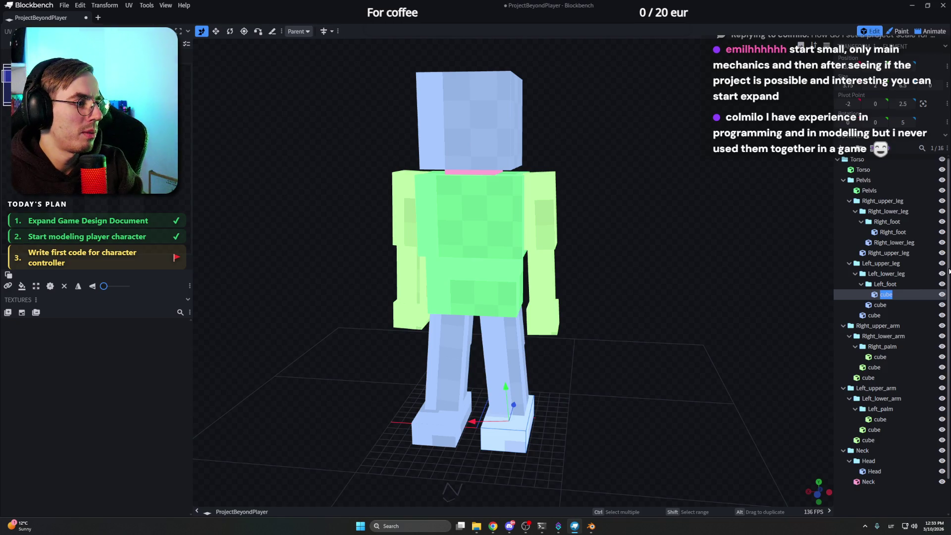
pyautogui.write('Left_')
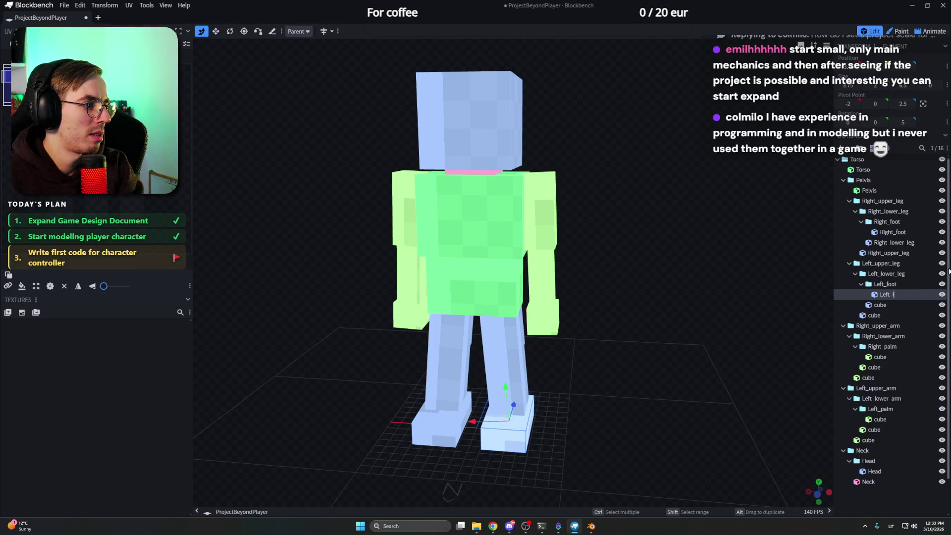
pyautogui.press('BackSpace')
pyautogui.press('BackSpace')
pyautogui.press('BackSpace')
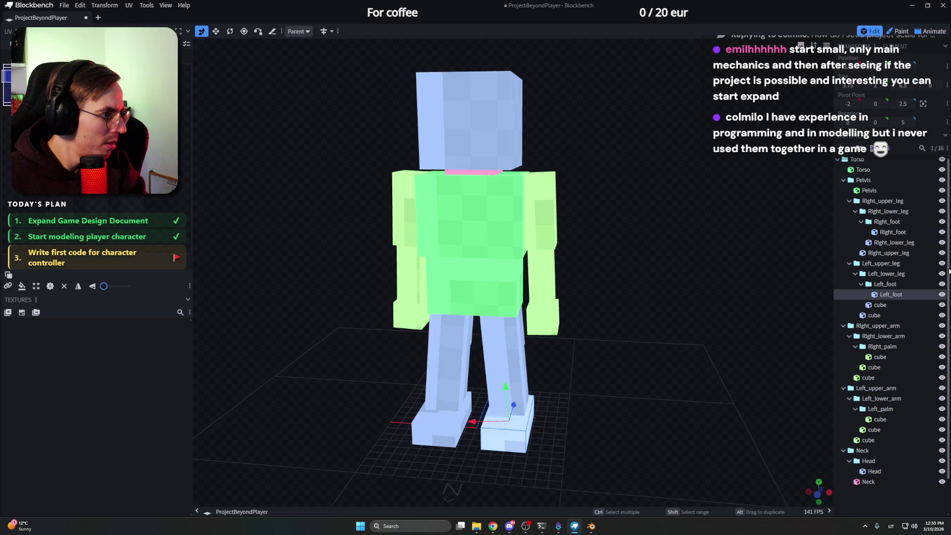
pyautogui.click(886, 303)
pyautogui.doubleClick(886, 304)
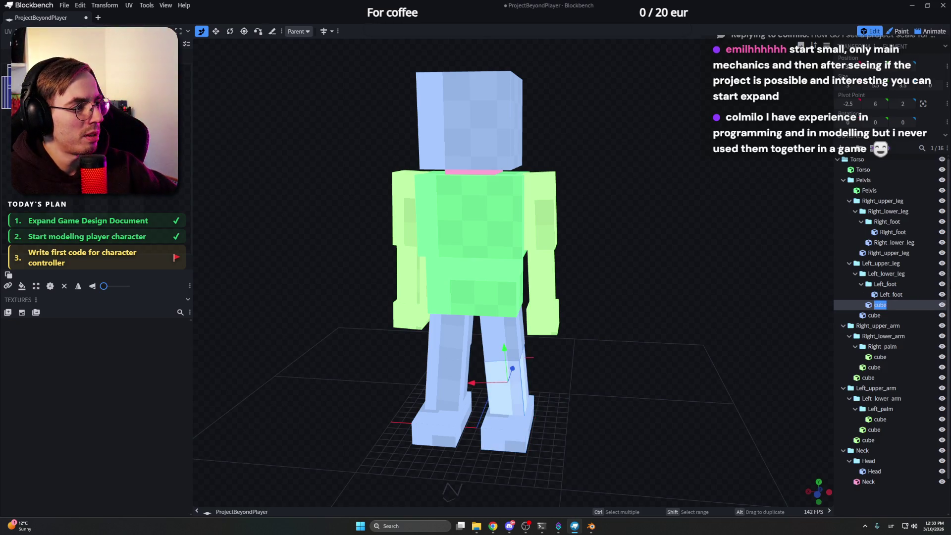
pyautogui.press('BackSpace')
pyautogui.write('Left_low')
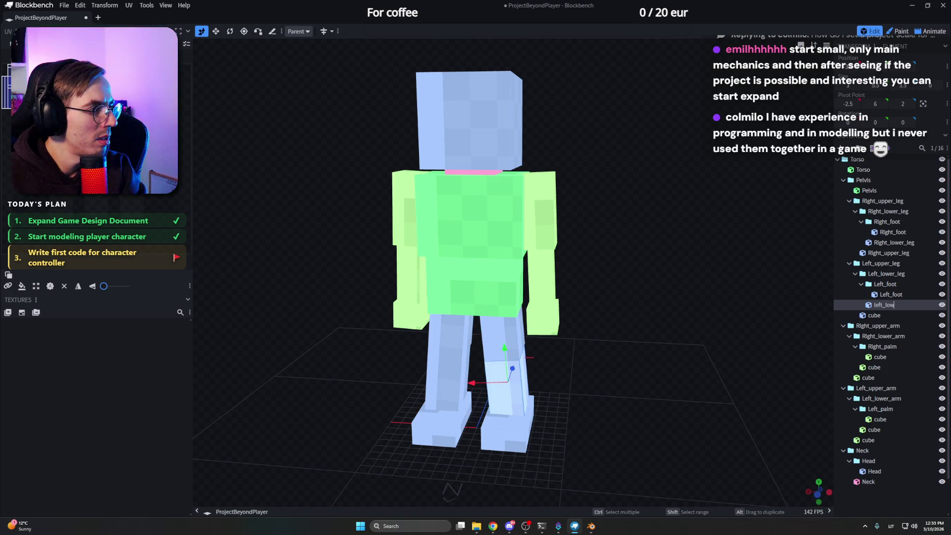
pyautogui.write('er_leg')
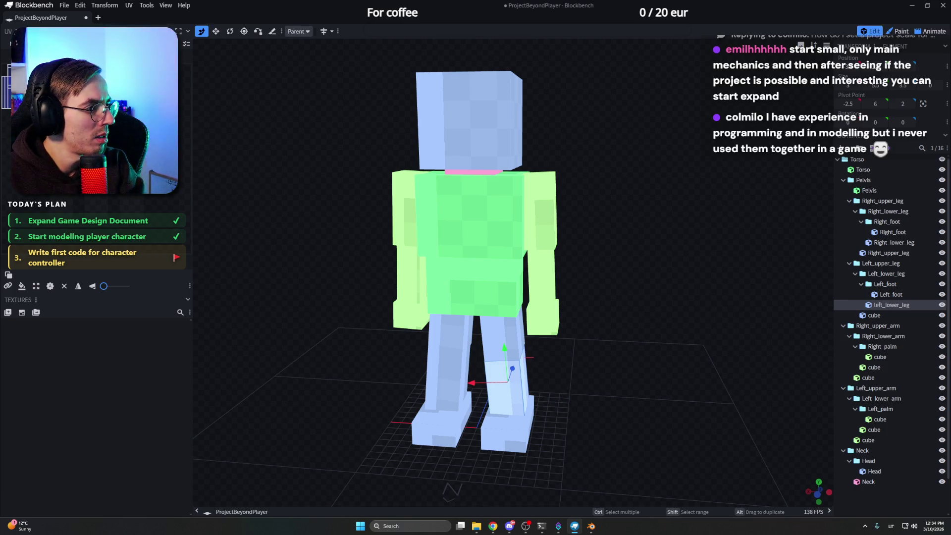
pyautogui.doubleClick(874, 315)
pyautogui.write('Left_upper_le')
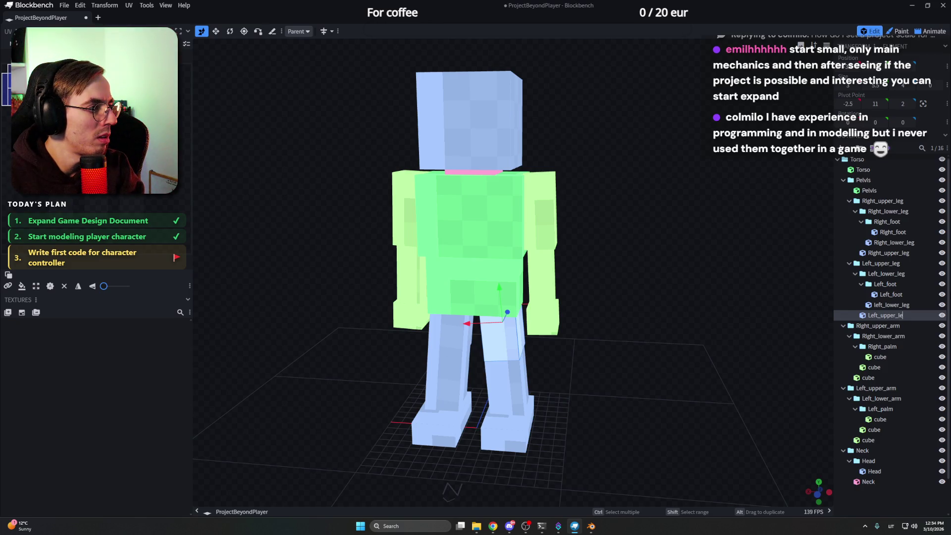
pyautogui.write('g')
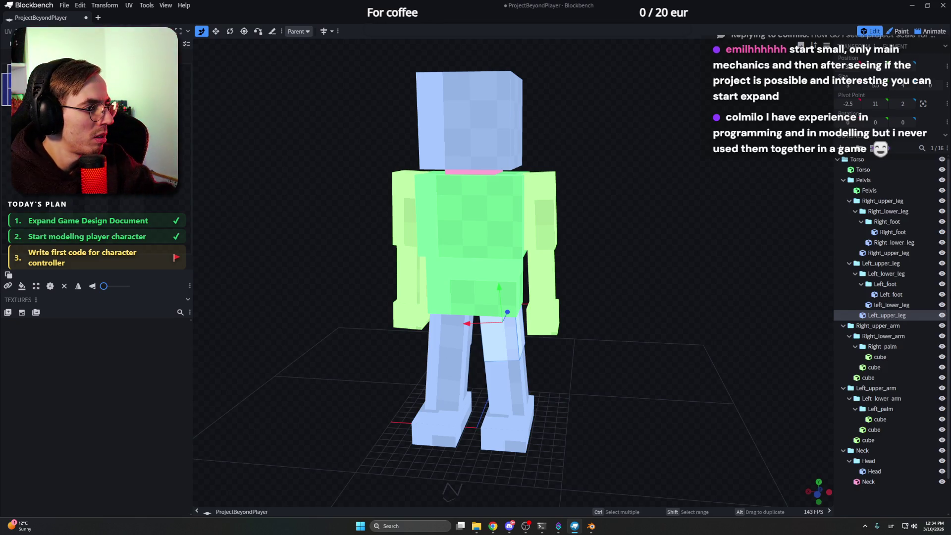
# Step: Correct the lowercase first letter so the cube reads Left_lower_leg
pyautogui.doubleClick(891, 305)
pyautogui.click(883, 305)
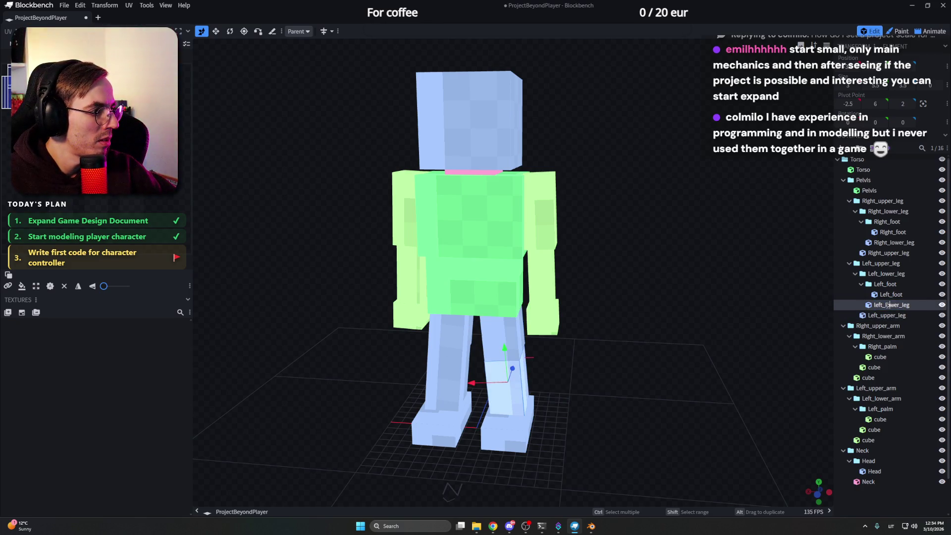
pyautogui.press('Home')
pyautogui.press('Delete')
pyautogui.write('L')
pyautogui.press('Return')
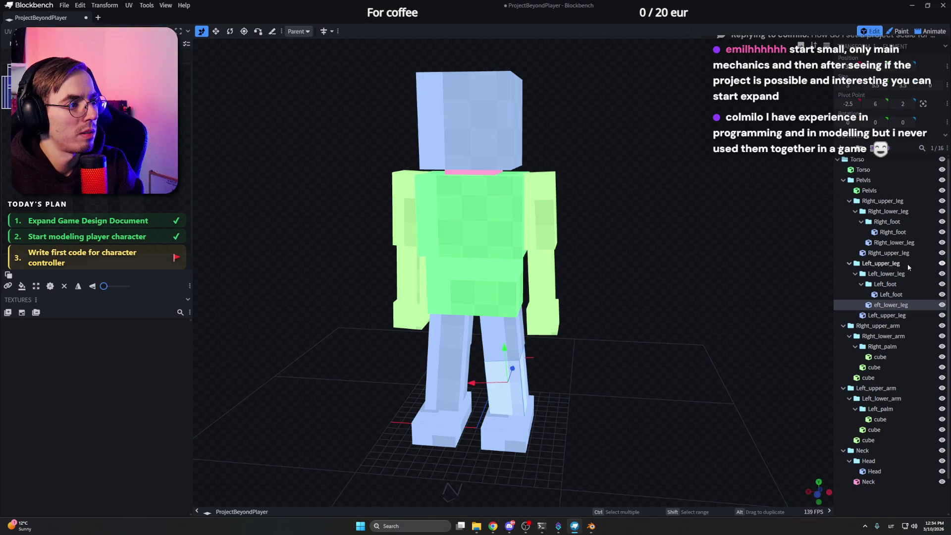
# Step: Name the right arm cubes Right_palm, Right_lower_arm and the upper arm
pyautogui.doubleClick(879, 357)
pyautogui.write('Right_palm')
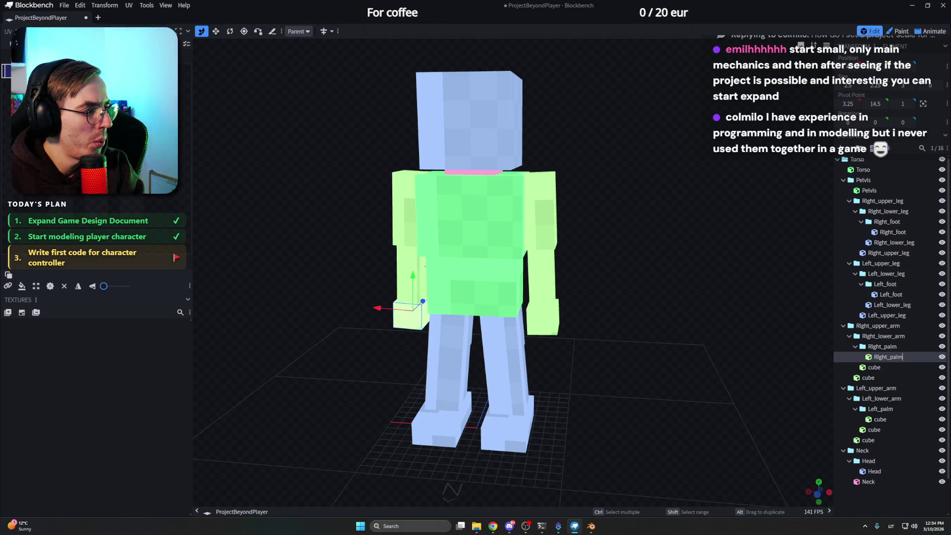
pyautogui.doubleClick(900, 364)
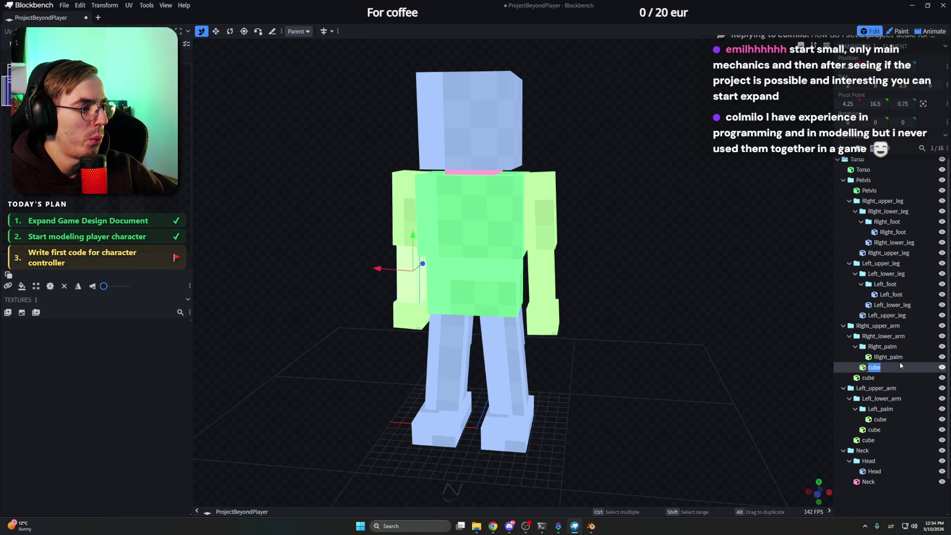
pyautogui.write('Right_lowe')
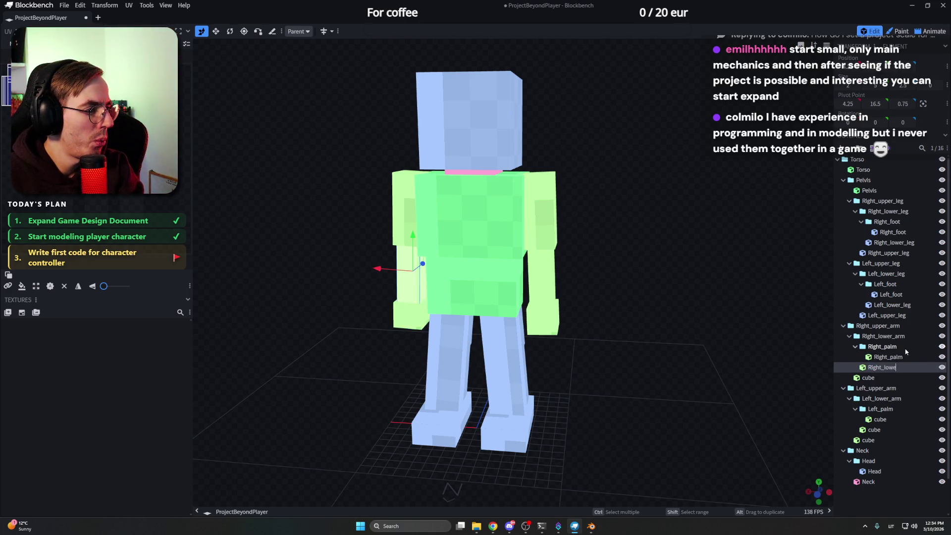
pyautogui.write('r_arm')
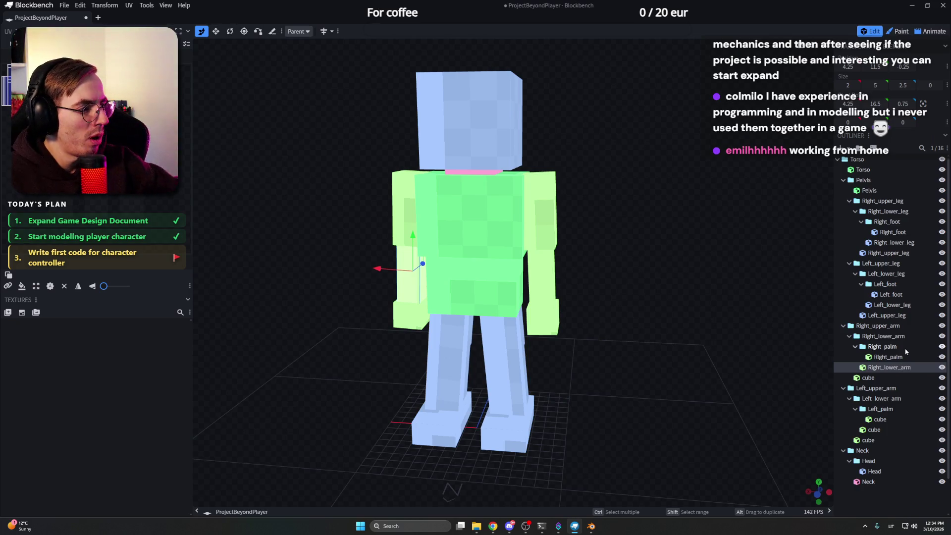
pyautogui.press('Tab')
pyautogui.write('Right_upp')
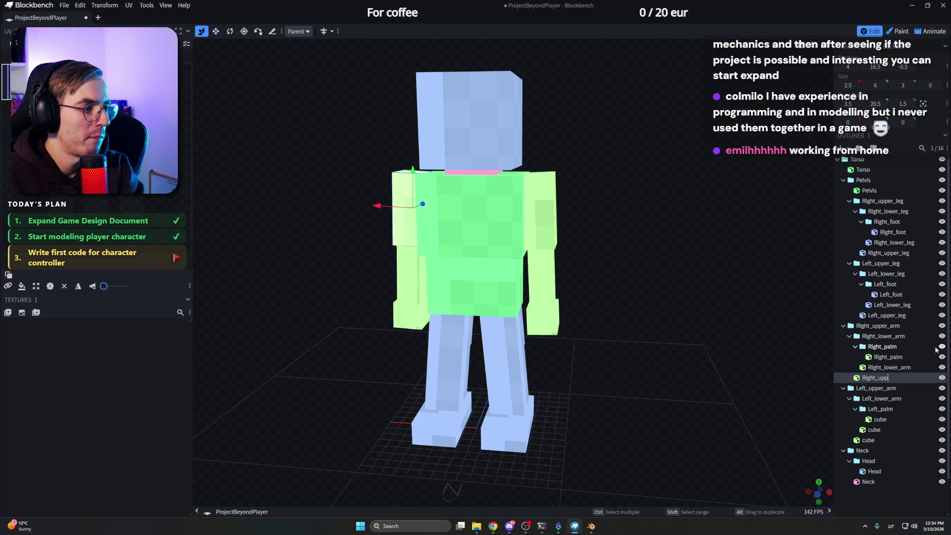
pyautogui.write('er_arm')
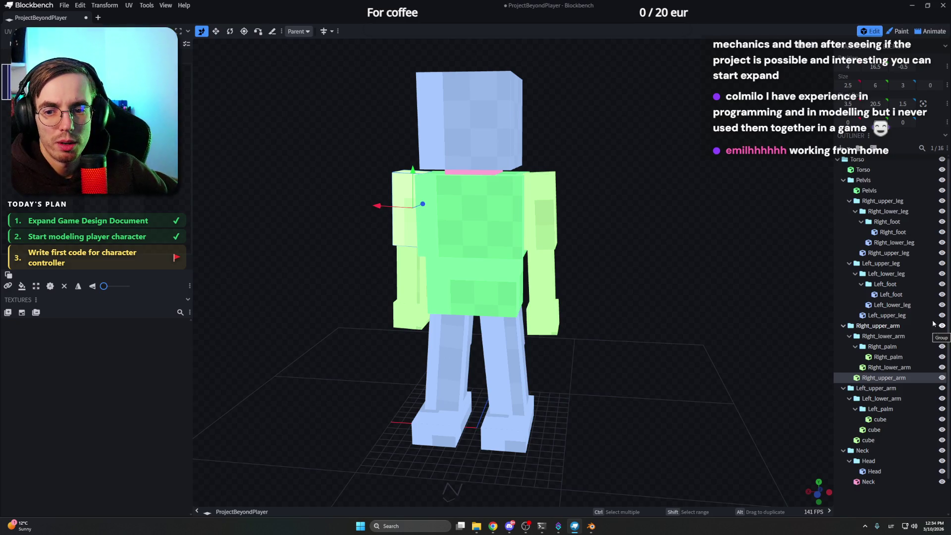
# Step: Name the left arm cubes Left_palm, lower arm and Left_upper_arm, then save ProjectBeyondPlayer.bbmodel
pyautogui.doubleClick(880, 419)
pyautogui.write('Left_')
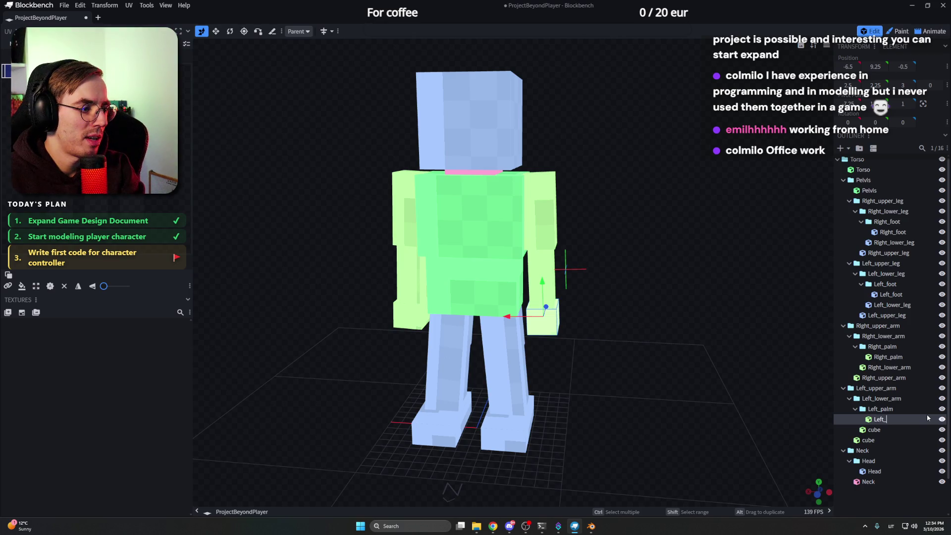
pyautogui.write('palm')
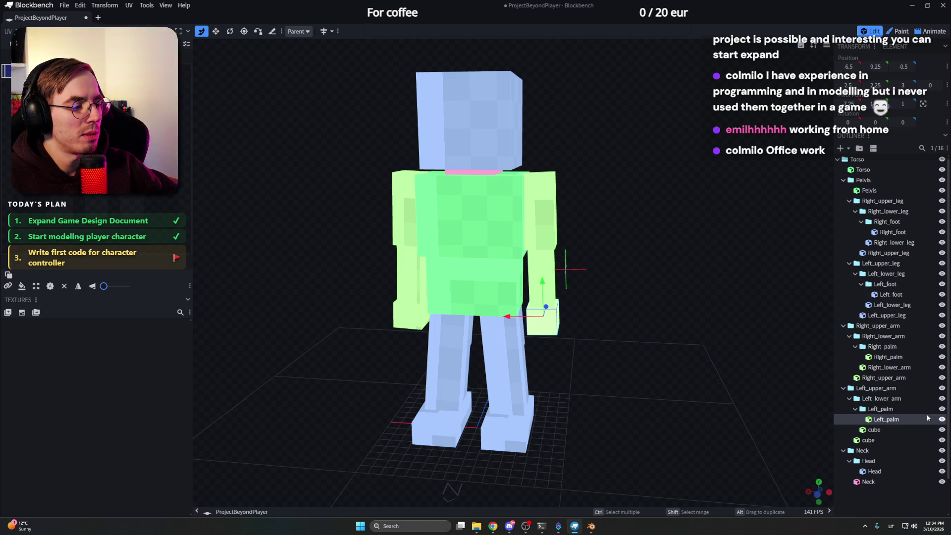
pyautogui.press('Tab')
pyautogui.write('Left_low')
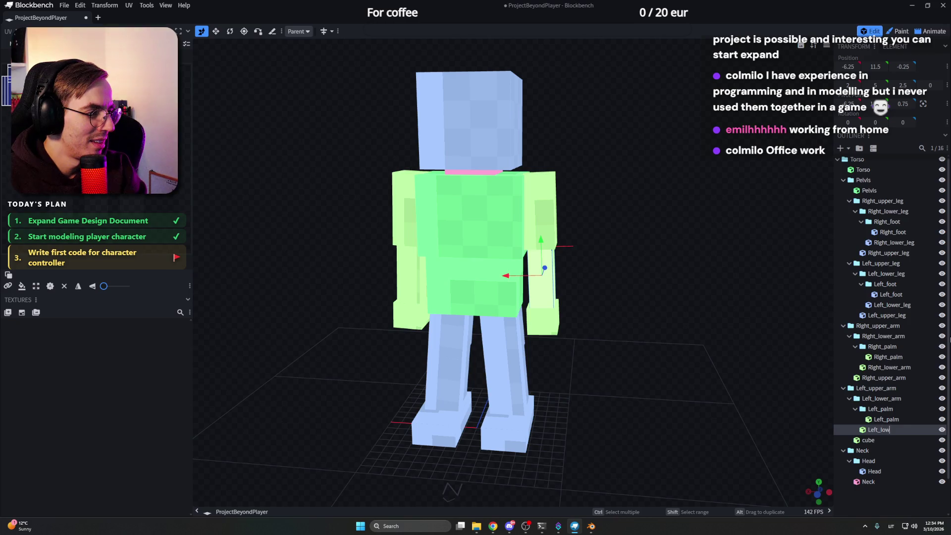
pyautogui.write('er_arm')
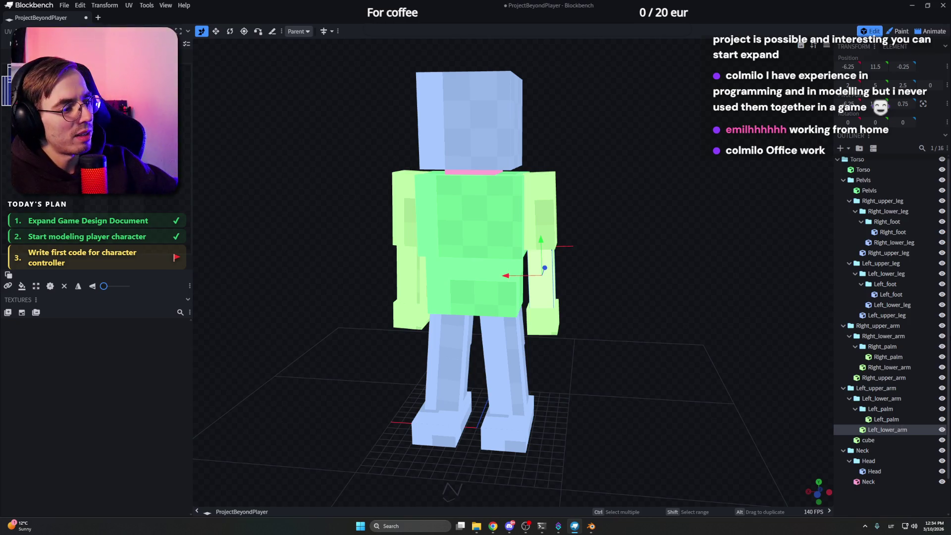
pyautogui.doubleClick(866, 440)
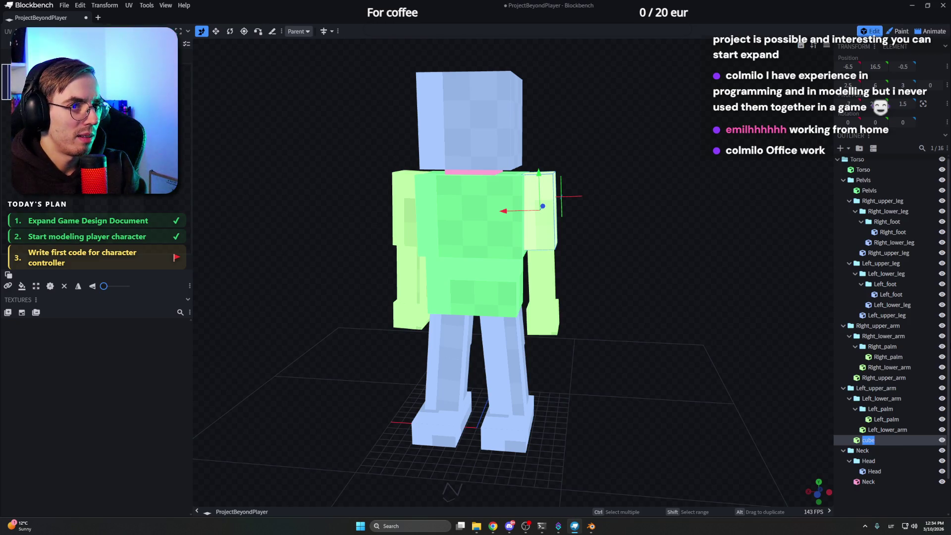
pyautogui.write('Left_upper_arm')
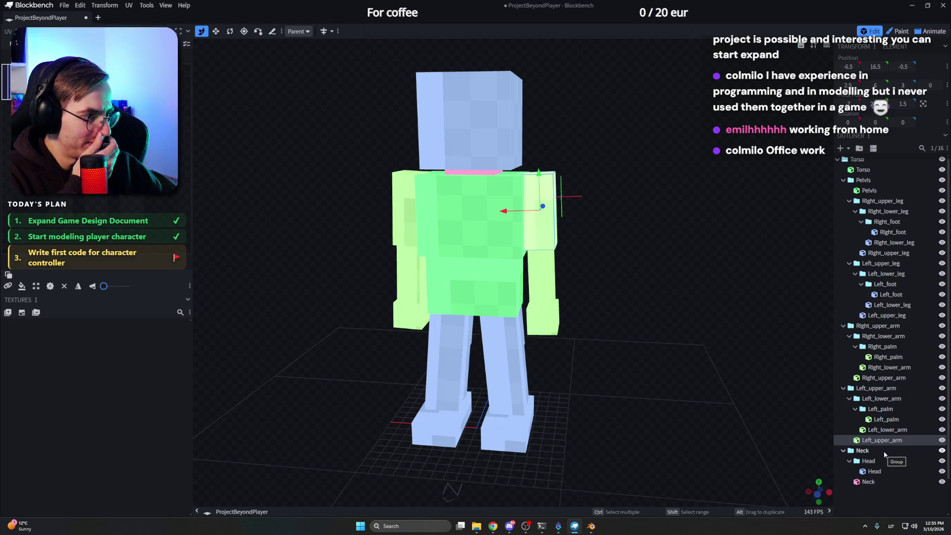
pyautogui.click(811, 430)
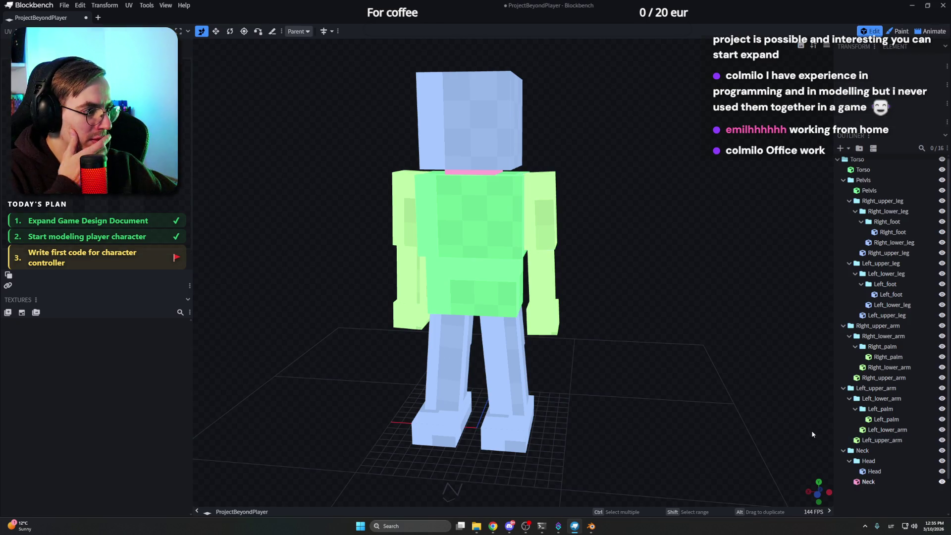
pyautogui.hotkey('ctrl', 's')
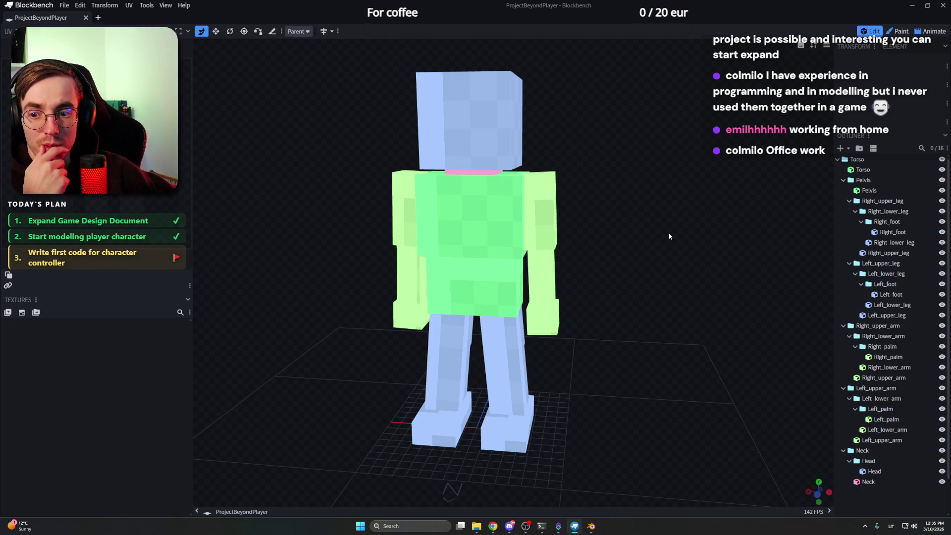
# Step: Bring up the File menu to reach the export formats for the character
pyautogui.moveTo(609, 203)
pyautogui.mouseDown()
pyautogui.moveTo(635, 205)
pyautogui.moveTo(567, 214)
pyautogui.mouseUp()
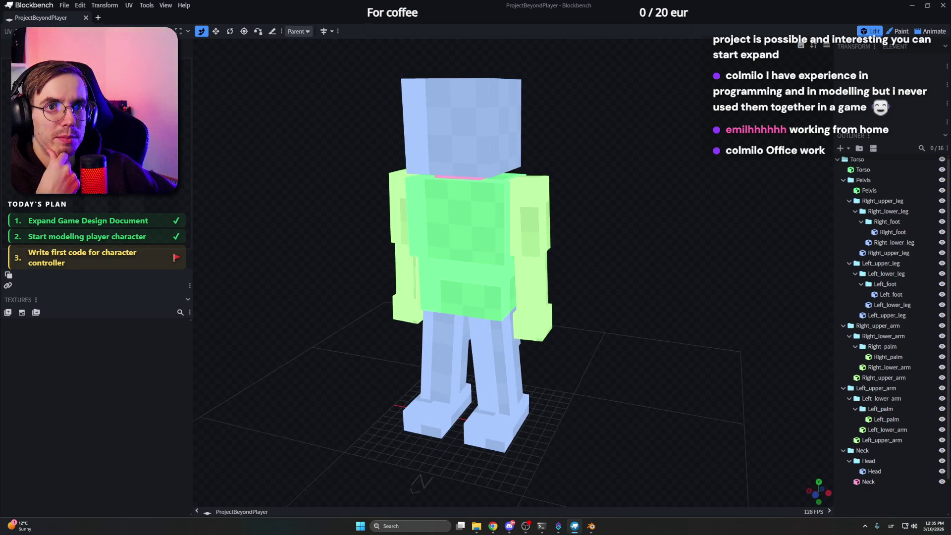
pyautogui.click(65, 7)
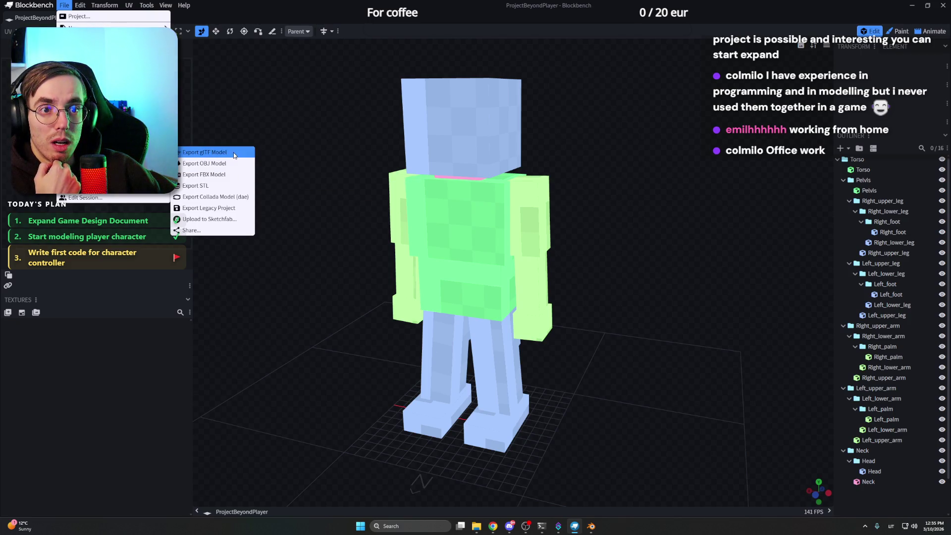
# Step: Choose glTF export with Export Groups as Armature enabled and confirm the settings
pyautogui.click(234, 154)
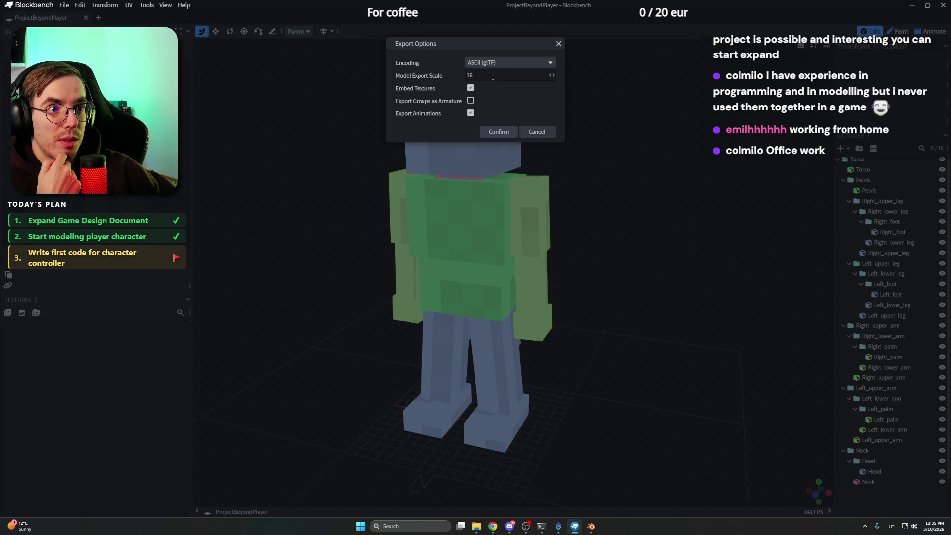
pyautogui.click(471, 101)
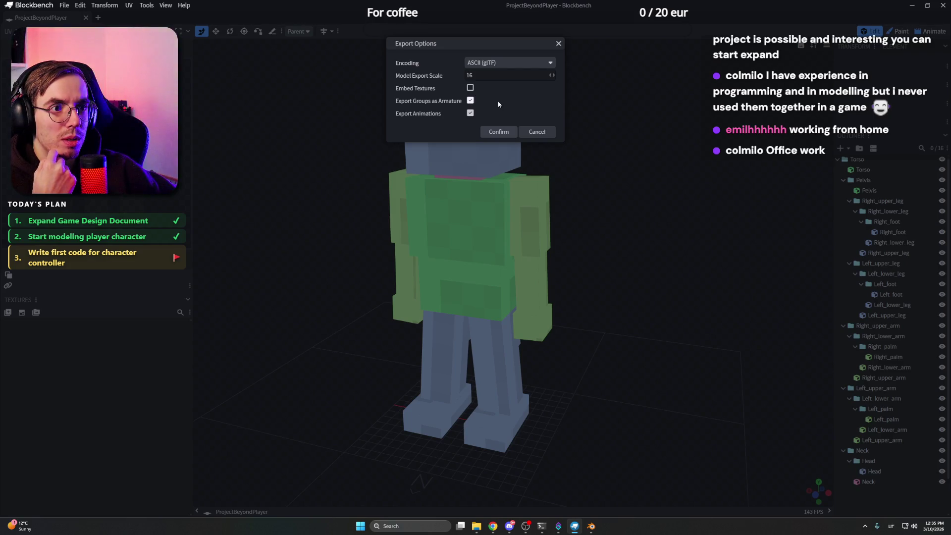
pyautogui.click(510, 65)
pyautogui.click(498, 131)
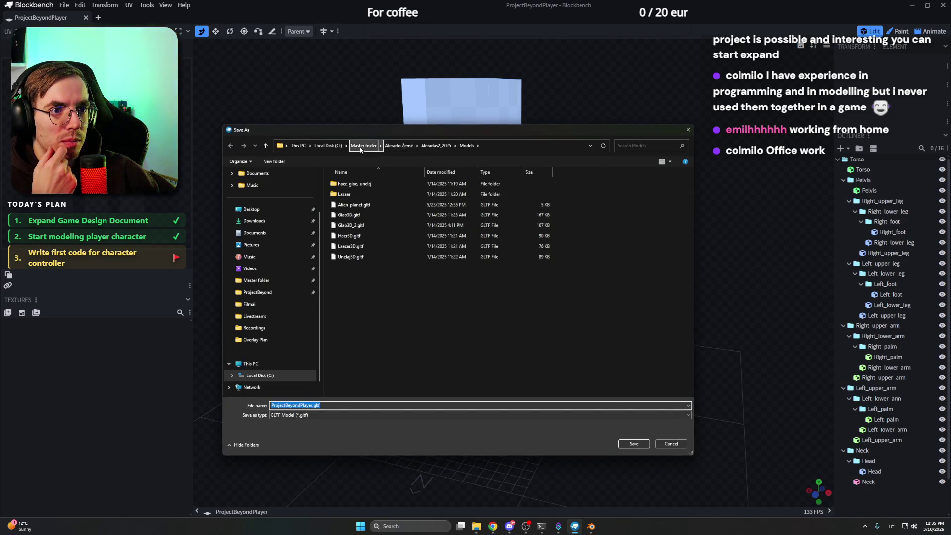
# Step: Save the glTF into Master folder > Game Development > Project Beyond > Models
pyautogui.click(364, 145)
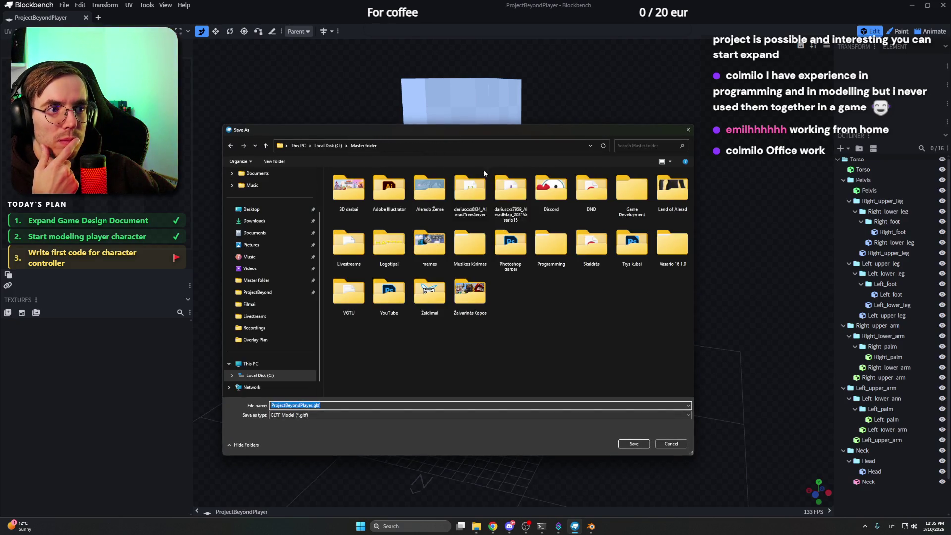
pyautogui.doubleClick(641, 191)
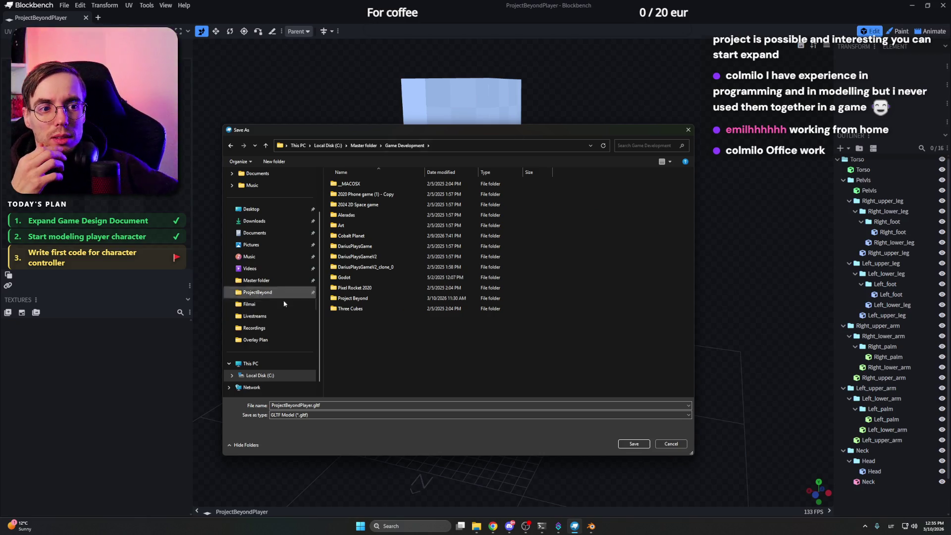
pyautogui.doubleClick(379, 298)
pyautogui.doubleClick(384, 184)
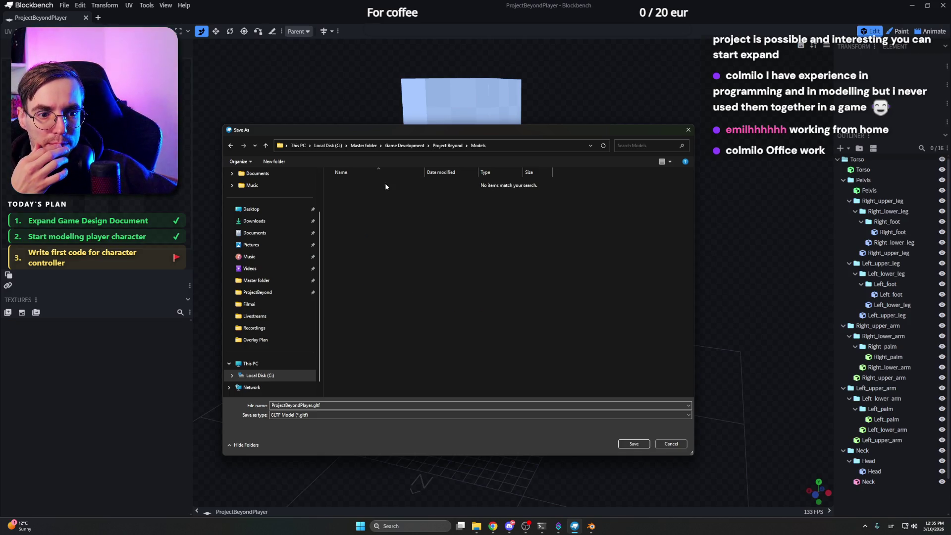
pyautogui.click(633, 444)
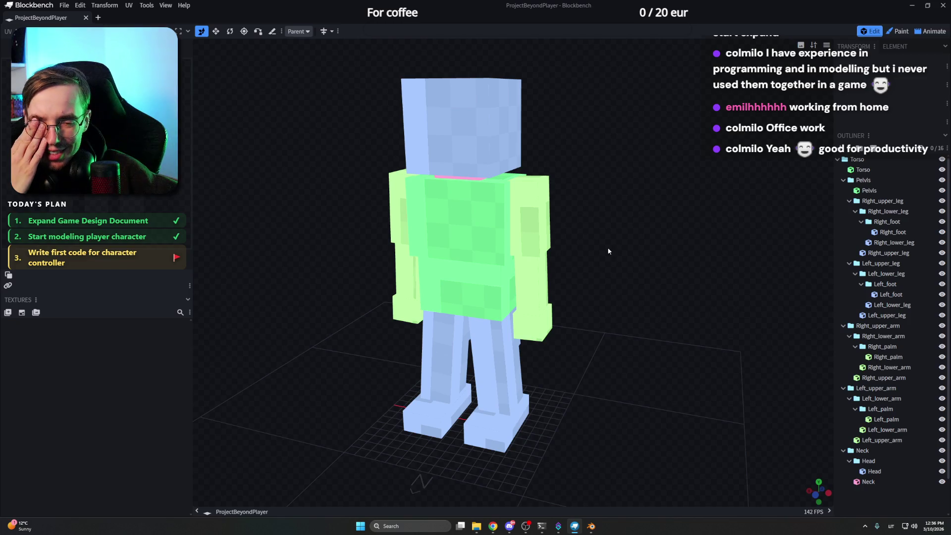
# Step: Inspect the character from front, angled and side views and save the project again
pyautogui.press('KP_1')
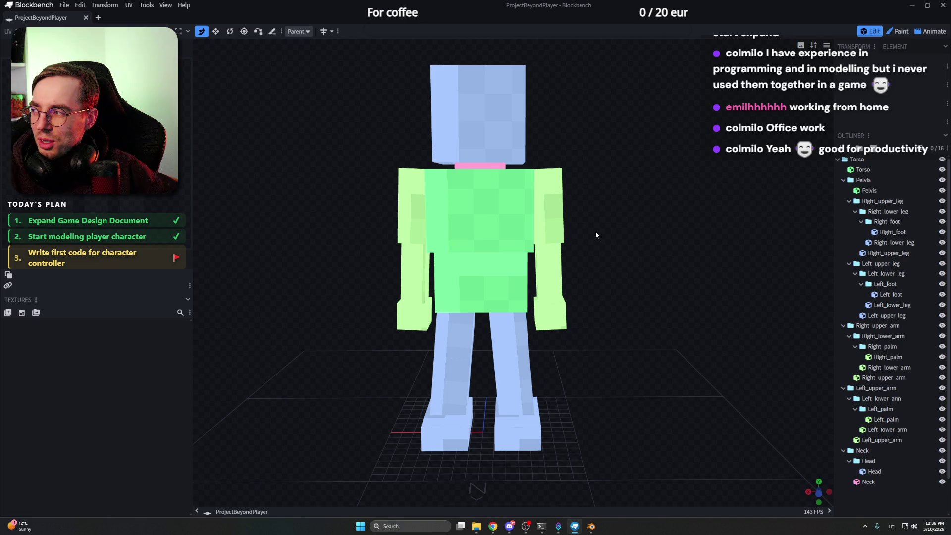
pyautogui.moveTo(600, 226); pyautogui.dragTo(647, 221)
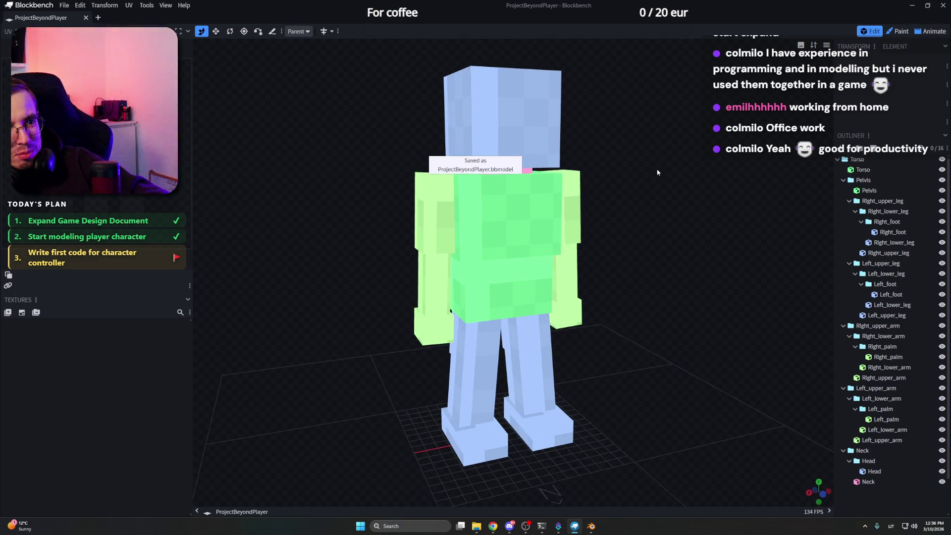
pyautogui.press('KP_1')
pyautogui.scroll(2, 633, 157)
pyautogui.scroll(-3, 632, 158)
pyautogui.scroll(-3, 627, 161)
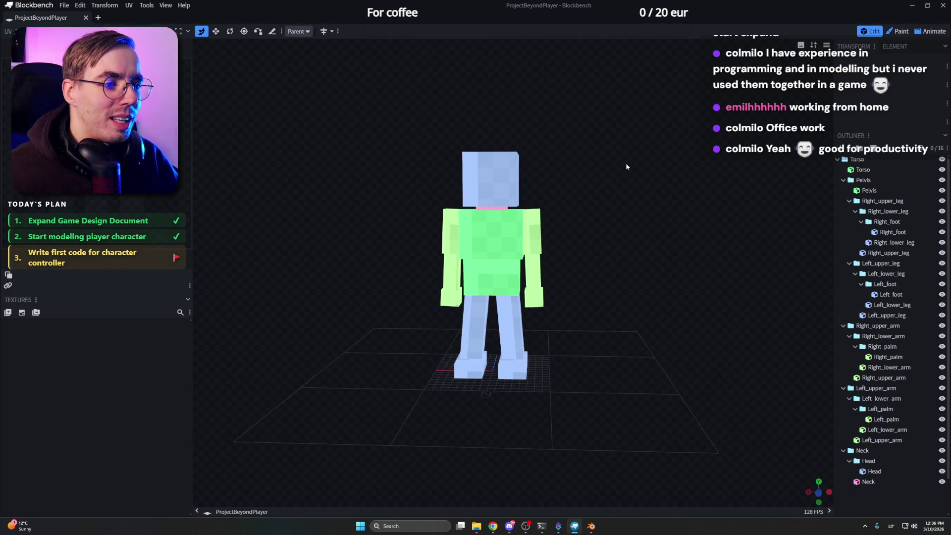
pyautogui.moveTo(625, 163)
pyautogui.mouseDown()
pyautogui.moveTo(526, 175)
pyautogui.moveTo(697, 167)
pyautogui.moveTo(557, 172)
pyautogui.mouseUp()
pyautogui.scroll(2, 698, 168)
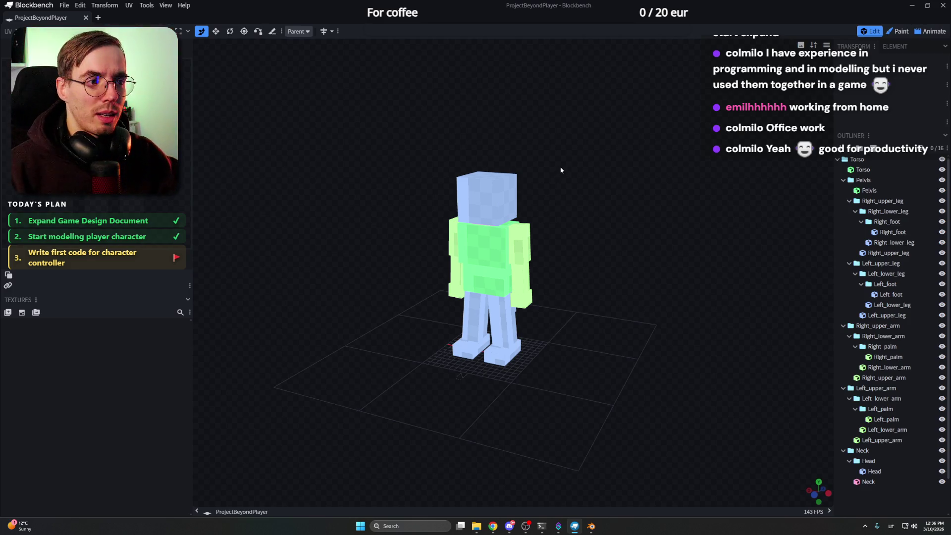
# Step: Close Blockbench and start a glTF 2.0 import in Blender's empty scene
pyautogui.hotkey('alt', 'F4')
pyautogui.rightClick(520, 304)
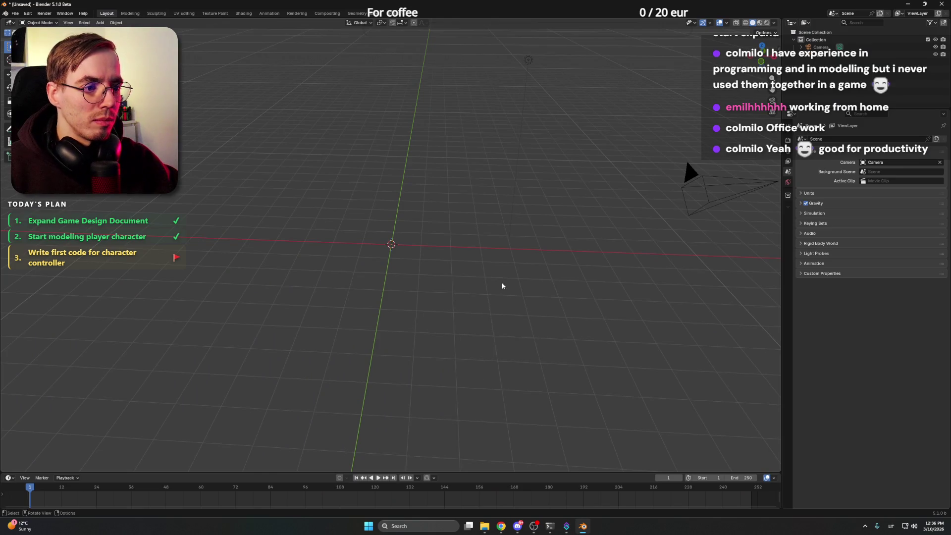
pyautogui.moveTo(503, 284); pyautogui.dragTo(517, 284, button='middle')
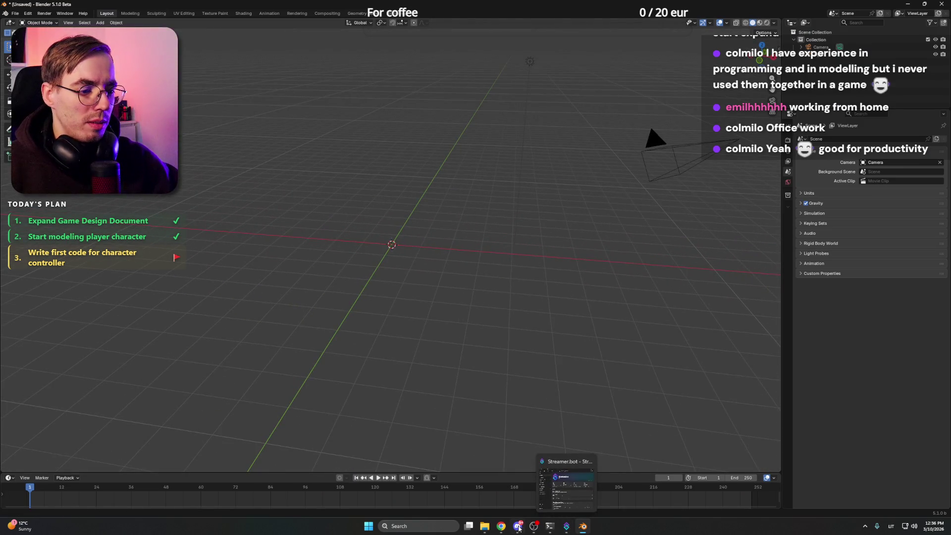
pyautogui.click(21, 13)
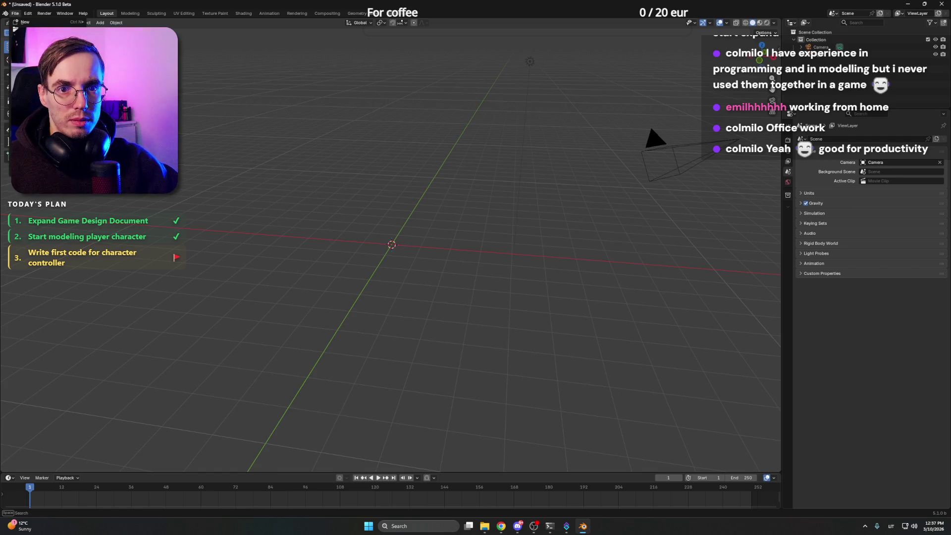
pyautogui.moveTo(15, 29)
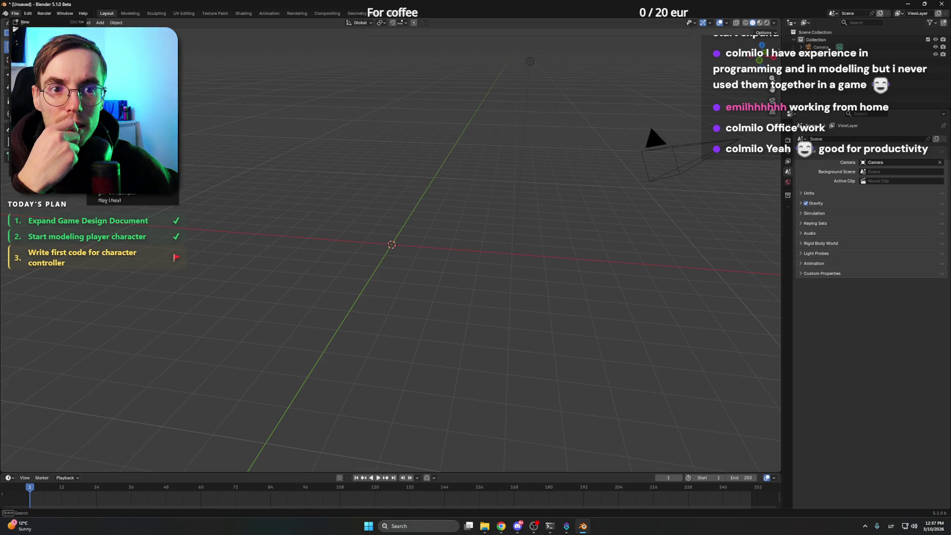
pyautogui.click(156, 197)
pyautogui.moveTo(304, 176); pyautogui.dragTo(475, 158)
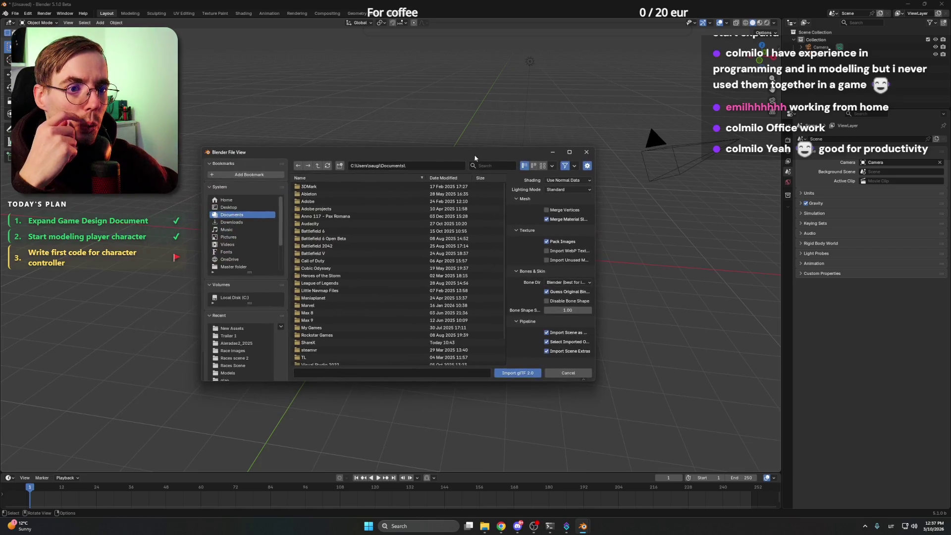
# Step: Browse to Project Beyond > Models and import the exported character as a Torso-rooted object
pyautogui.click(252, 344)
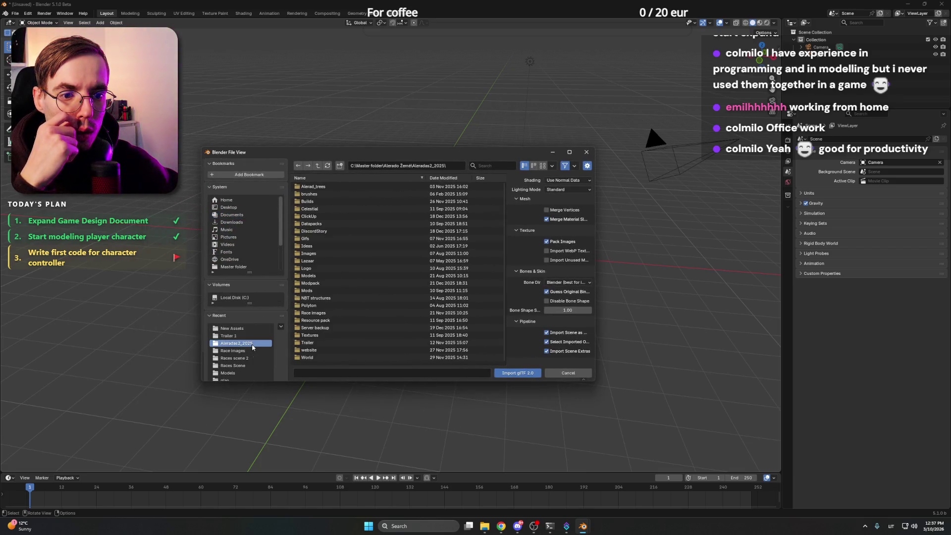
pyautogui.click(317, 166)
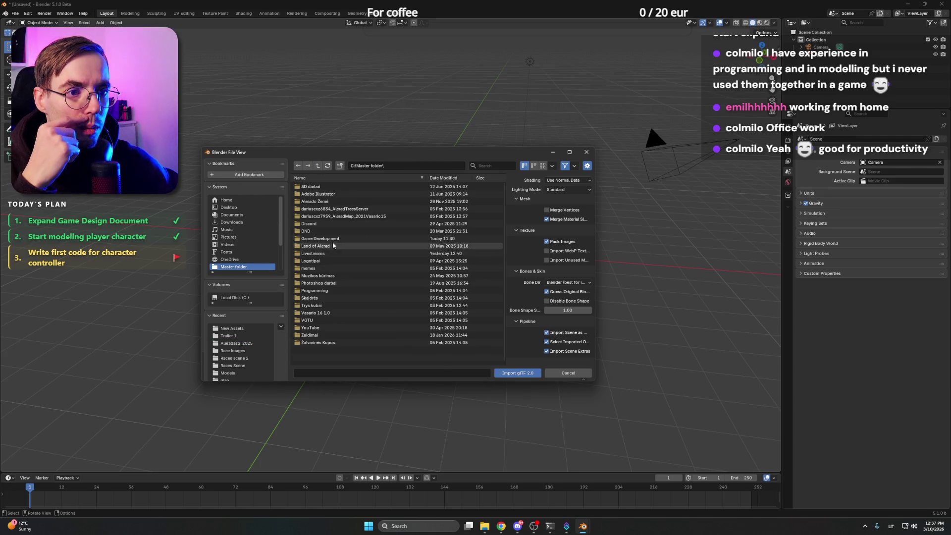
pyautogui.doubleClick(327, 238)
pyautogui.doubleClick(339, 268)
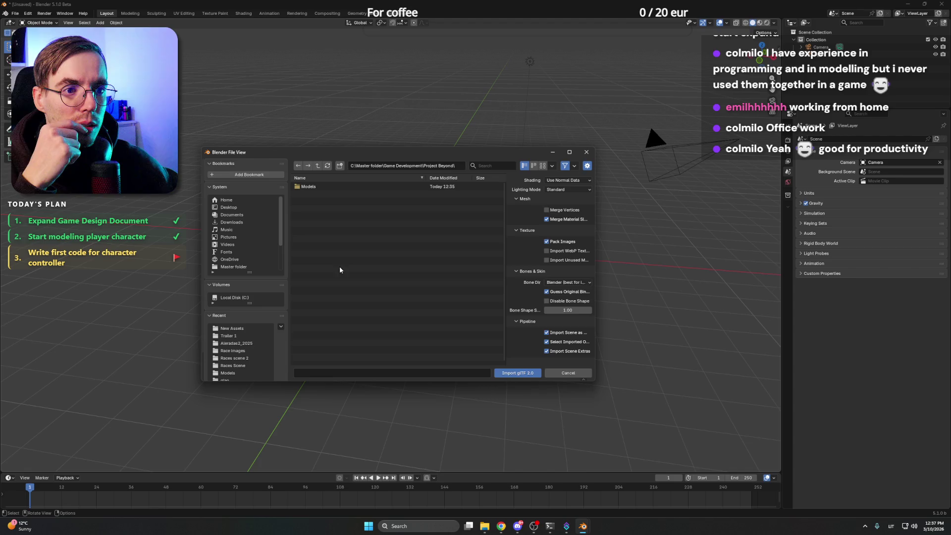
pyautogui.doubleClick(327, 187)
pyautogui.doubleClick(333, 188)
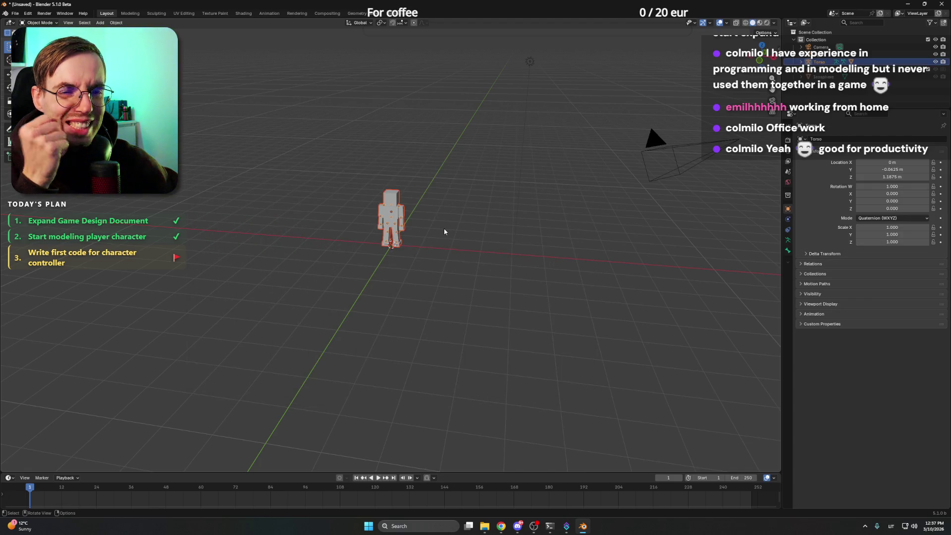
pyautogui.rightClick(421, 227)
pyautogui.press('Escape')
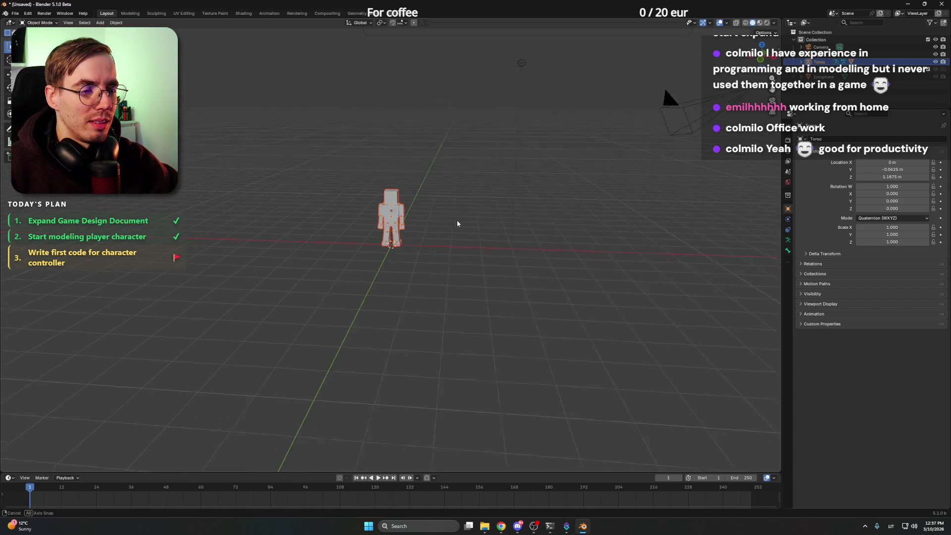